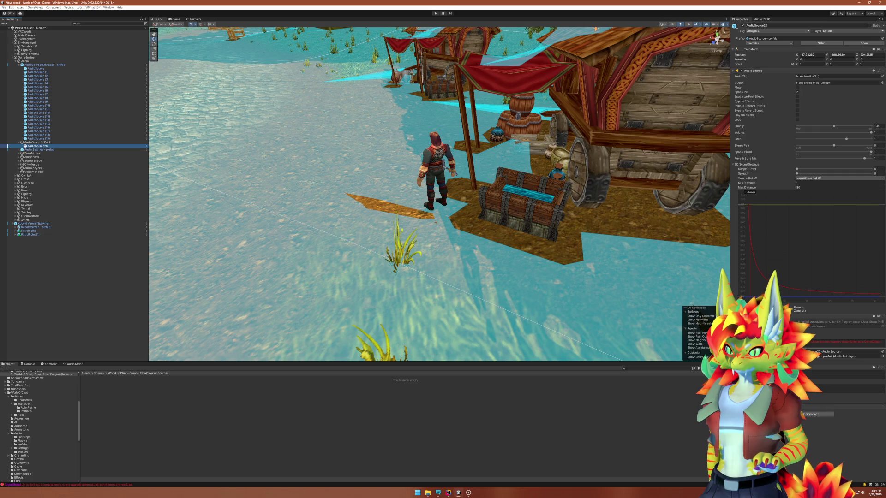
Make AudioSource2D non-spatial by turning off Spatialize and setting Spatial Blend to 0, then save.
{"action": "left_click", "coordinate": [796, 92]}
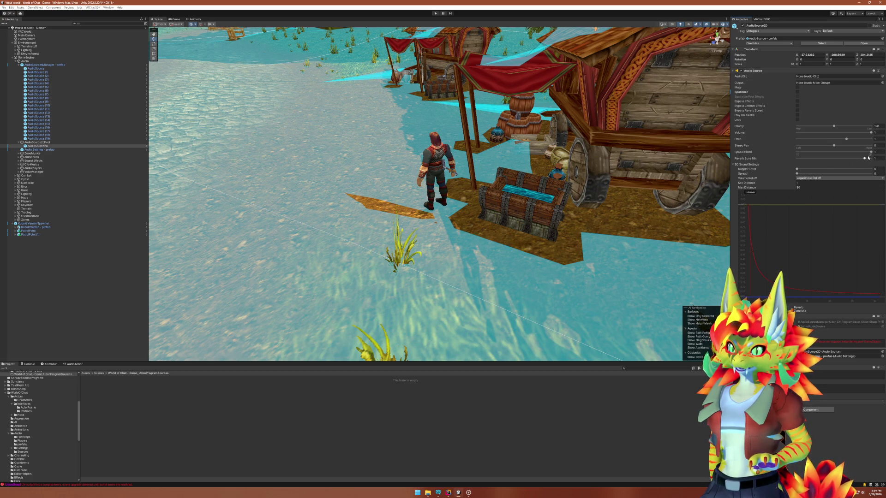
{"action": "left_click_drag", "start_coordinate": [873, 153], "coordinate": [780, 157]}
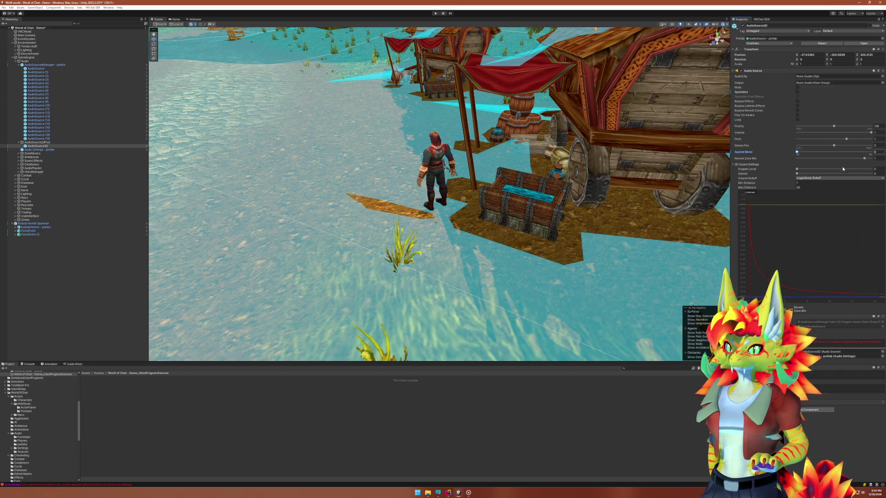
{"action": "key", "text": "ctrl+s"}
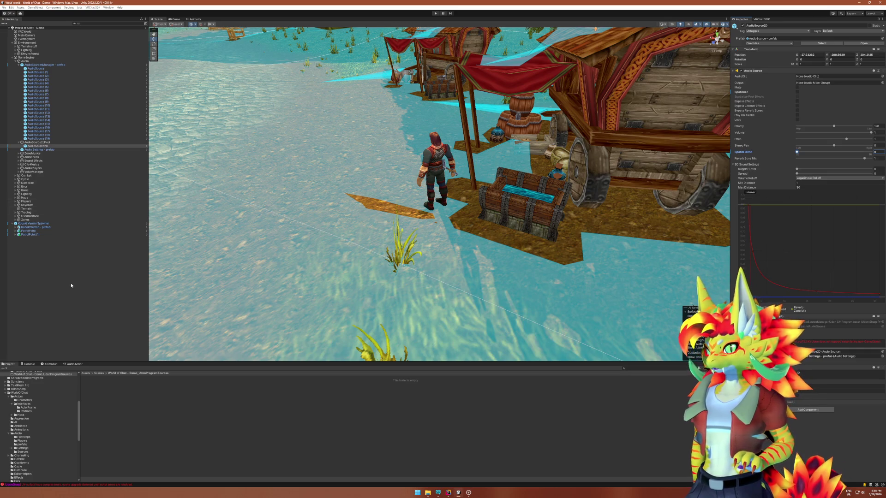
Assign AudioSource2D as AudioSource2dPool's Source 2d Prefab, save, and open the pool script.
{"action": "left_click", "coordinate": [38, 142]}
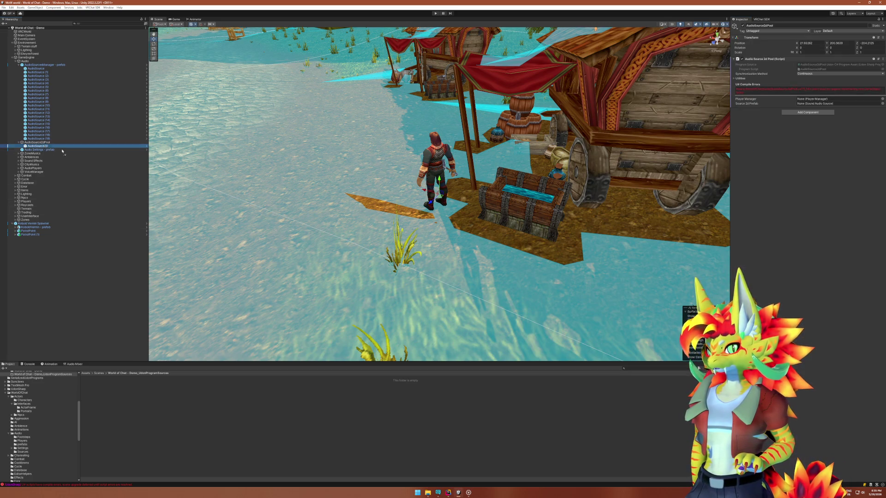
{"action": "left_click_drag", "start_coordinate": [774, 120], "coordinate": [821, 103]}
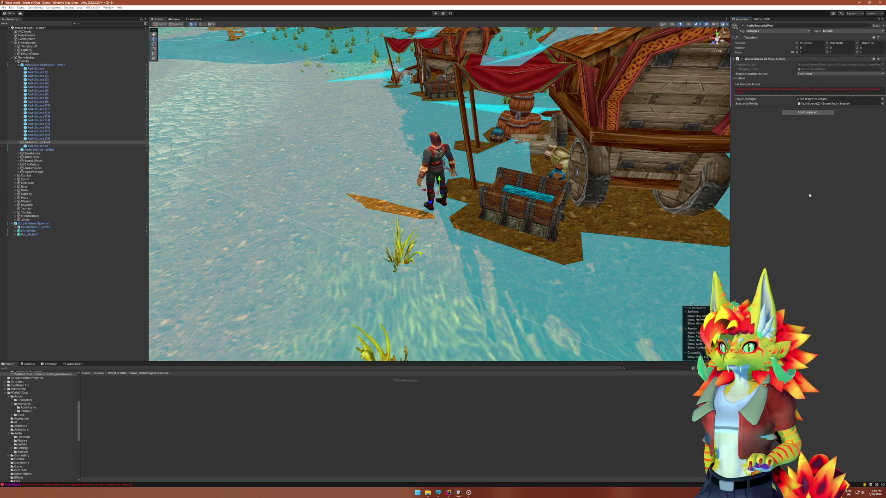
{"action": "key", "text": "ctrl+s"}
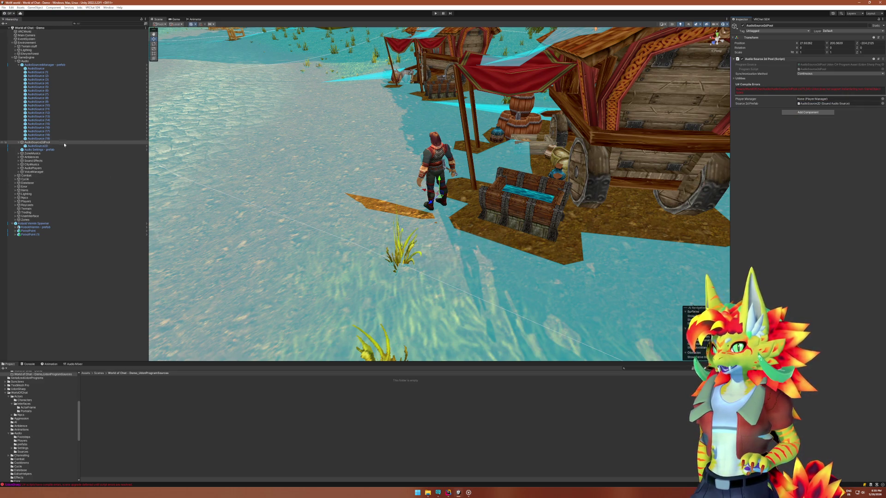
{"action": "right_click", "coordinate": [769, 59]}
{"action": "left_click", "coordinate": [794, 123]}
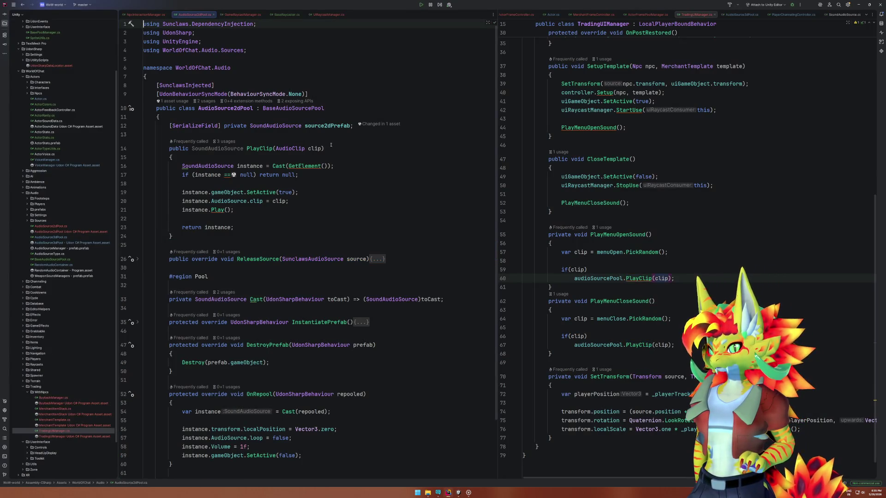
Trace the BaseAudioSourcePool and BasePoolManager declarations, then close those files.
{"action": "left_click", "coordinate": [298, 108]}
{"action": "key", "text": "ctrl+b"}
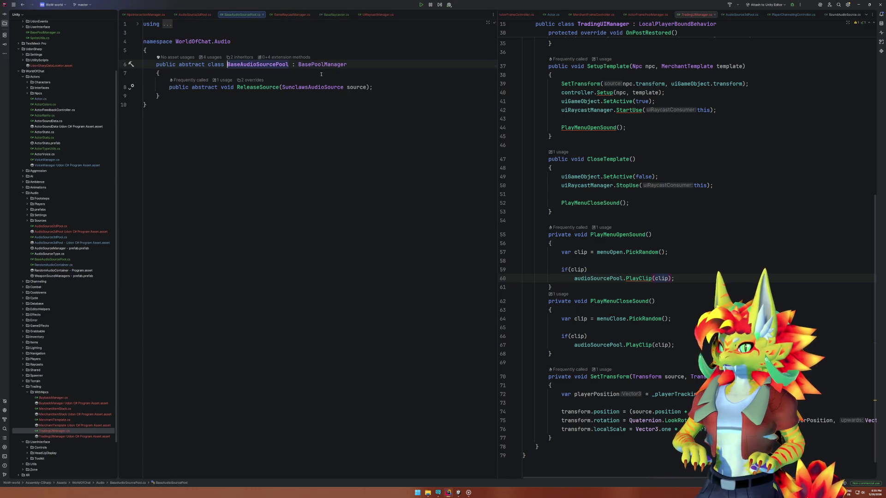
{"action": "left_click", "coordinate": [324, 69], "text": "ctrl"}
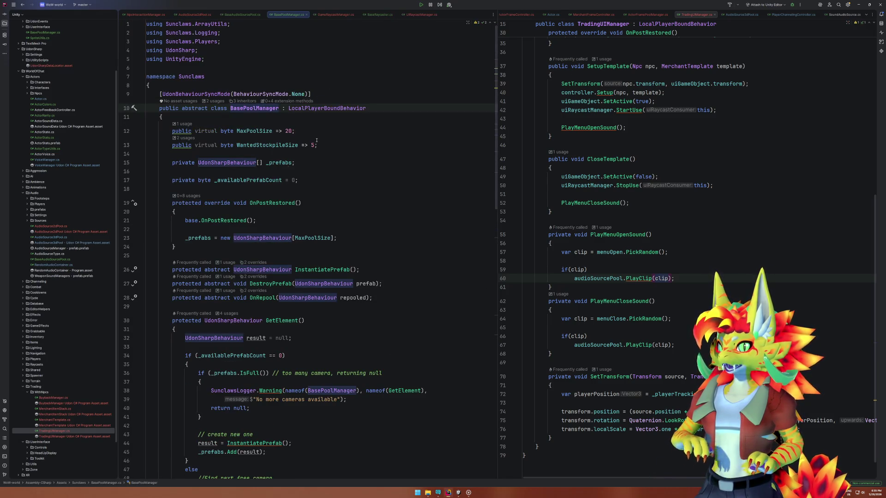
{"action": "middle_click", "coordinate": [290, 18]}
{"action": "middle_click", "coordinate": [239, 17]}
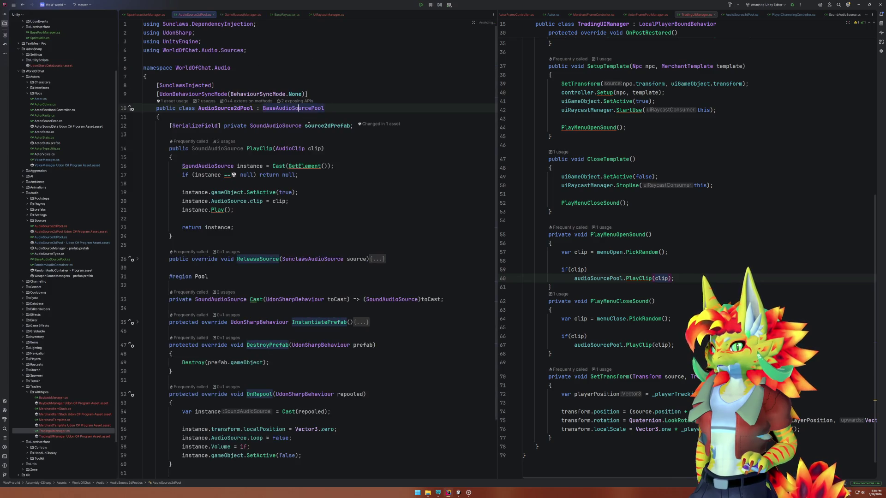
{"action": "left_click", "coordinate": [260, 86]}
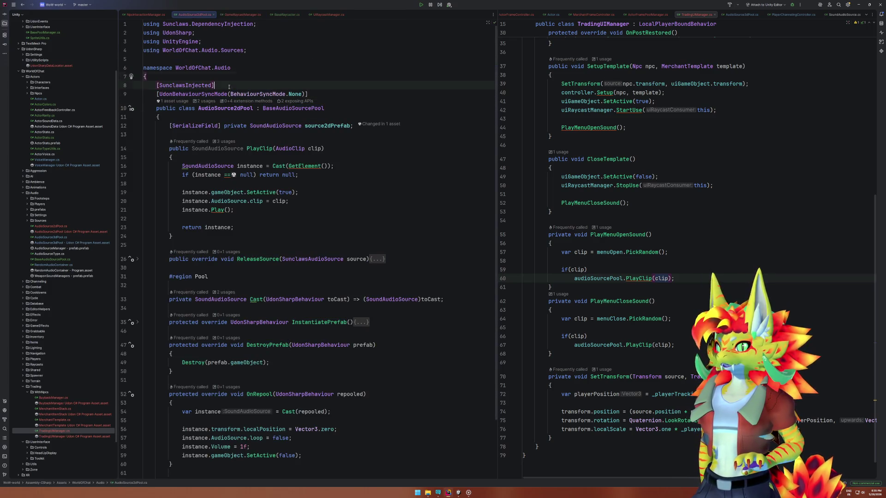
{"action": "scroll", "coordinate": [730, 163], "scroll_direction": "up", "scroll_amount": 10}
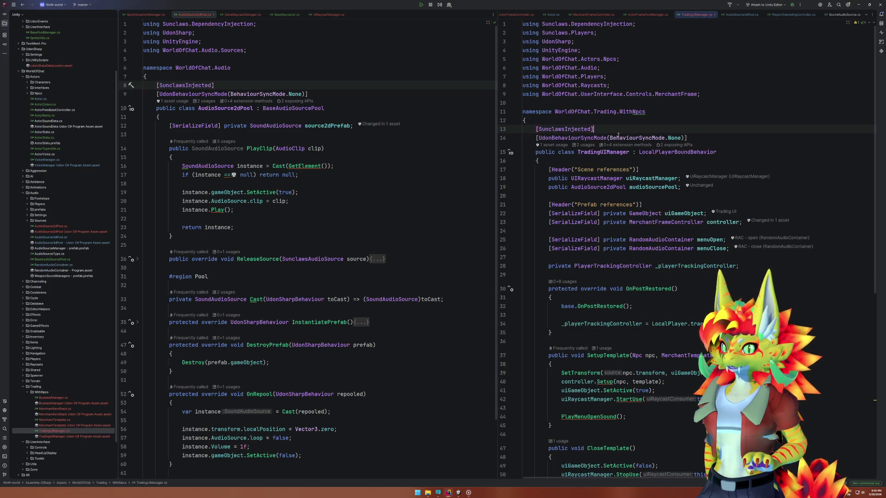
Close the MerchantFrameController, ActorFramePoolManager and TradingUIManager tabs and open AudioSource3dPool.cs.
{"action": "left_click", "coordinate": [701, 170]}
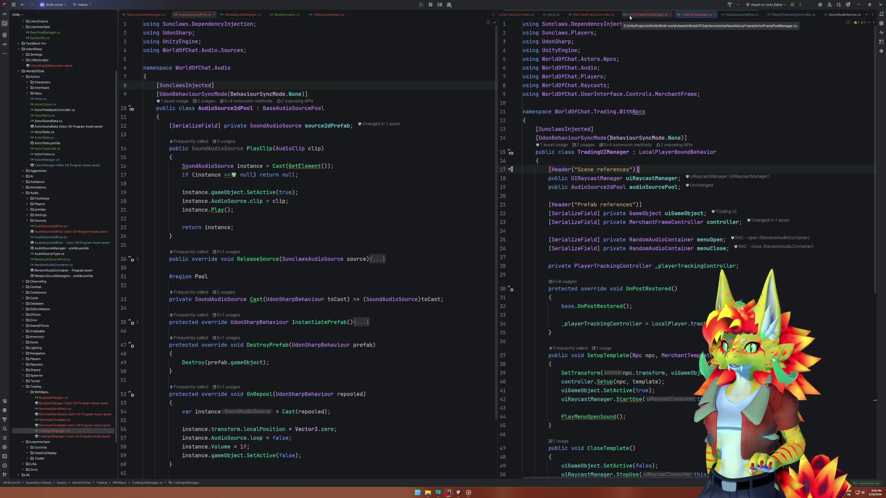
{"action": "middle_click", "coordinate": [650, 15]}
{"action": "middle_click", "coordinate": [647, 15]}
{"action": "middle_click", "coordinate": [593, 15]}
{"action": "left_click", "coordinate": [592, 15]}
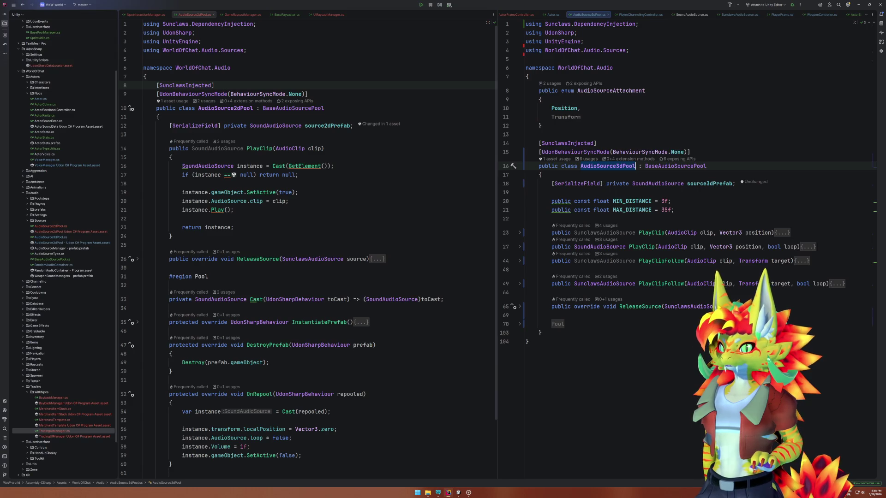
Check the usages of AudioSourceAttachment in AudioSource3dPool.cs, then return to Unity.
{"action": "left_click", "coordinate": [659, 408]}
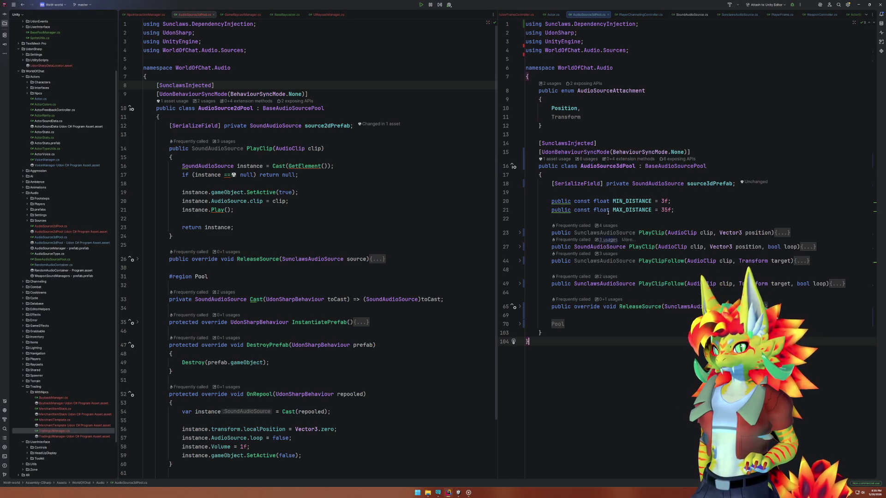
{"action": "left_click", "coordinate": [564, 108]}
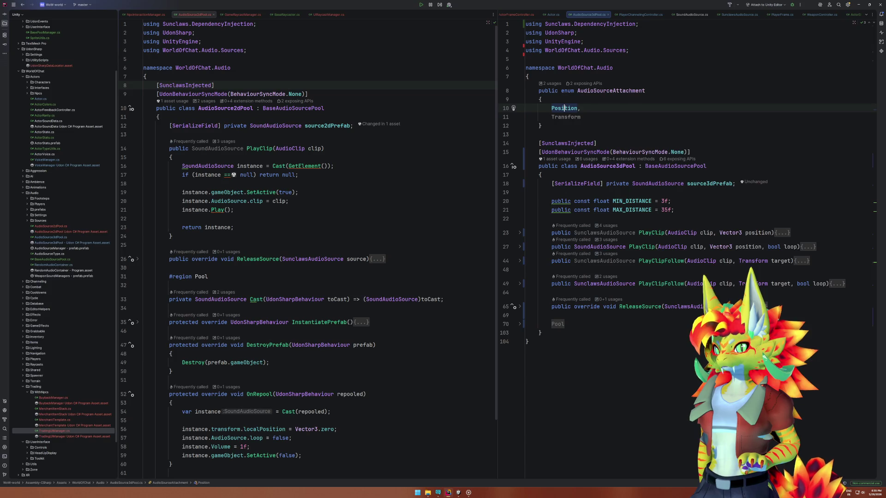
{"action": "left_click", "coordinate": [552, 84]}
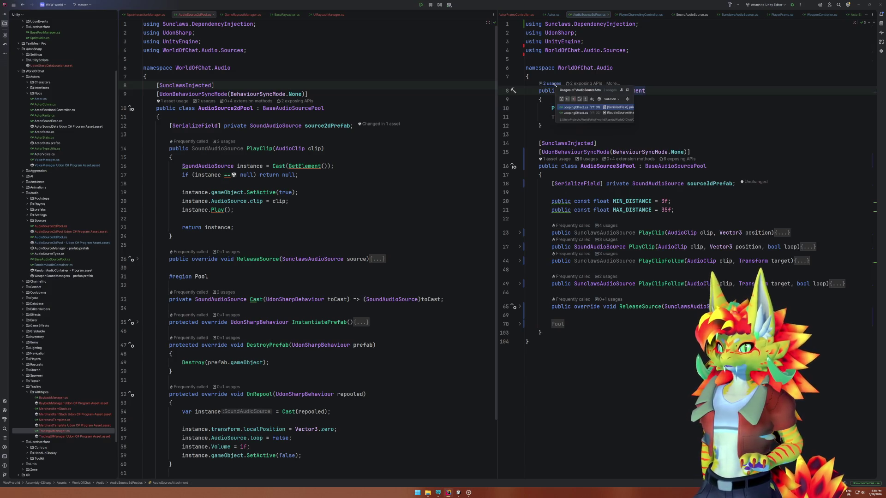
{"action": "left_click", "coordinate": [735, 132]}
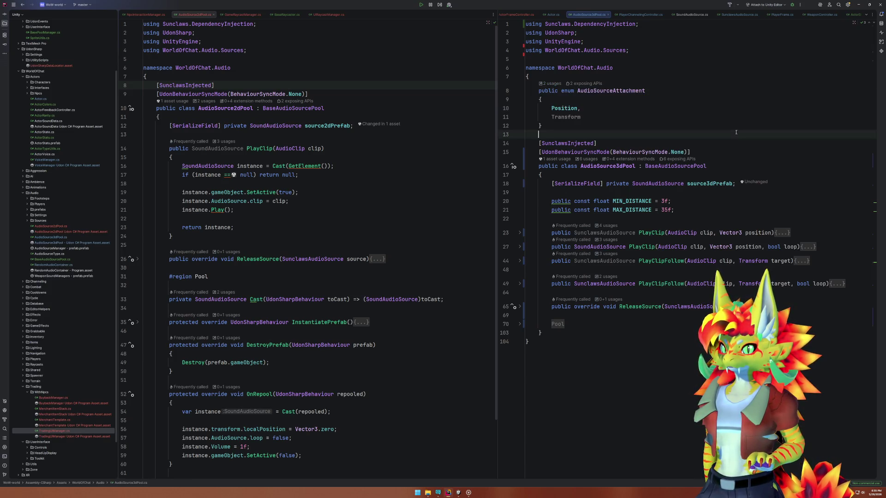
{"action": "left_click", "coordinate": [457, 495]}
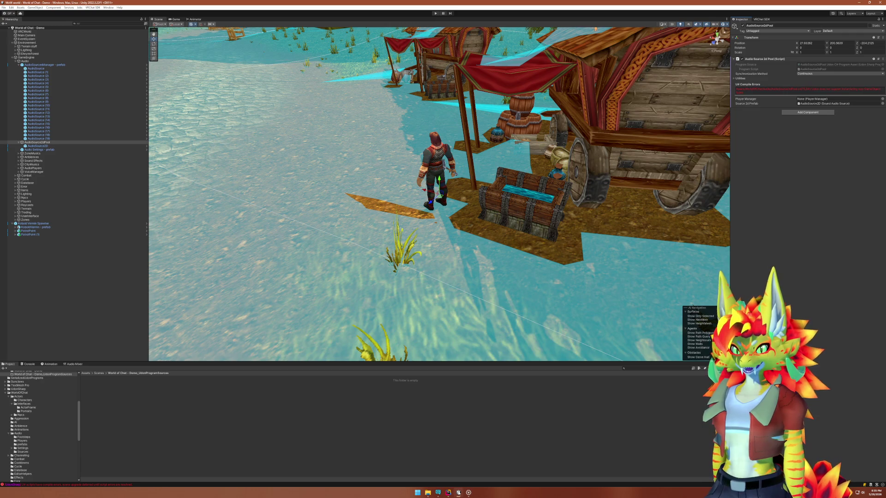
Switch from Unity back to Rider showing AudioSource2dPool.cs and AudioSource3dPool.cs.
{"action": "left_click", "coordinate": [448, 492]}
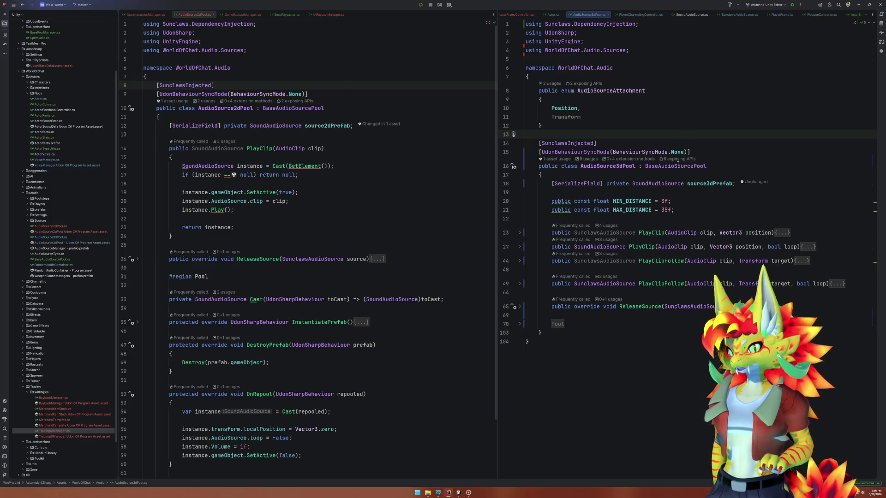
Change the return types on lines 23 and 44 from SunclawsAudioSource to SoundAudioSource.
{"action": "left_click", "coordinate": [612, 247]}
{"action": "double_click", "coordinate": [602, 233]}
{"action": "key", "text": "ctrl+v"}
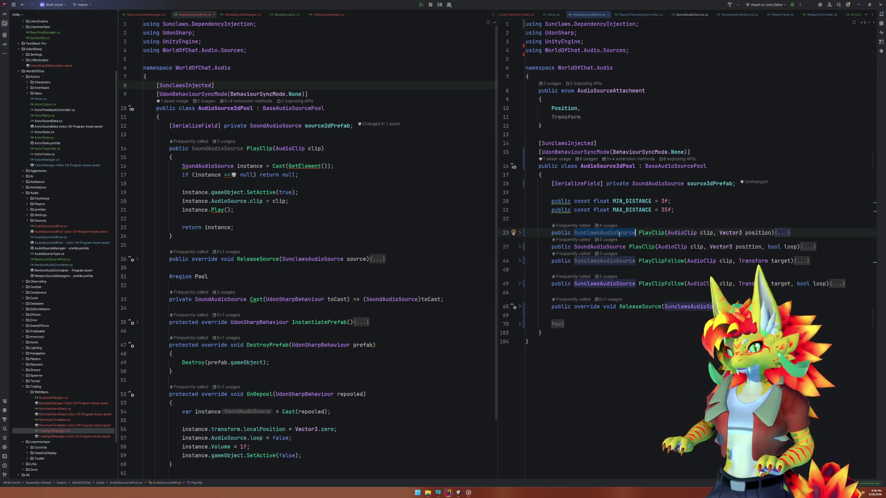
{"action": "double_click", "coordinate": [604, 261]}
{"action": "key", "text": "ctrl+v"}
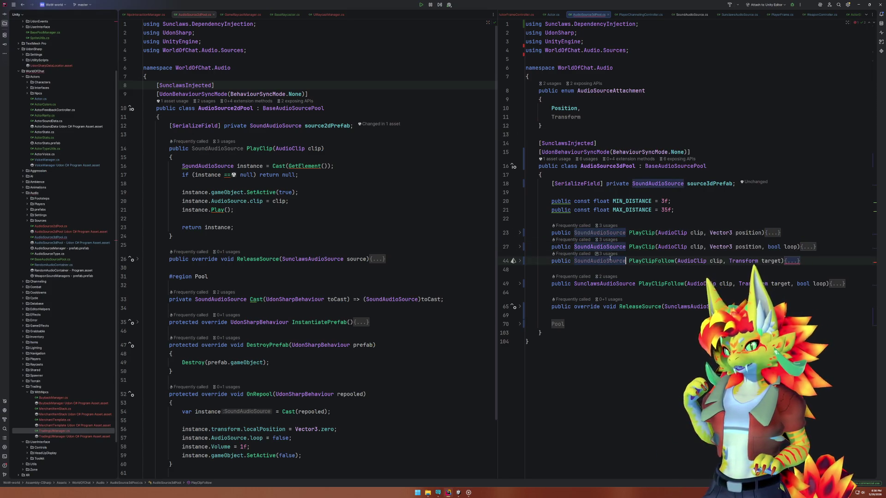
{"action": "left_click", "coordinate": [612, 193]}
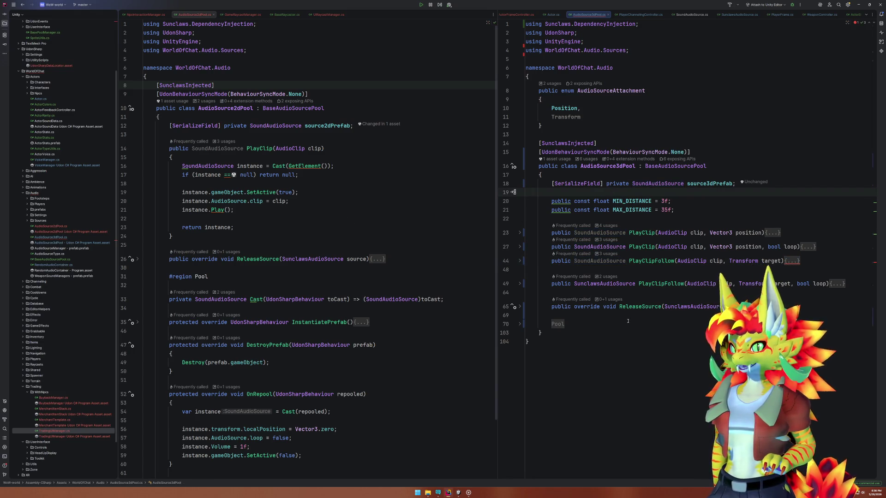
Inspect the PlayClipFollow call and make line 49's overload return SoundAudioSource.
{"action": "left_click", "coordinate": [520, 261]}
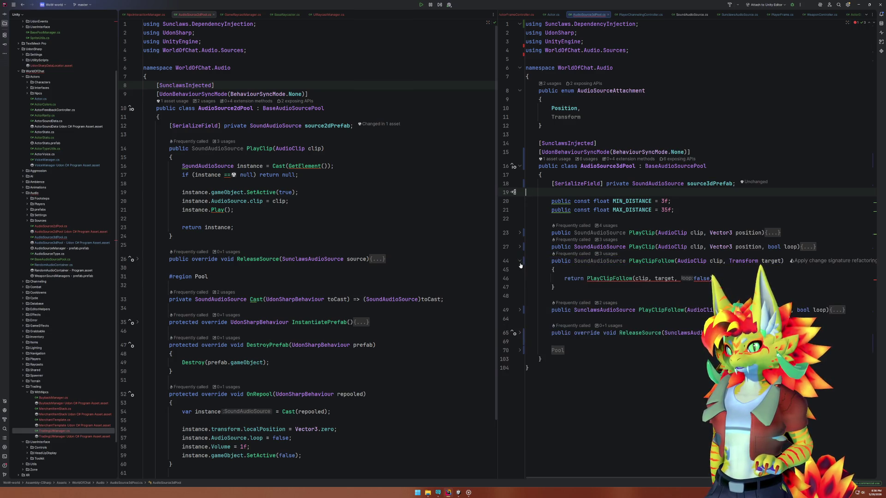
{"action": "left_click", "coordinate": [623, 279]}
{"action": "mouse_move", "coordinate": [641, 279]}
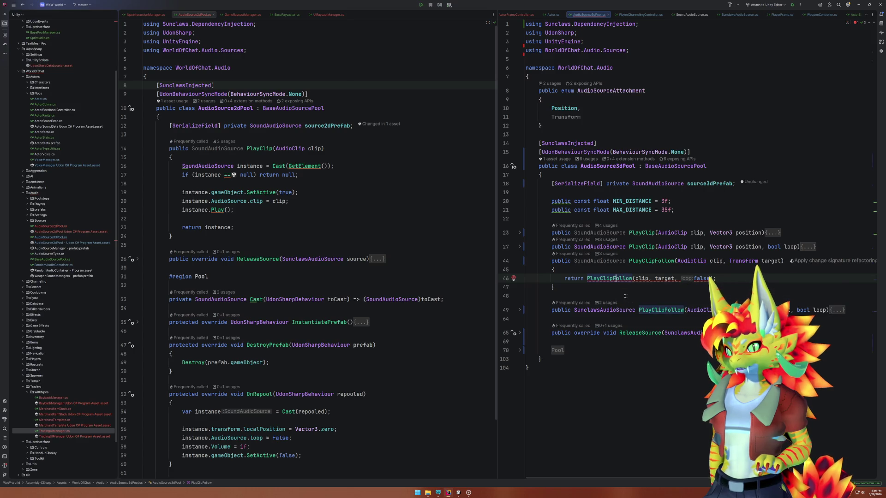
{"action": "left_click", "coordinate": [635, 310]}
{"action": "key", "text": "ctrl+z"}
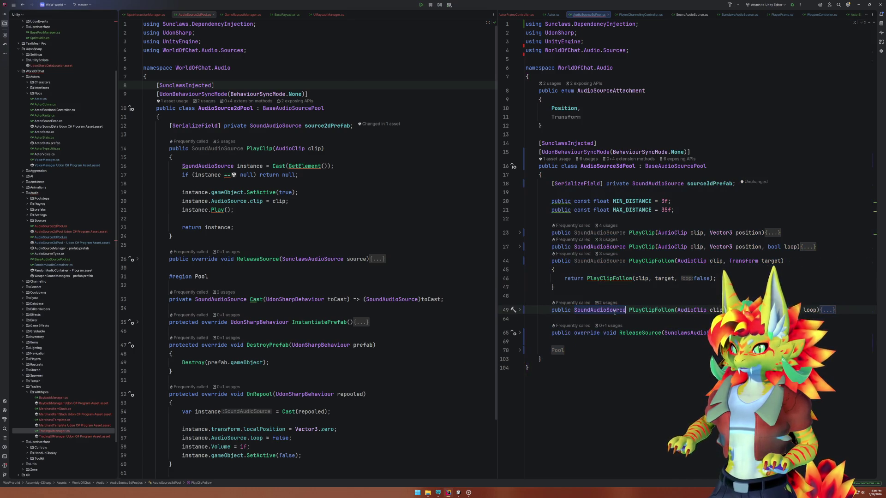
{"action": "left_click", "coordinate": [620, 369]}
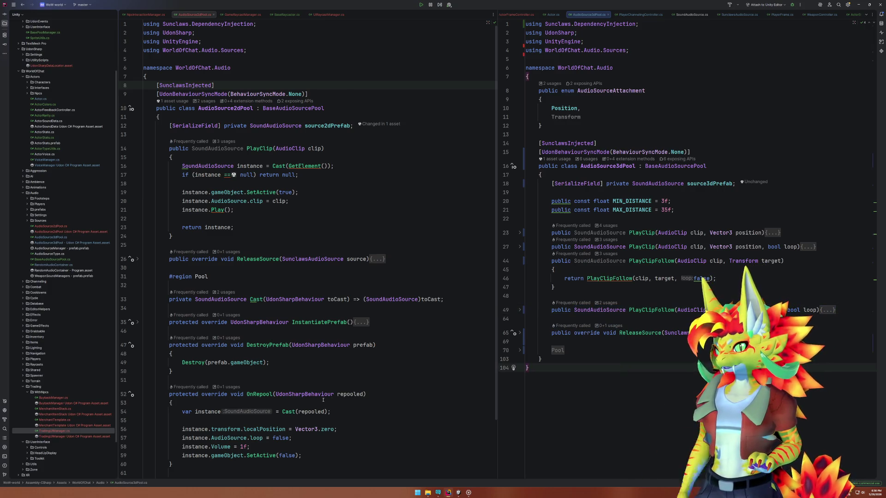
{"action": "left_click", "coordinate": [458, 493]}
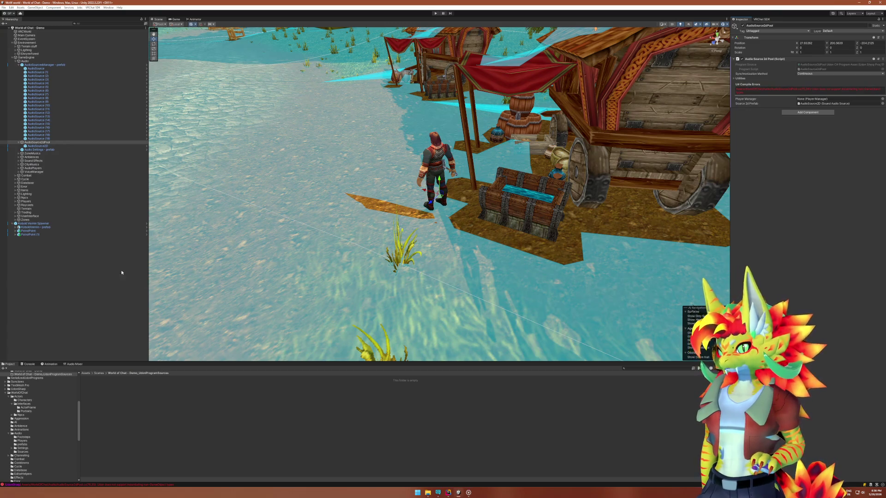
Open the AudioSourcesManager prefab and delete AudioSource (1) through AudioSource (19).
{"action": "left_click", "coordinate": [53, 146]}
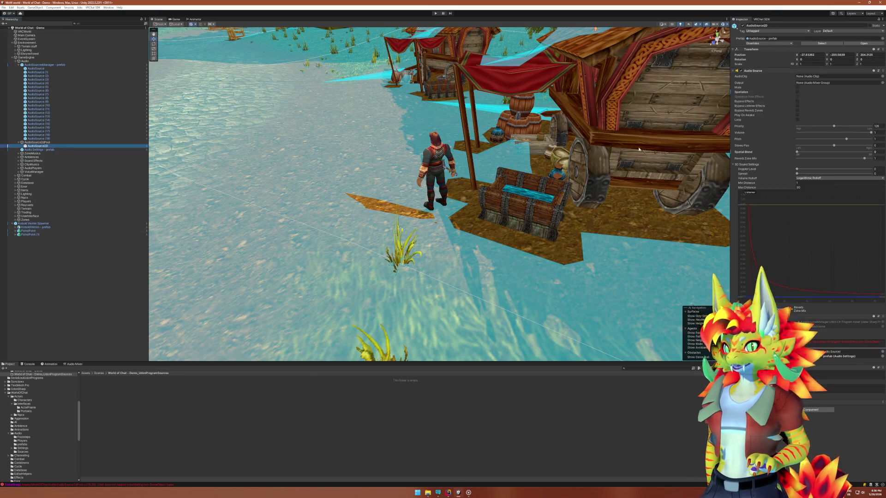
{"action": "right_click", "coordinate": [46, 65]}
{"action": "mouse_move", "coordinate": [74, 130]}
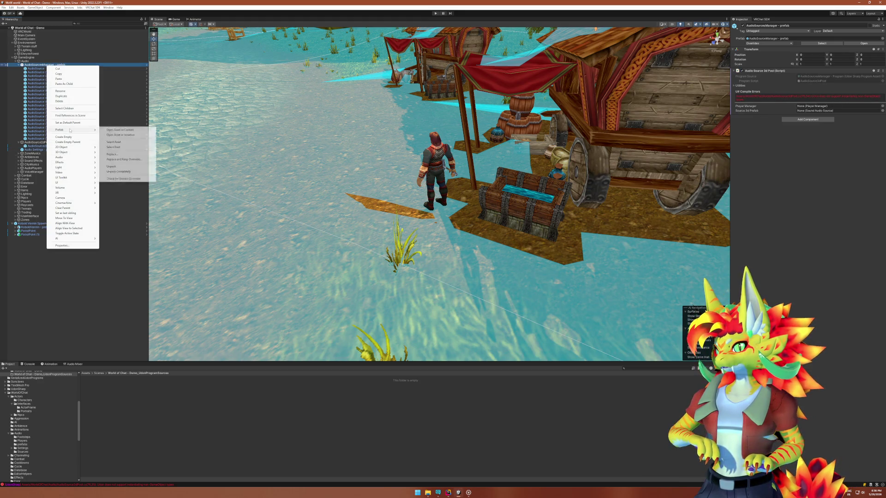
{"action": "left_click", "coordinate": [120, 134]}
{"action": "left_click", "coordinate": [30, 41]}
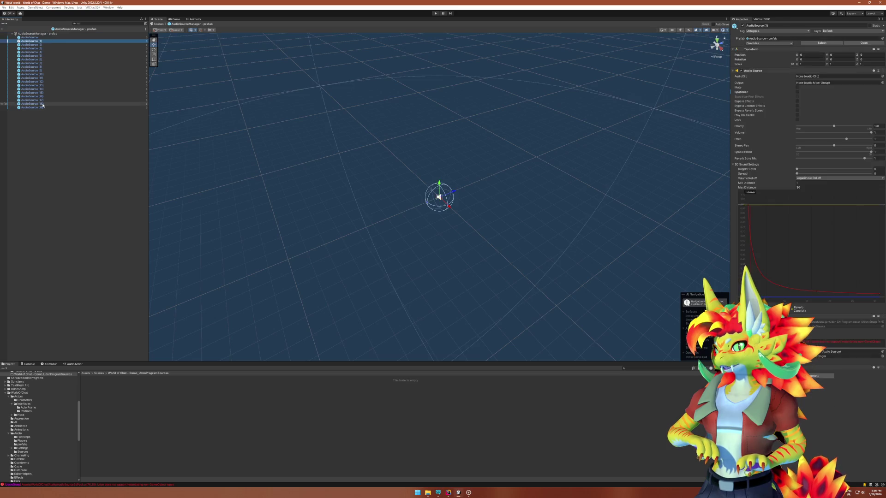
{"action": "left_click", "coordinate": [42, 107], "text": "shift"}
{"action": "key", "text": "Delete"}
{"action": "left_click", "coordinate": [65, 37]}
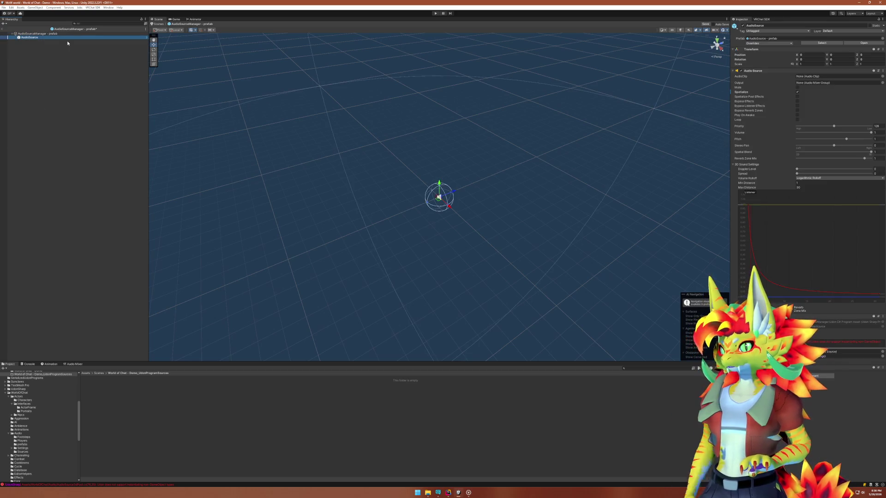
Rename the remaining source to AudioSource3D and assign it as the manager's Source 3d Prefab.
{"action": "key", "text": "F2"}
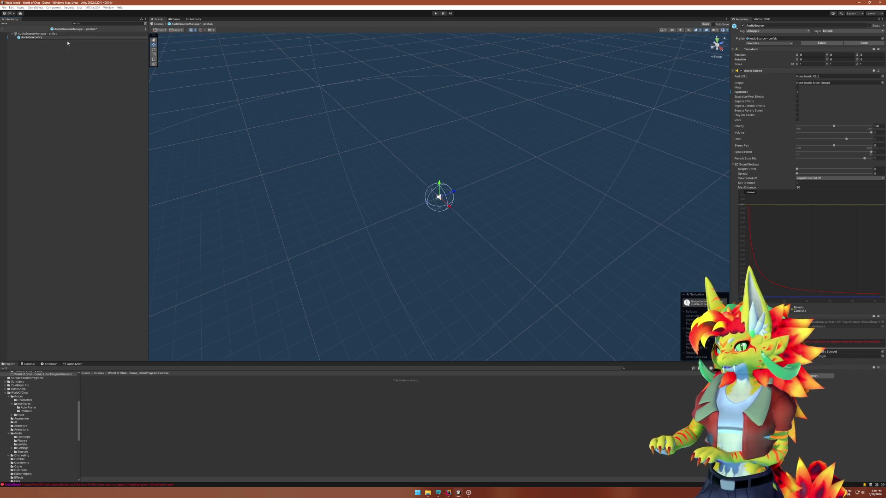
{"action": "key", "text": "Return"}
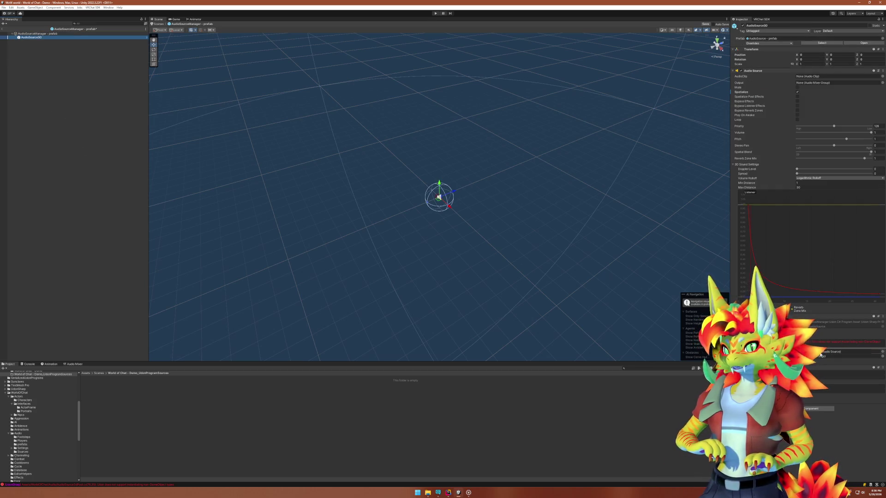
{"action": "left_click", "coordinate": [36, 33]}
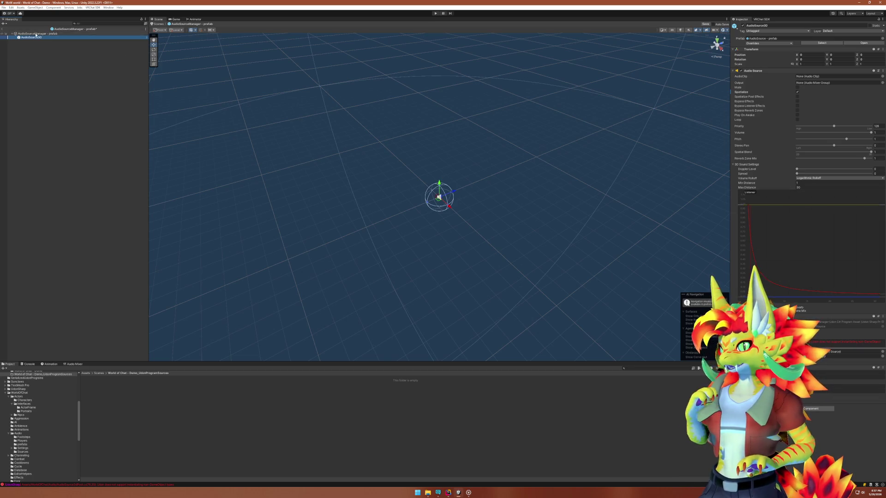
{"action": "left_click_drag", "start_coordinate": [31, 37], "coordinate": [828, 100]}
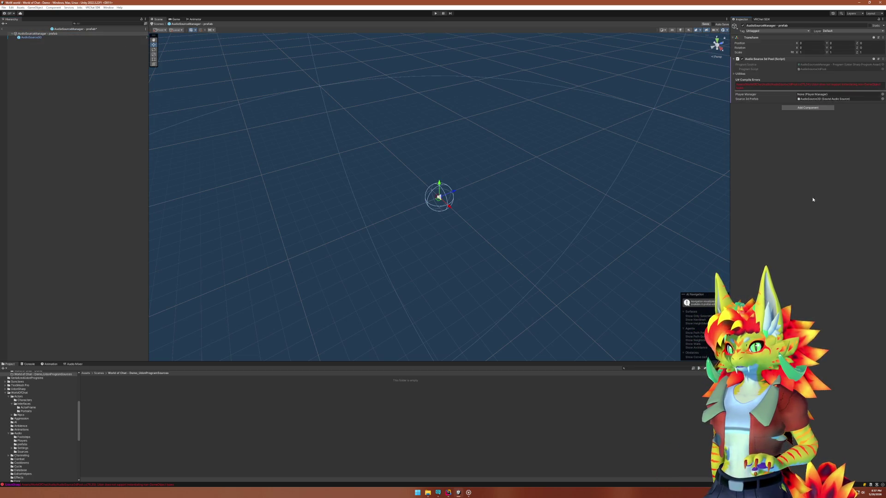
{"action": "left_click", "coordinate": [3, 29]}
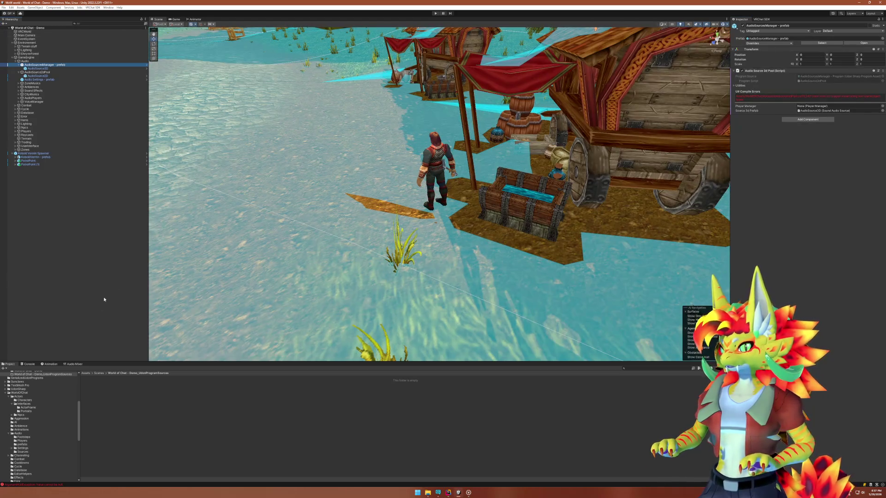
Rename the AudioSourcesManager object to 'AudioSource2dPool - prefab'.
{"action": "left_click", "coordinate": [459, 494]}
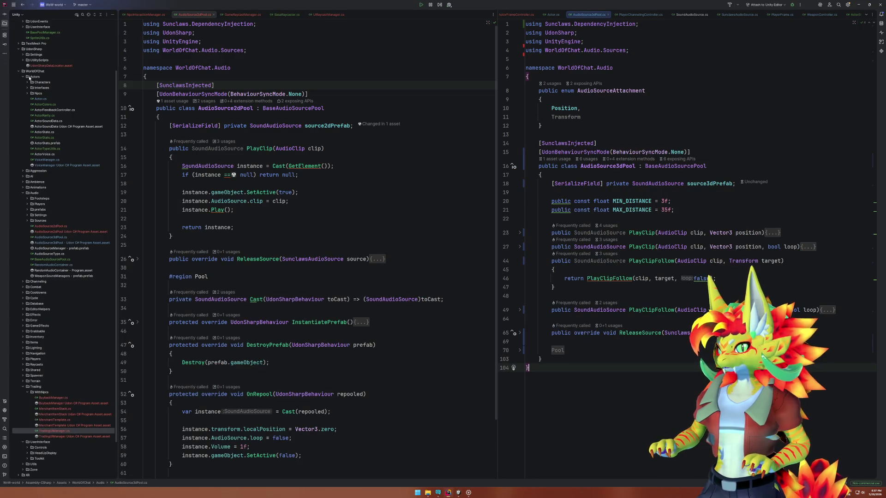
{"action": "left_click", "coordinate": [461, 496]}
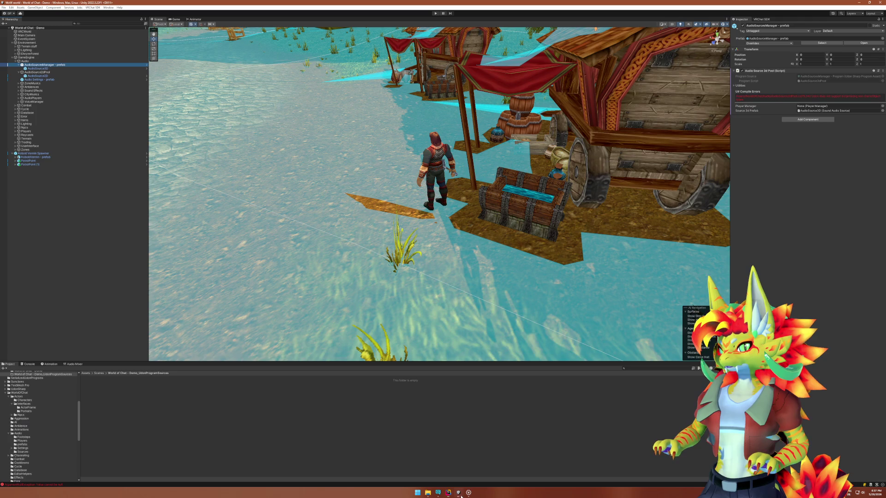
{"action": "left_click", "coordinate": [51, 72]}
{"action": "left_click", "coordinate": [55, 65]}
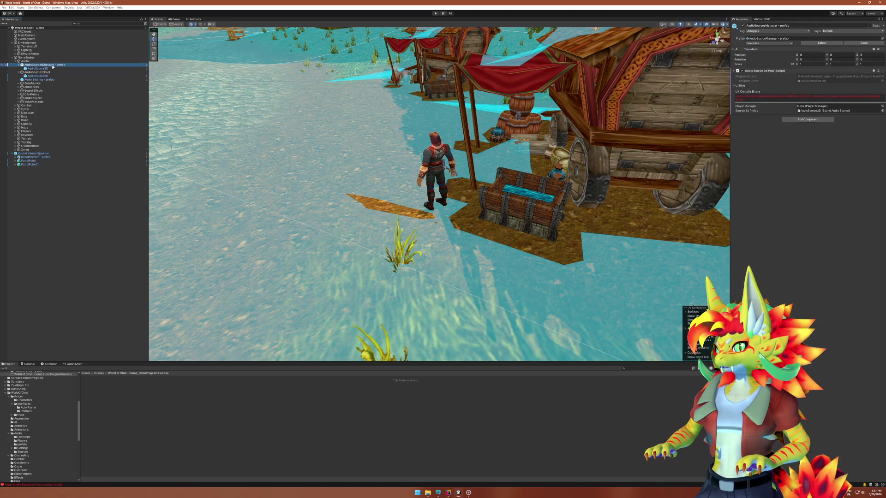
{"action": "left_click", "coordinate": [51, 72]}
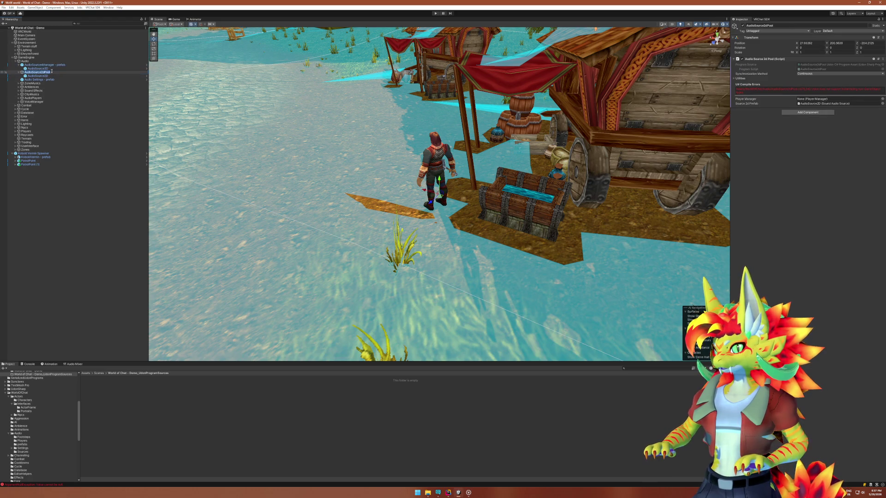
{"action": "left_click", "coordinate": [55, 65]}
{"action": "key", "text": "ctrl+v"}
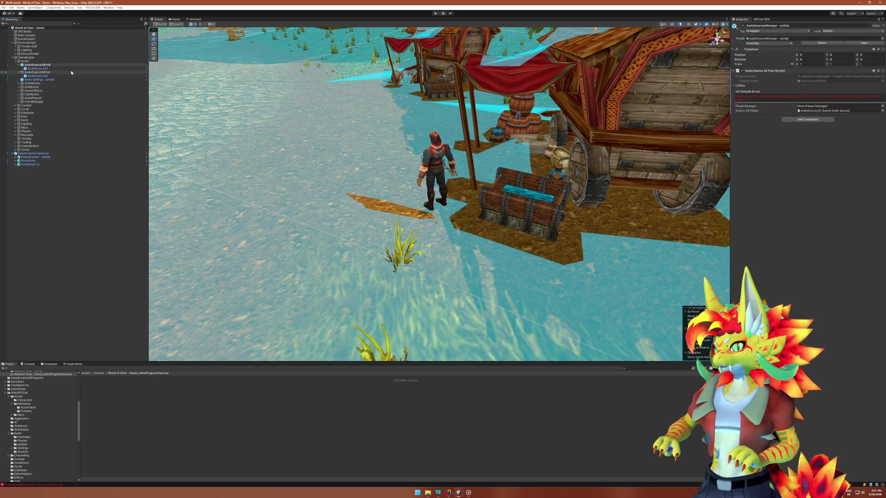
{"action": "type", "text": " - prefab"}
{"action": "key", "text": "Return"}
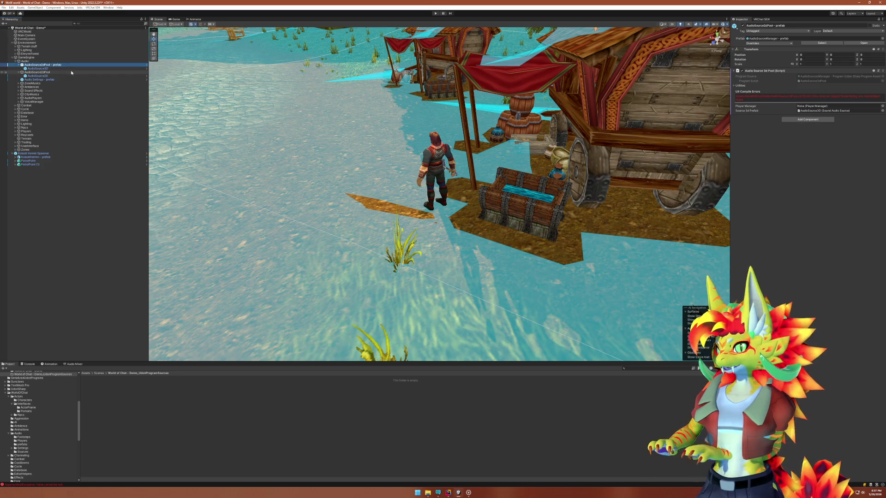
Unpack the renamed pool object from its prefab and show the Audio folder.
{"action": "right_click", "coordinate": [62, 65]}
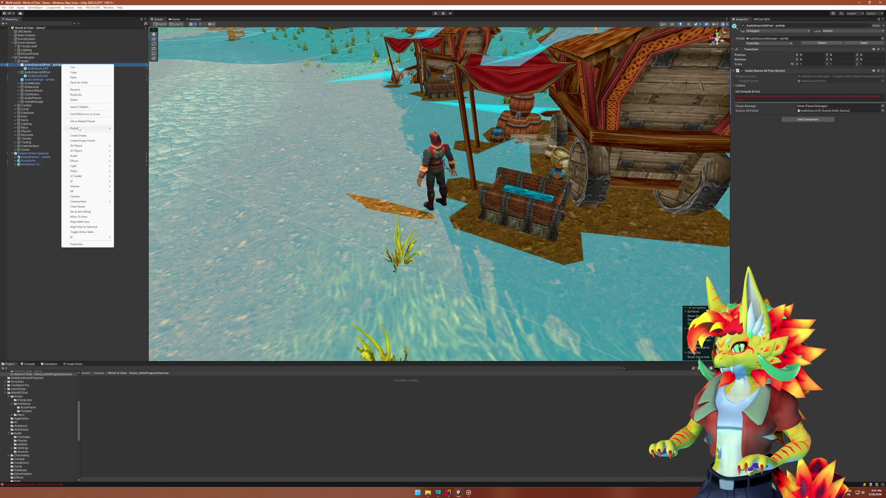
{"action": "mouse_move", "coordinate": [106, 128]}
{"action": "left_click", "coordinate": [126, 165]}
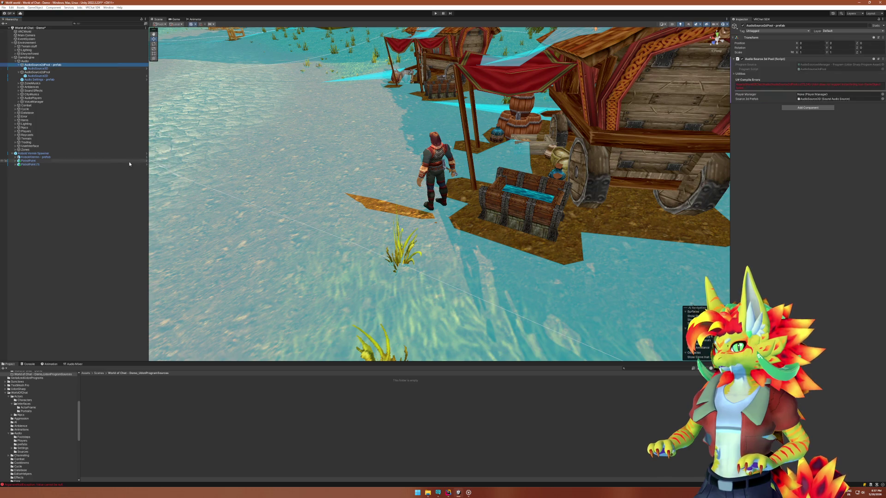
{"action": "left_click", "coordinate": [186, 448]}
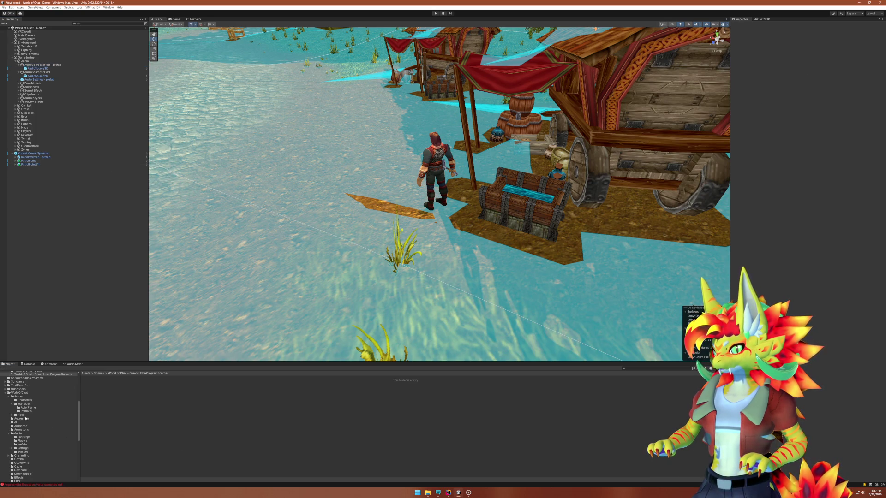
{"action": "left_click", "coordinate": [18, 433]}
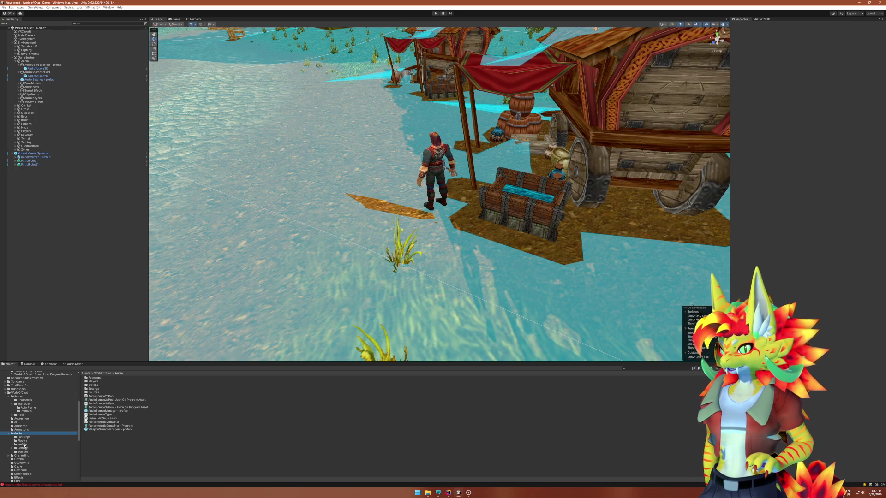
Drag the AudioSource2dPool and AudioSource3dPool objects into the Audio folder as prefab assets.
{"action": "left_click", "coordinate": [44, 72]}
{"action": "left_click", "coordinate": [50, 65]}
{"action": "left_click", "coordinate": [51, 65]}
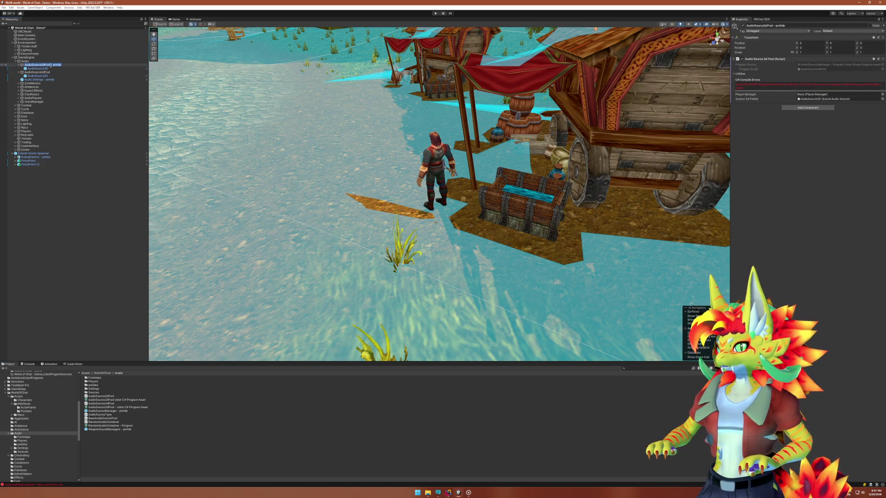
{"action": "left_click", "coordinate": [53, 74]}
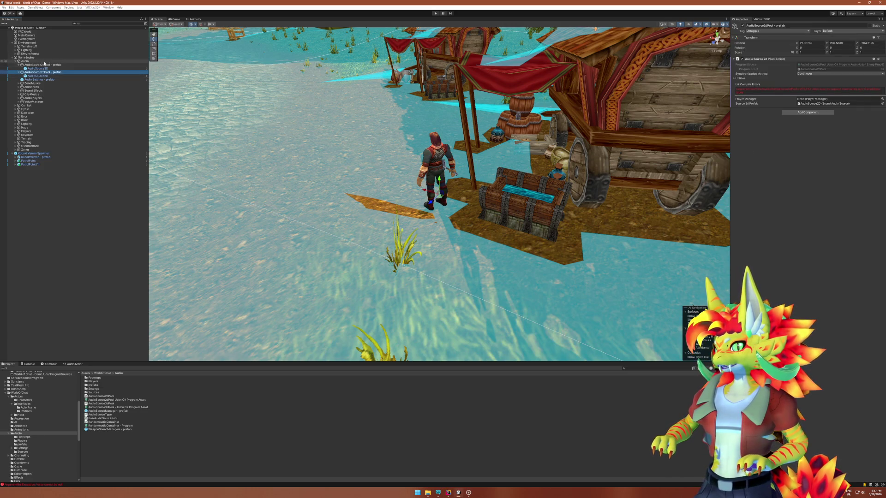
{"action": "left_click", "coordinate": [46, 65], "text": "ctrl"}
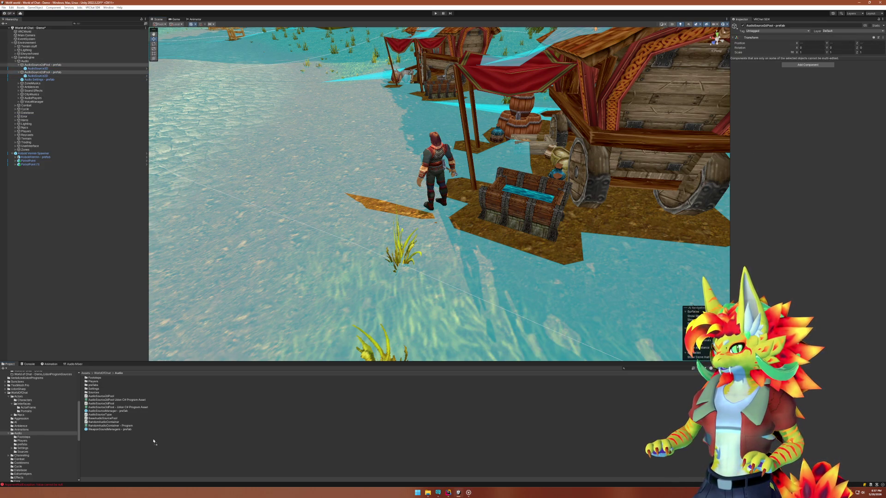
{"action": "left_click_drag", "start_coordinate": [154, 442], "coordinate": [153, 440]}
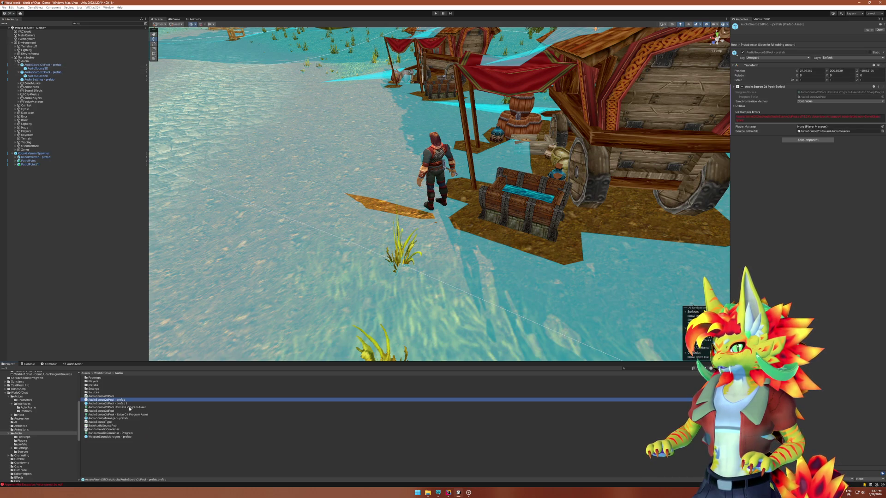
{"action": "left_click", "coordinate": [42, 64]}
{"action": "key", "text": "F2"}
{"action": "key", "text": "Return"}
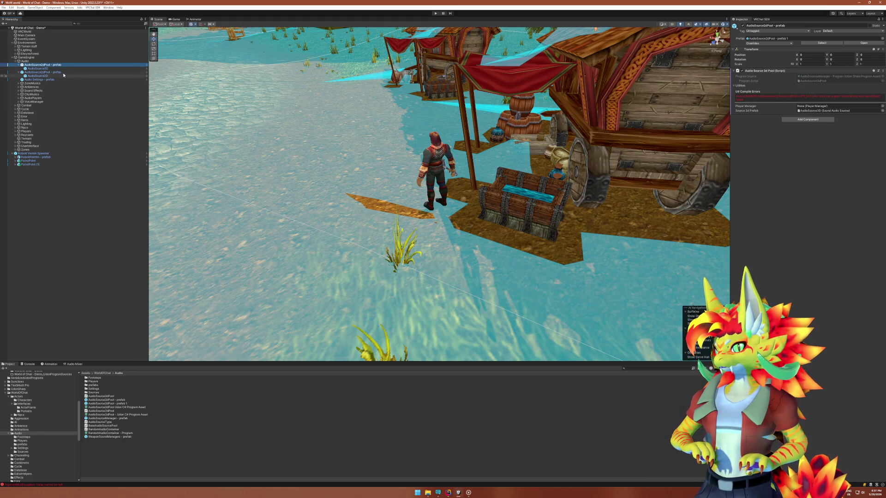
{"action": "right_click", "coordinate": [52, 65]}
Unpack both the 2D and 3D pool objects from their prefabs.
{"action": "mouse_move", "coordinate": [71, 131]}
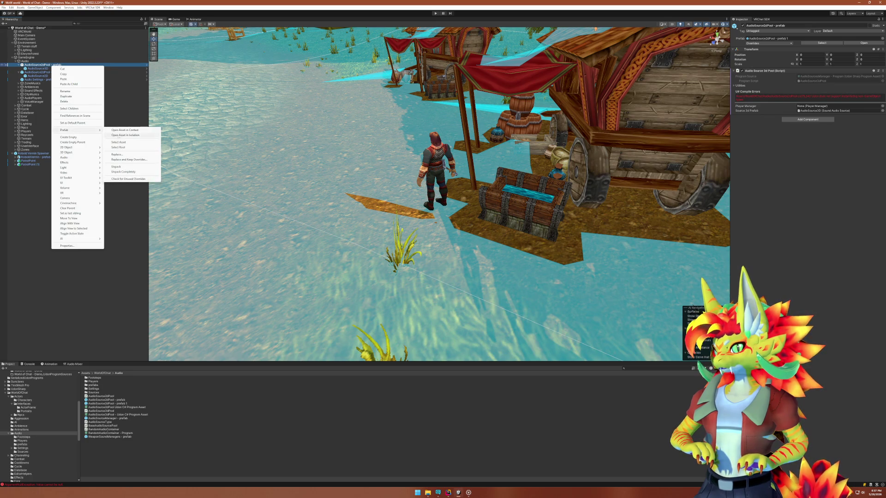
{"action": "left_click", "coordinate": [120, 166]}
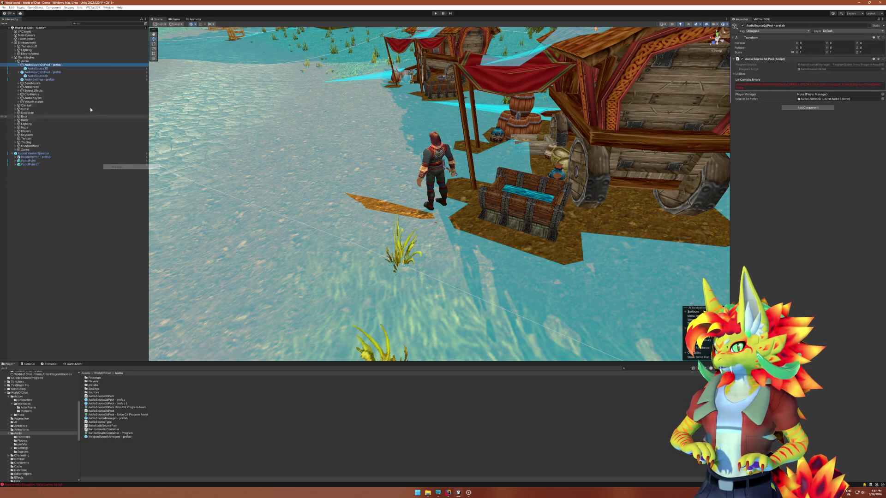
{"action": "right_click", "coordinate": [51, 73]}
{"action": "mouse_move", "coordinate": [77, 139]}
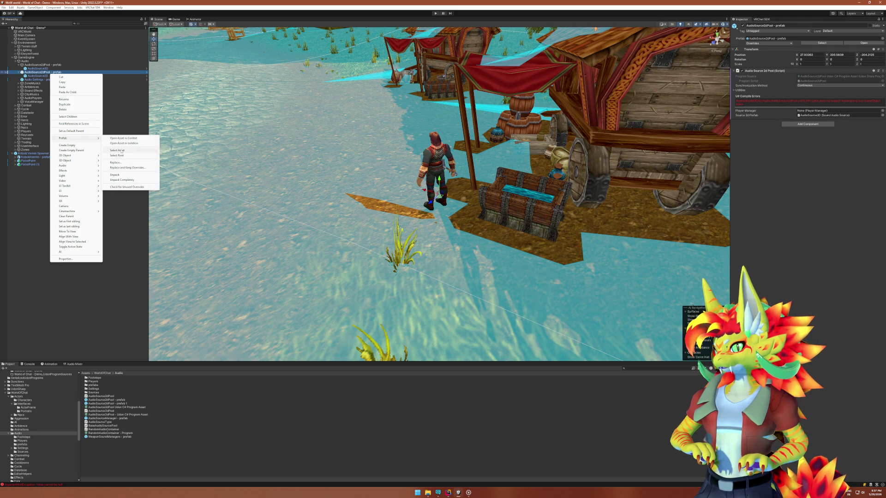
{"action": "left_click", "coordinate": [129, 174]}
Save AudioSource3dPool and AudioSource2dPool again as new prefabs in the Audio folder.
{"action": "left_click", "coordinate": [55, 64]}
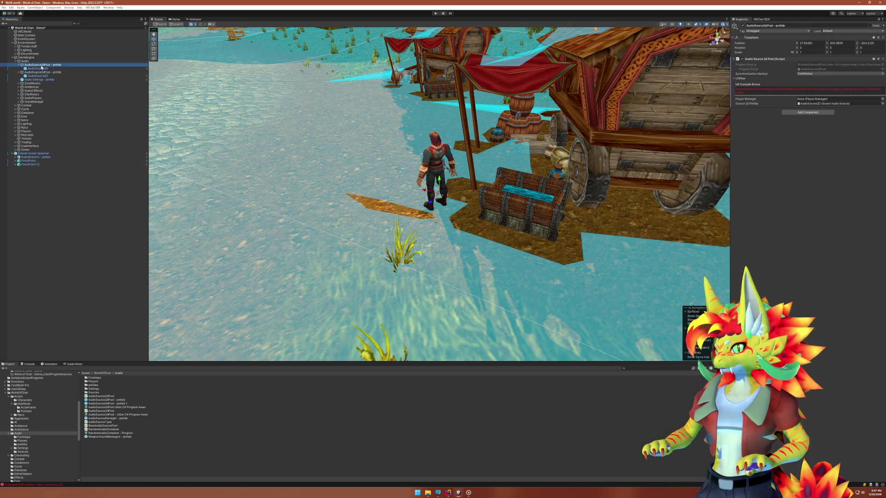
{"action": "left_click", "coordinate": [44, 65]}
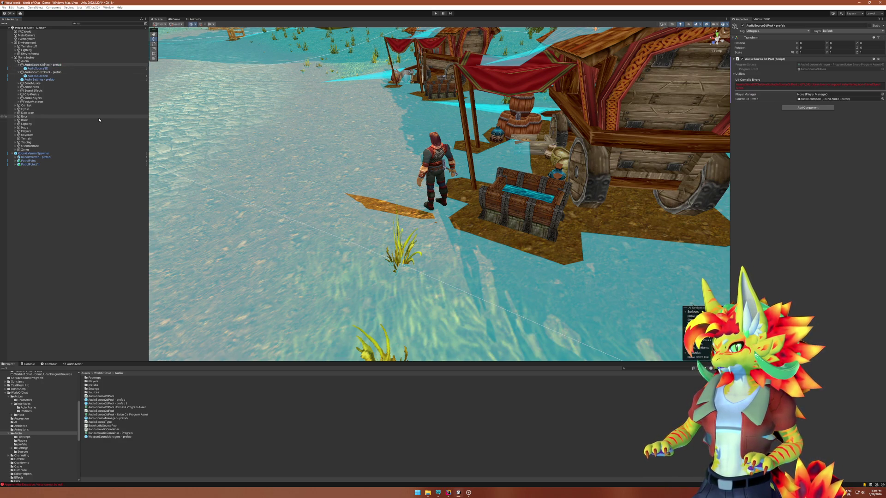
{"action": "left_click", "coordinate": [56, 72], "text": "ctrl"}
{"action": "left_click_drag", "start_coordinate": [56, 73], "coordinate": [212, 456]}
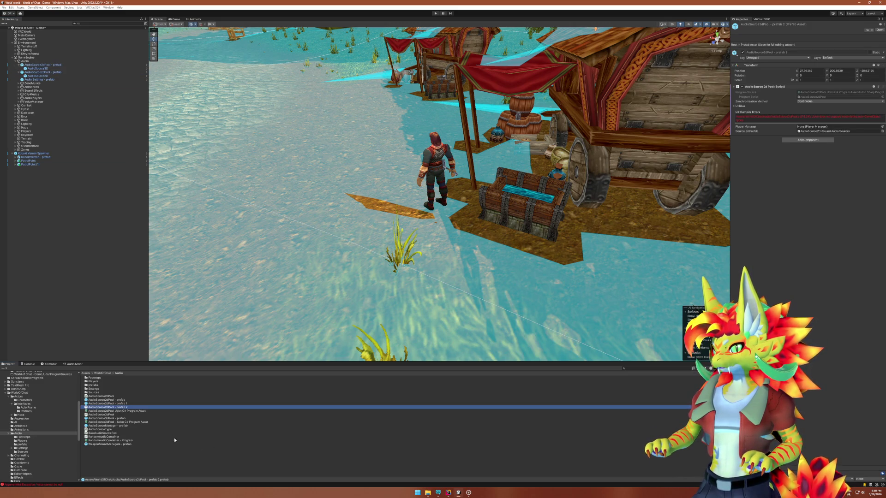
Delete the old AudioSource2dPool prefab and prefab 1 duplicate assets.
{"action": "left_click", "coordinate": [125, 400]}
{"action": "left_click", "coordinate": [125, 404], "text": "ctrl"}
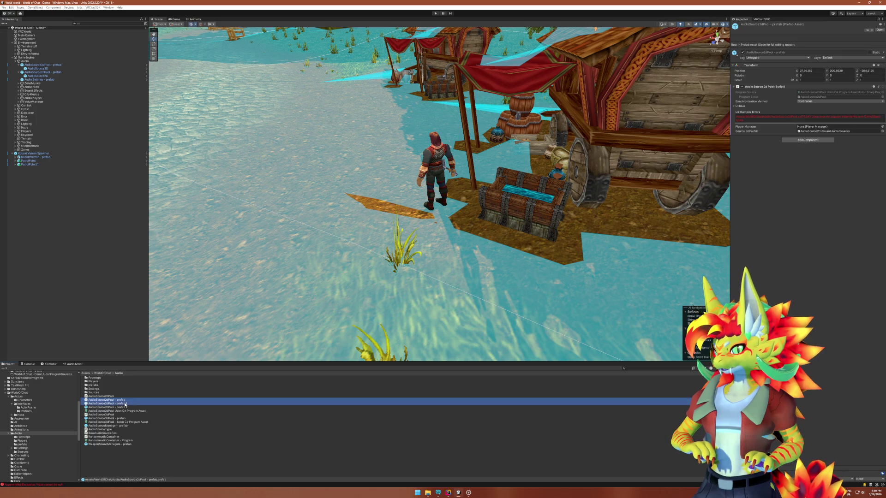
{"action": "key", "text": "Delete"}
{"action": "key", "text": "Return"}
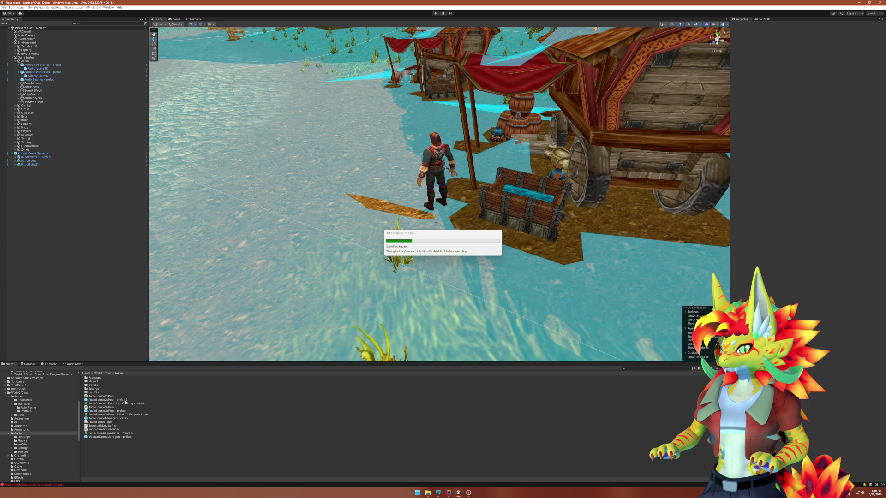
Rename the 'AudioSource2dPool - prefab 2' asset to 'AudioSource2dPool - prefab'.
{"action": "left_click", "coordinate": [125, 400]}
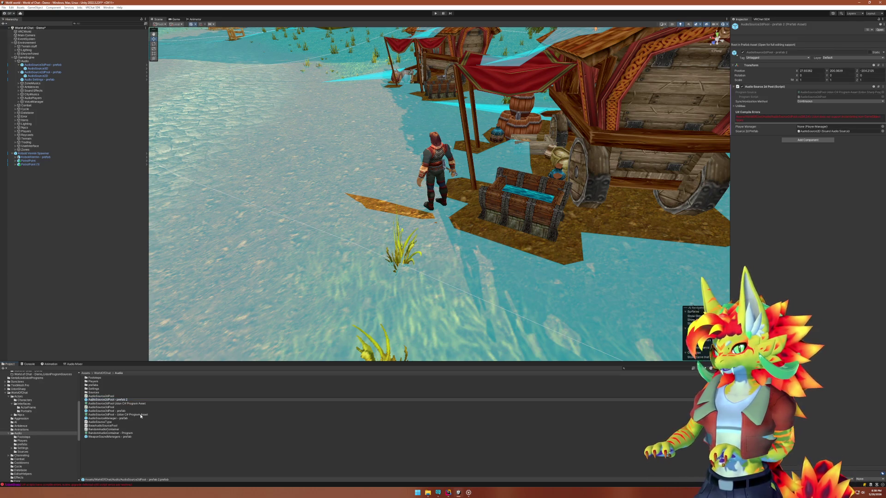
{"action": "key", "text": "BackSpace"}
{"action": "key", "text": "BackSpace"}
{"action": "key", "text": "Return"}
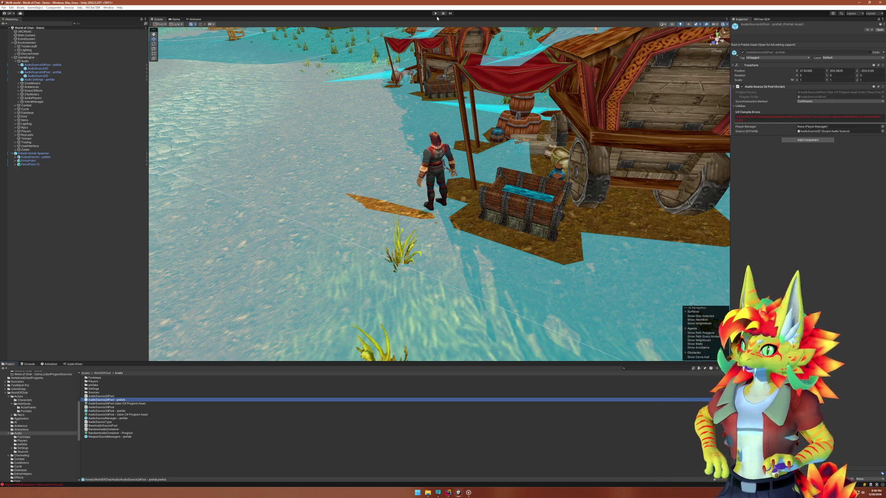
Enter play mode and open the AudioSource3dPool.cs(76,35) console error in Rider.
{"action": "left_click", "coordinate": [435, 13]}
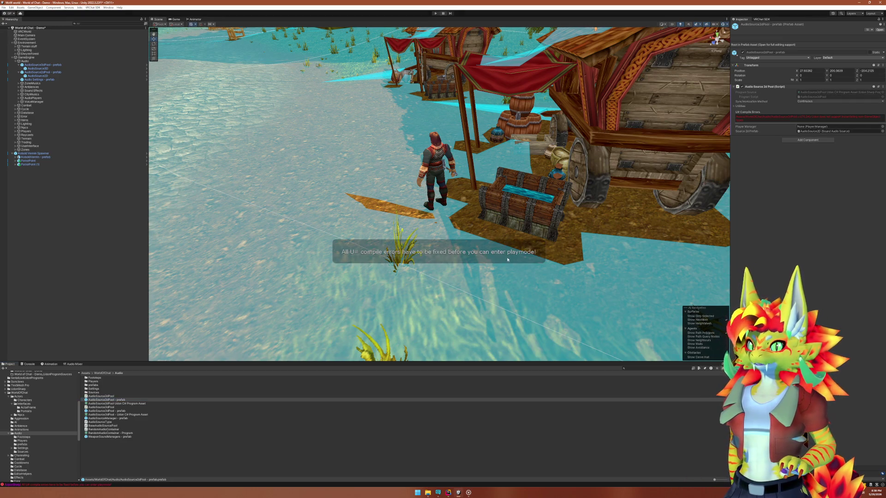
{"action": "left_click", "coordinate": [28, 363]}
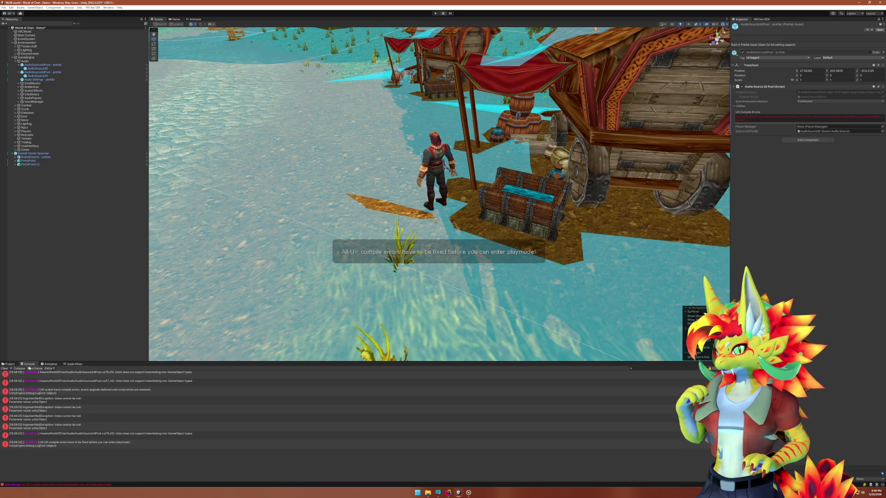
{"action": "double_click", "coordinate": [143, 434]}
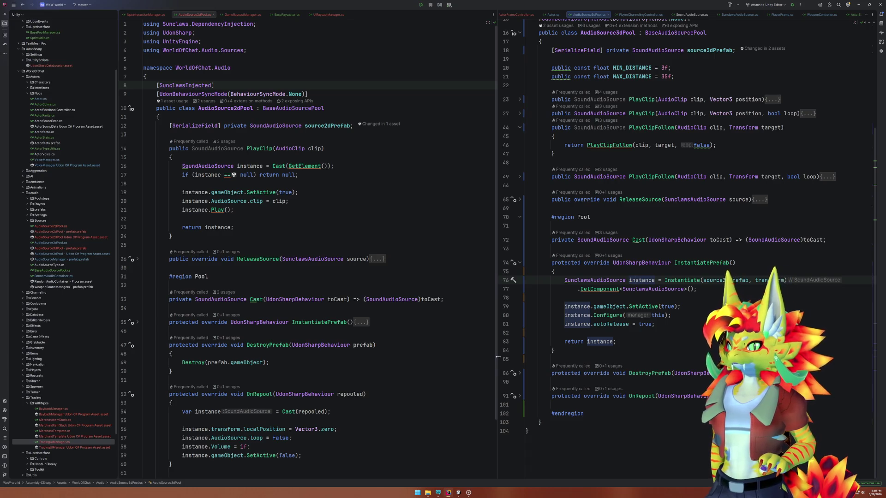
Make line 76 of AudioSource3dPool.cs instantiate source3dPrefab.gameObject.
{"action": "left_click", "coordinate": [454, 494]}
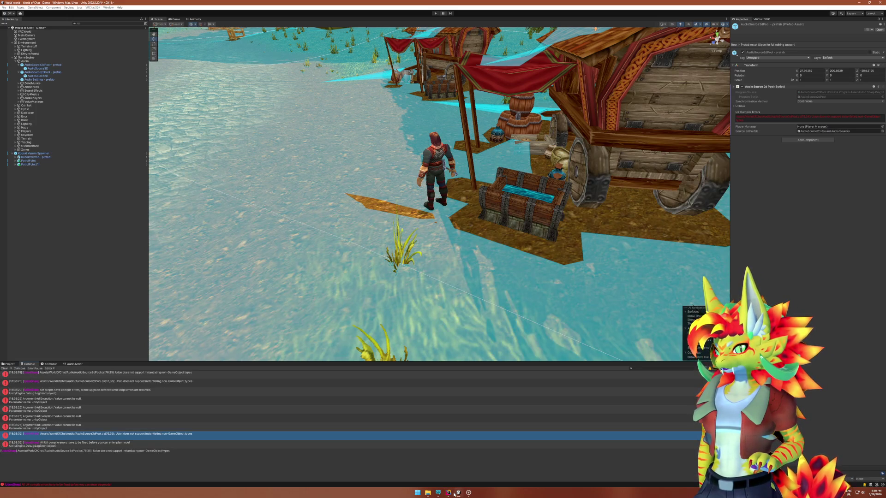
{"action": "left_click", "coordinate": [455, 494]}
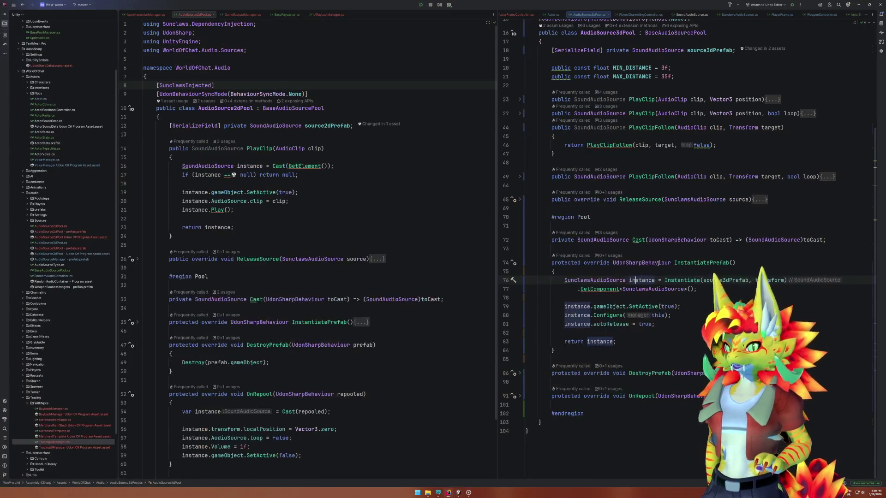
{"action": "left_click", "coordinate": [750, 280]}
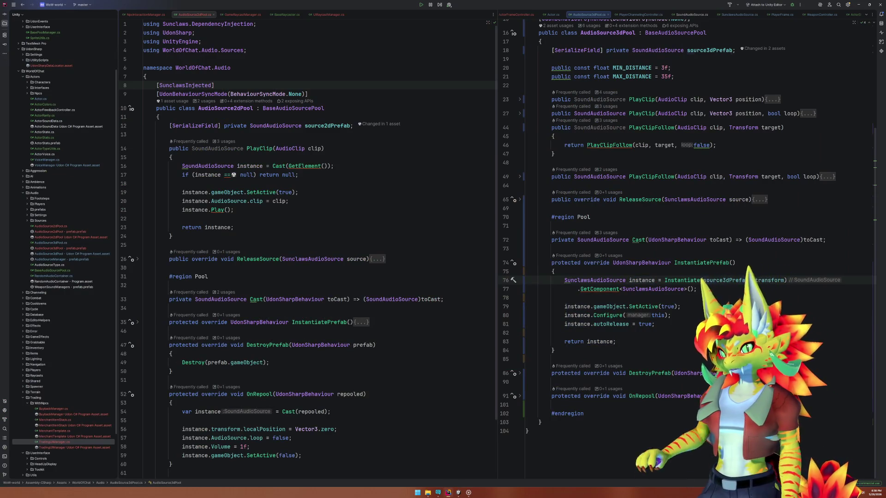
{"action": "type", "text": ", a"}
{"action": "key", "text": "Return"}
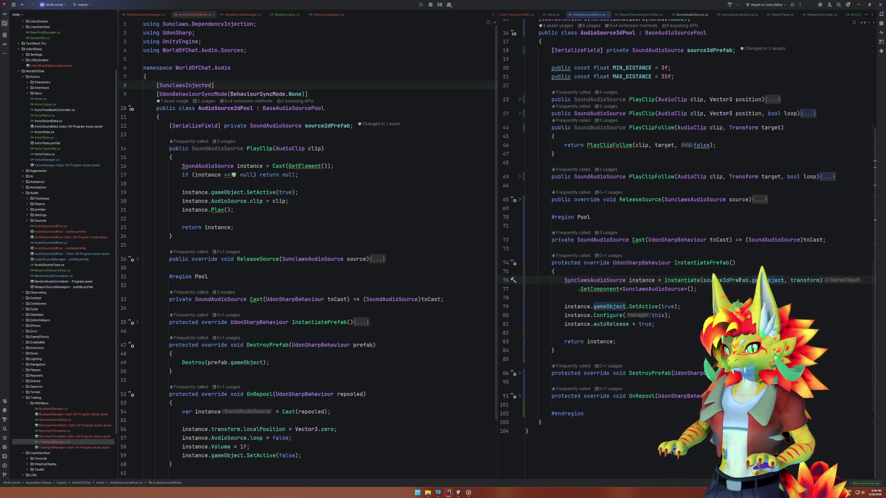
{"action": "key", "text": "ctrl+Left"}
Apply the same gameObject fix to source2dPrefab on line 37 of AudioSource2dPool.cs.
{"action": "left_click", "coordinate": [690, 262]}
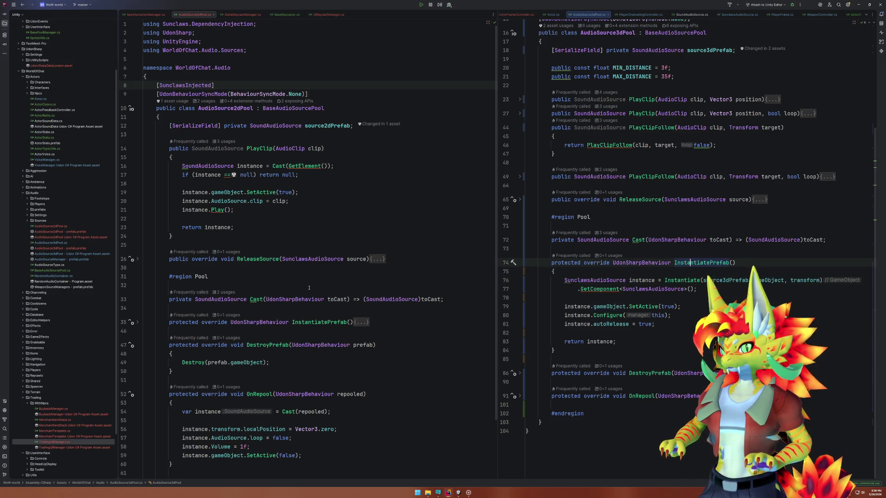
{"action": "left_click", "coordinate": [137, 322]}
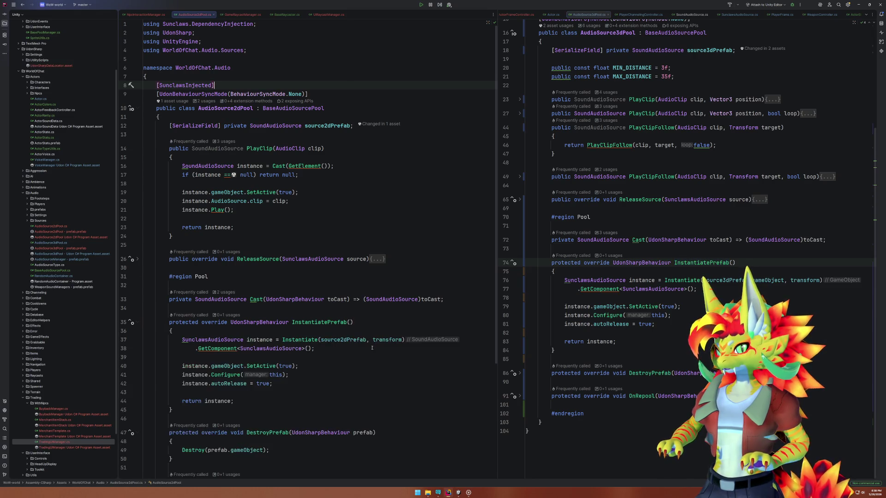
{"action": "left_click", "coordinate": [401, 340]}
{"action": "type", "text": ".gameObject"}
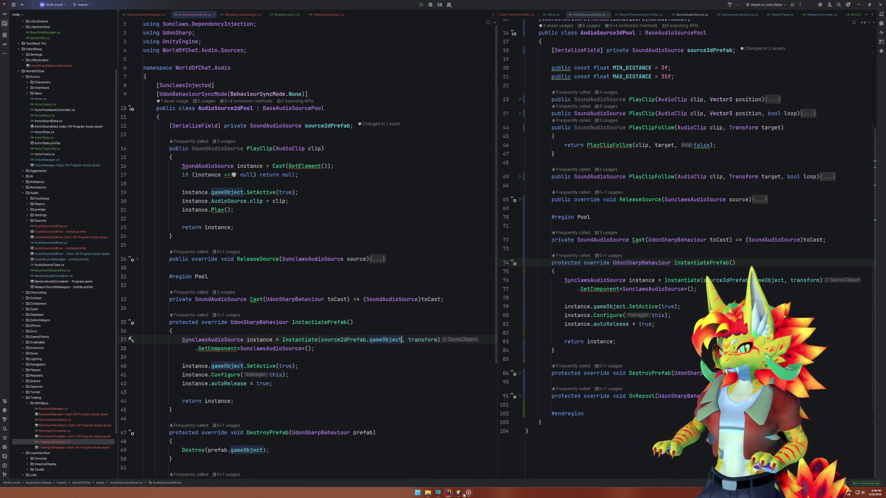
{"action": "key", "text": "alt+Tab"}
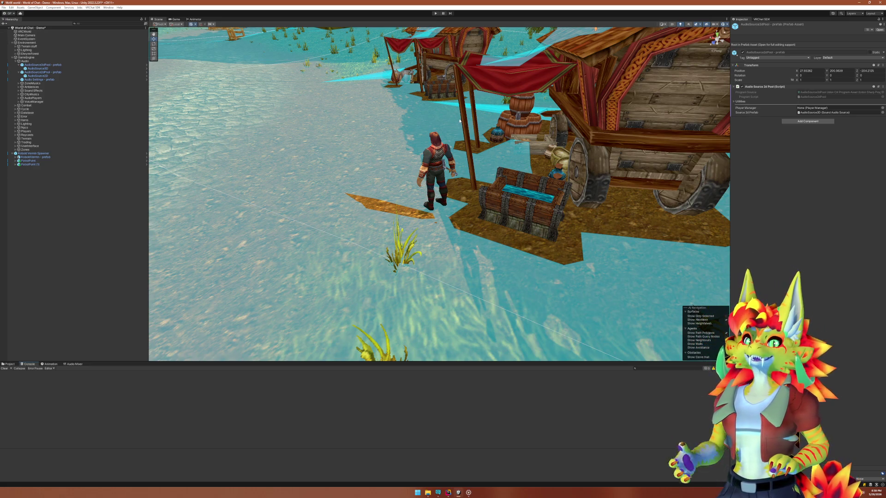
Enter play mode, close the client simulator menu and walk toward the market stalls.
{"action": "left_click", "coordinate": [435, 13]}
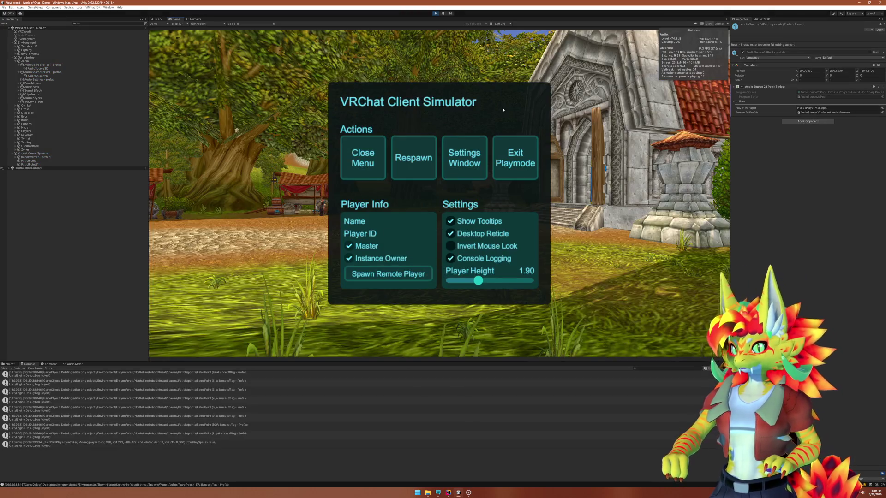
{"action": "left_click", "coordinate": [378, 150]}
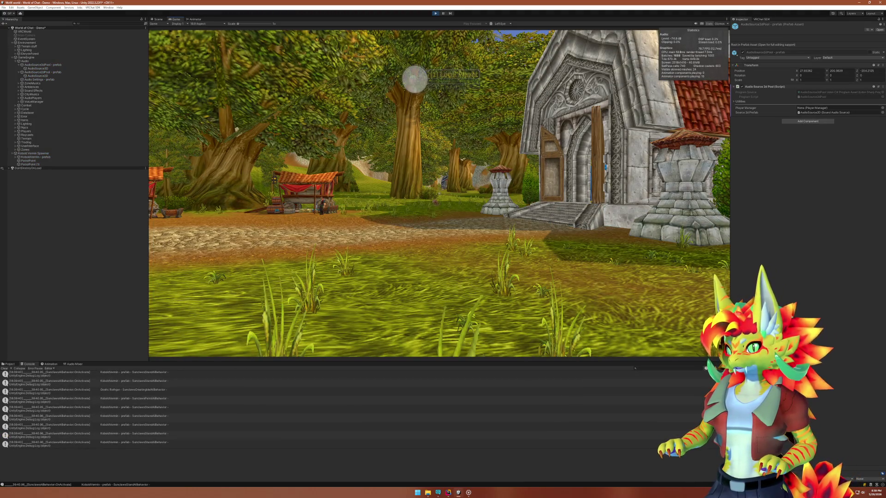
{"action": "key", "text": "w"}
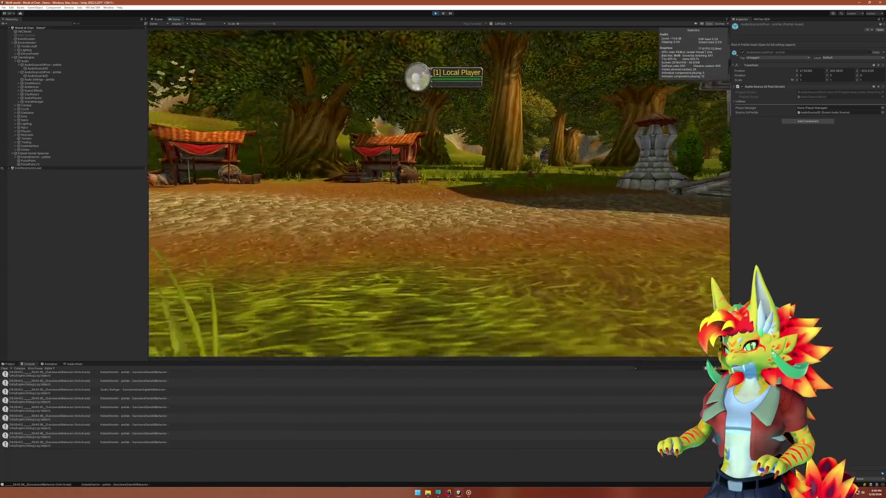
{"action": "key", "text": "super"}
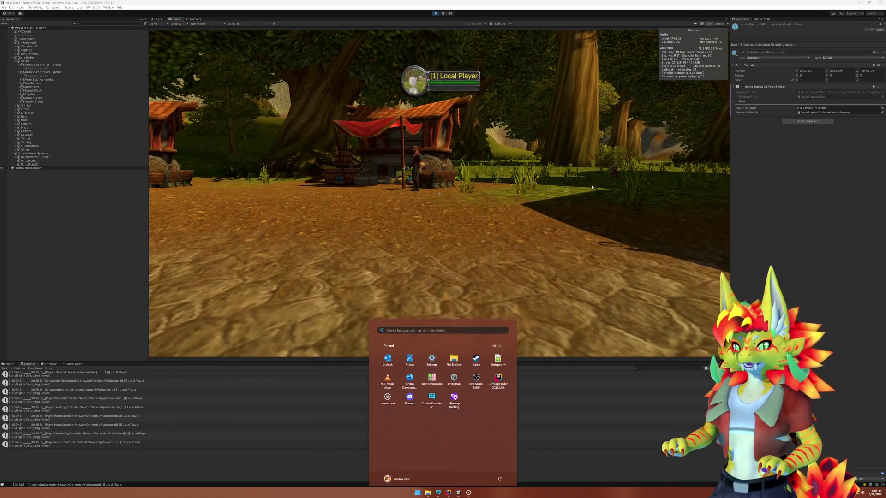
{"action": "left_click", "coordinate": [468, 277]}
Adjust the Ambience and Music volume sliders in the in-game audio settings panel.
{"action": "key", "text": "Escape"}
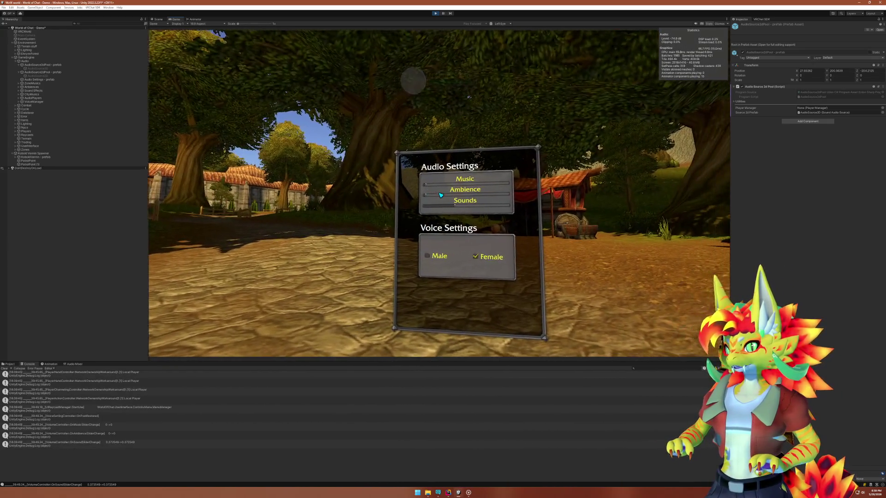
{"action": "left_click", "coordinate": [441, 195]}
{"action": "left_click", "coordinate": [441, 196]}
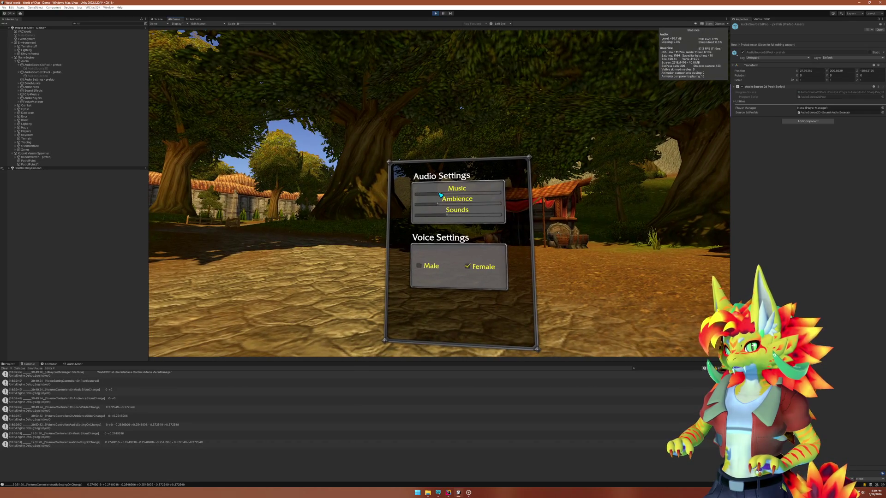
{"action": "left_click_drag", "start_coordinate": [441, 195], "coordinate": [440, 195]}
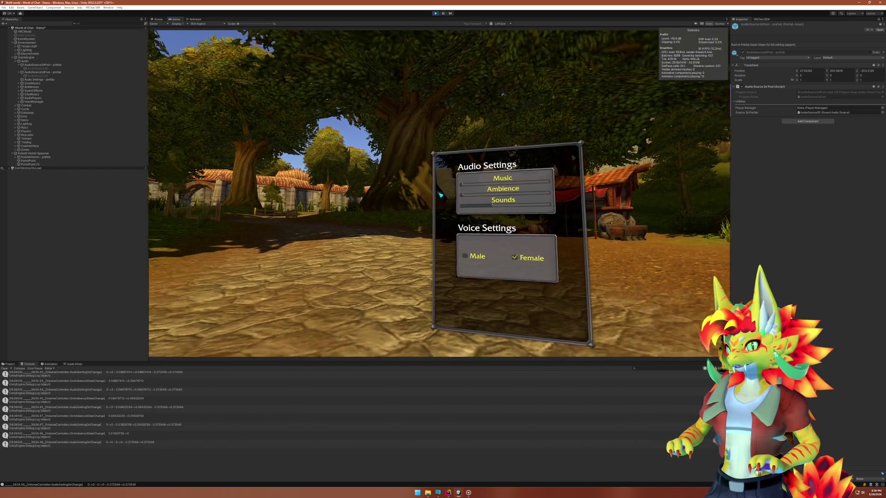
{"action": "key", "text": "Escape"}
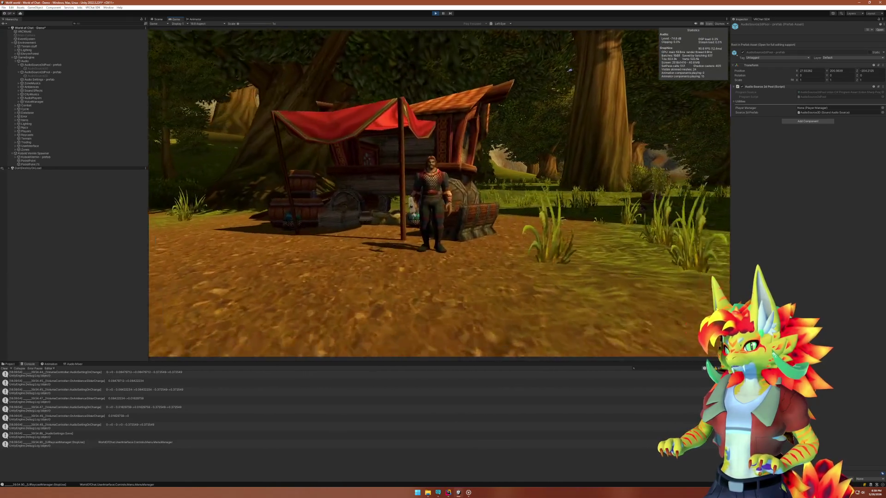
Greet the market-stall NPC and open its trading window twice.
{"action": "left_click", "coordinate": [441, 195]}
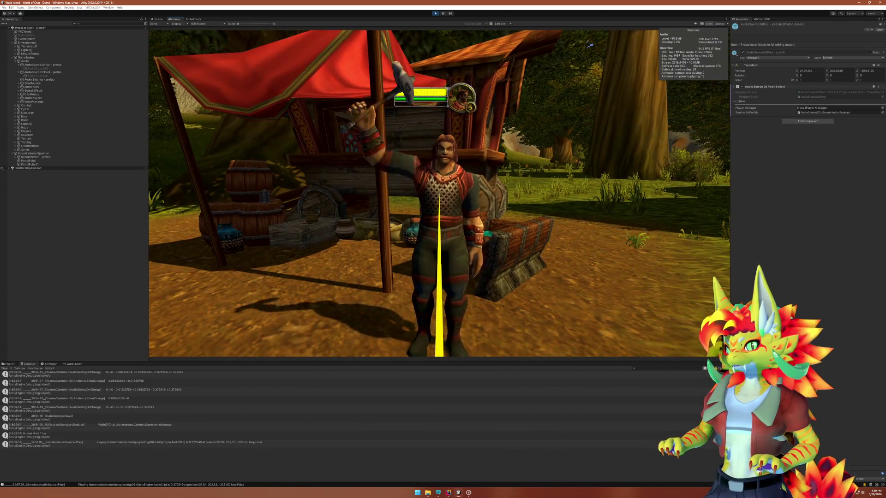
{"action": "left_click", "coordinate": [440, 195]}
{"action": "key", "text": "s"}
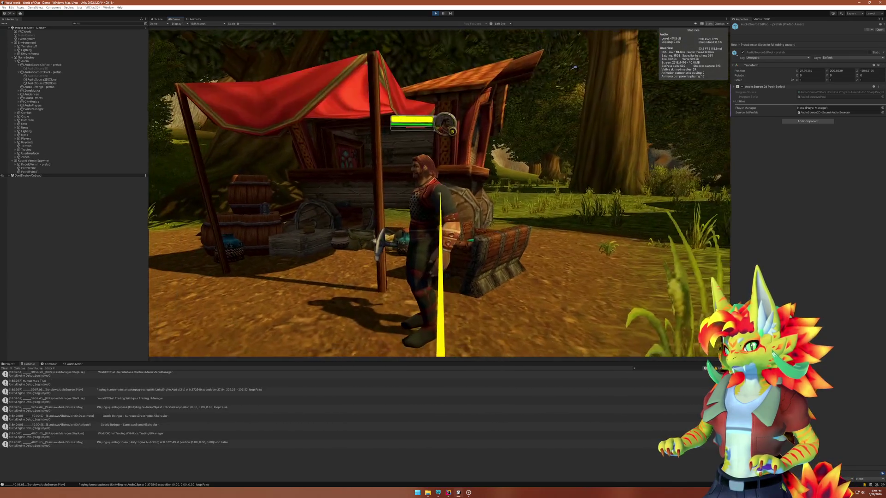
{"action": "left_click", "coordinate": [429, 198]}
{"action": "key", "text": "s"}
Equip the Worn Shortsword, attack the Kobold Vermin, then stop play mode.
{"action": "key", "text": "w"}
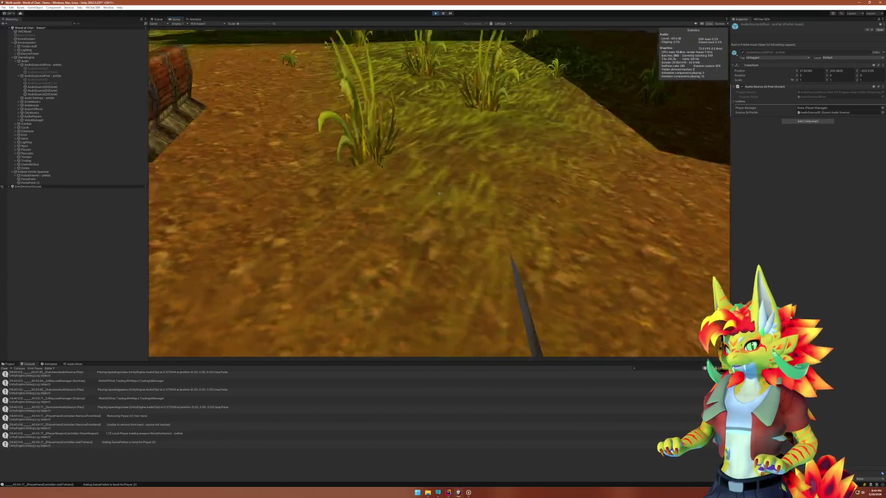
{"action": "key", "text": "w"}
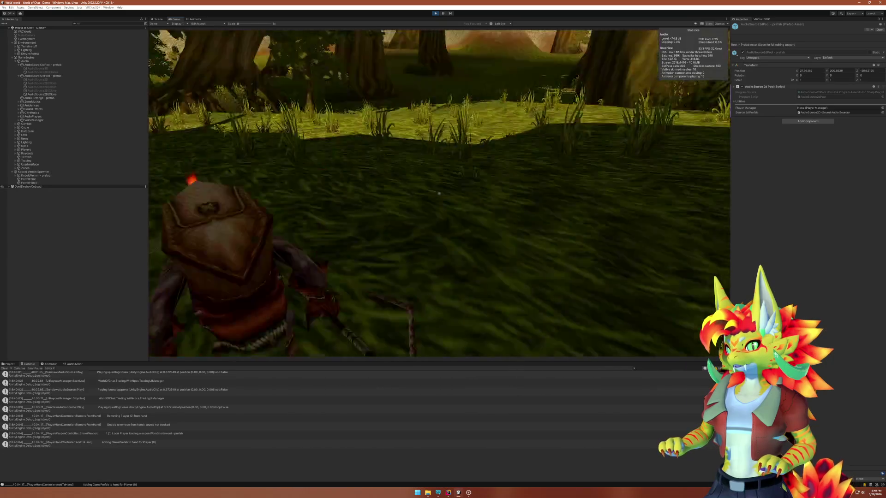
{"action": "left_click", "coordinate": [438, 193]}
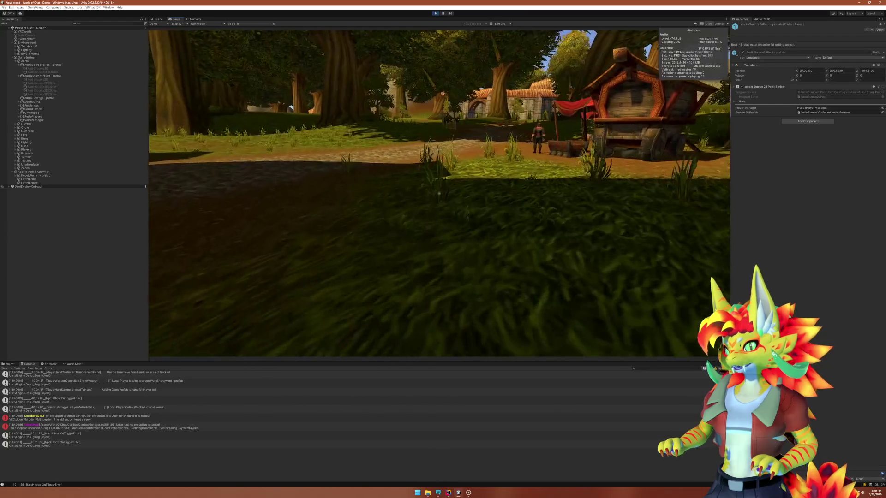
{"action": "key", "text": "super"}
{"action": "key", "text": "super"}
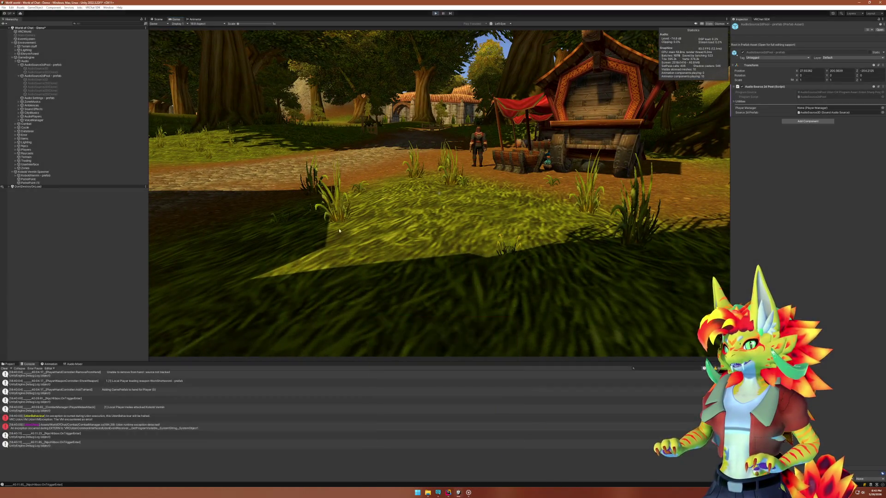
{"action": "key", "text": "ctrl+p"}
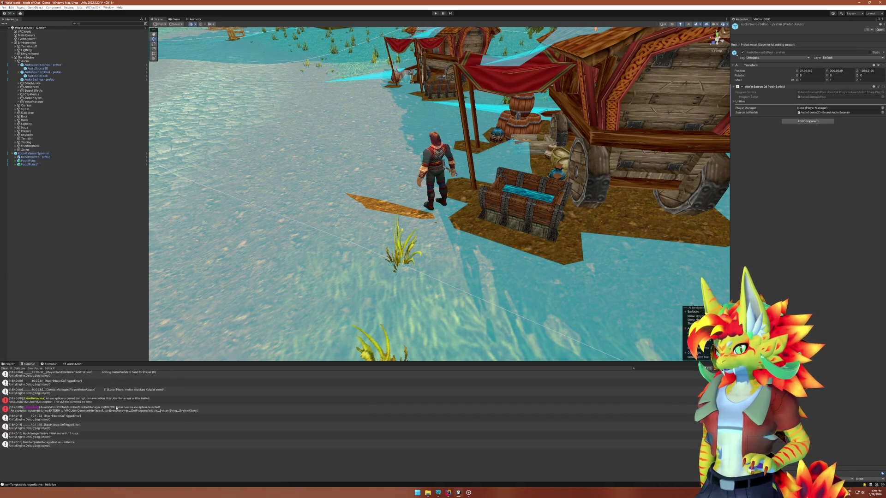
Open the exception's CombatManager line in Rider and inspect the stats parameter on line 182.
{"action": "double_click", "coordinate": [117, 408]}
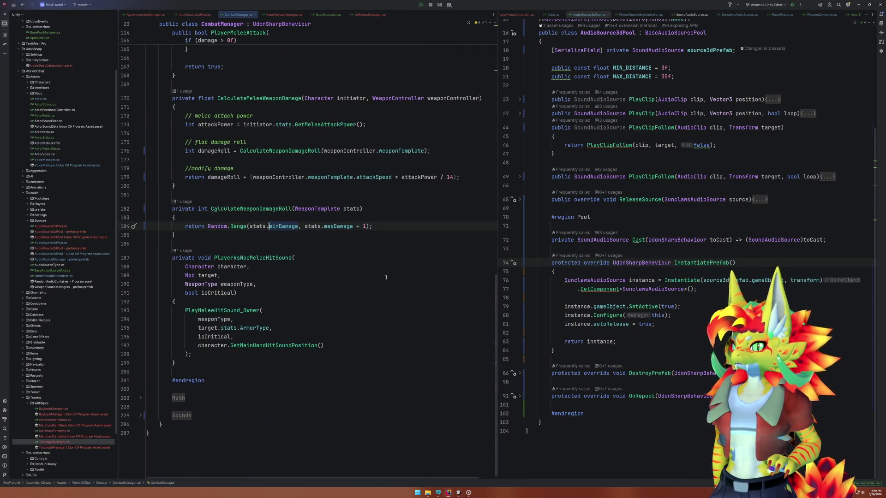
{"action": "left_click", "coordinate": [258, 226]}
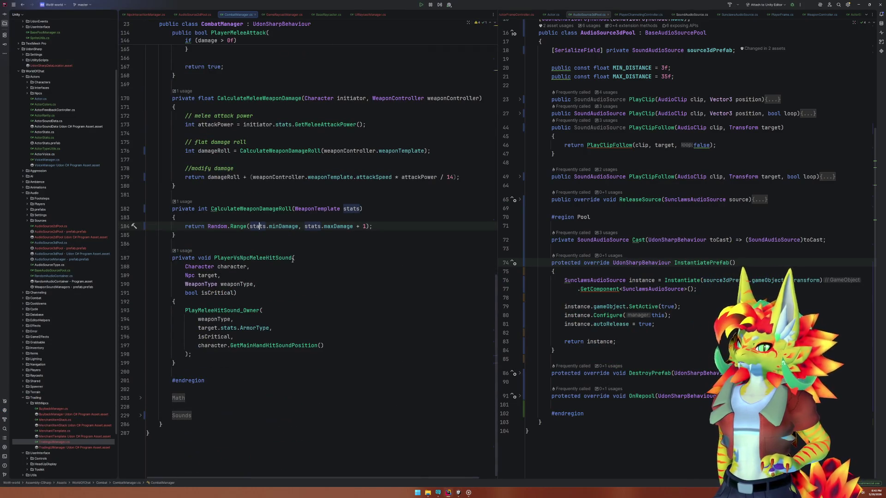
{"action": "left_click", "coordinate": [458, 494]}
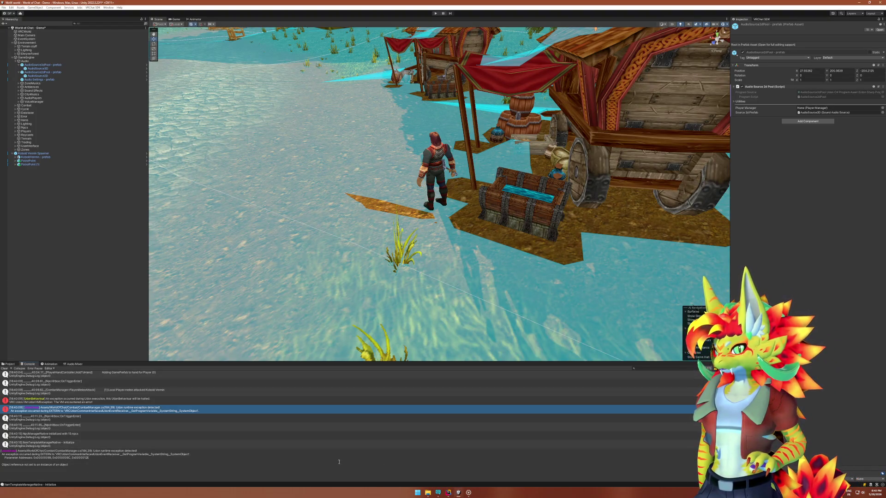
{"action": "key", "text": "alt+Tab"}
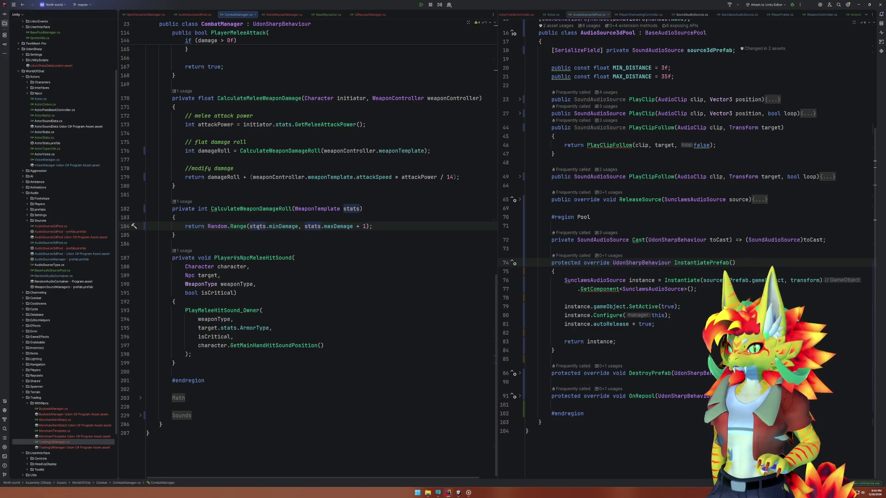
{"action": "left_click", "coordinate": [360, 208]}
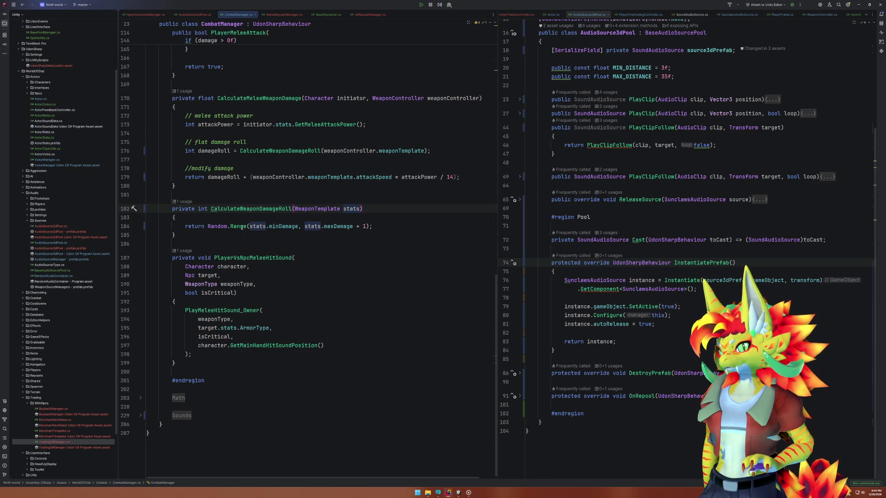
Read the UdonBehaviour exception details and reopen the CombatManager error's source line.
{"action": "left_click", "coordinate": [458, 492]}
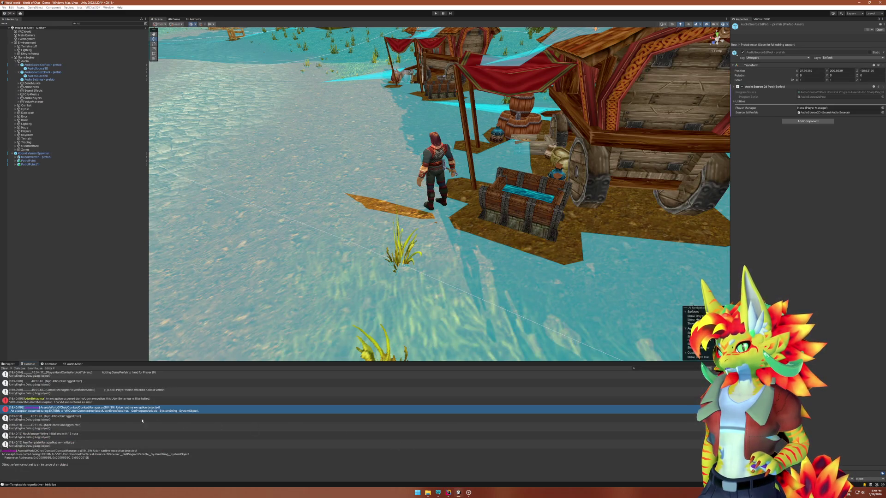
{"action": "scroll", "coordinate": [106, 421], "scroll_direction": "down", "scroll_amount": 1}
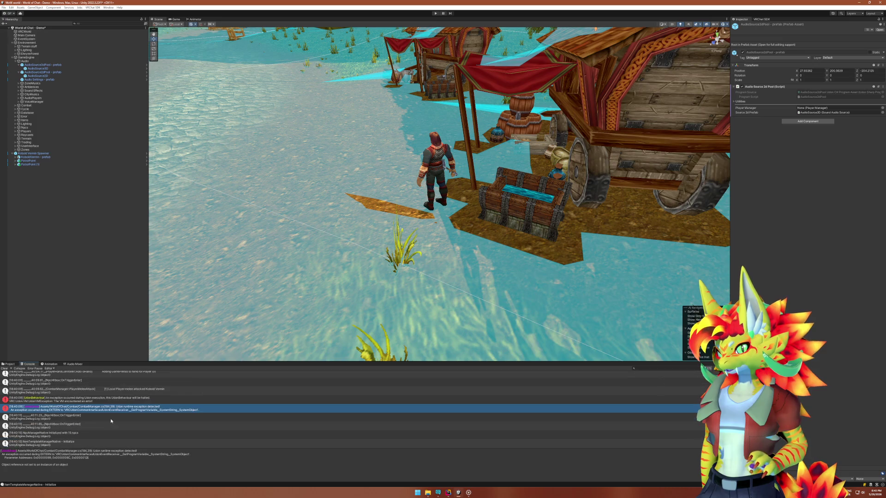
{"action": "left_click", "coordinate": [117, 401]}
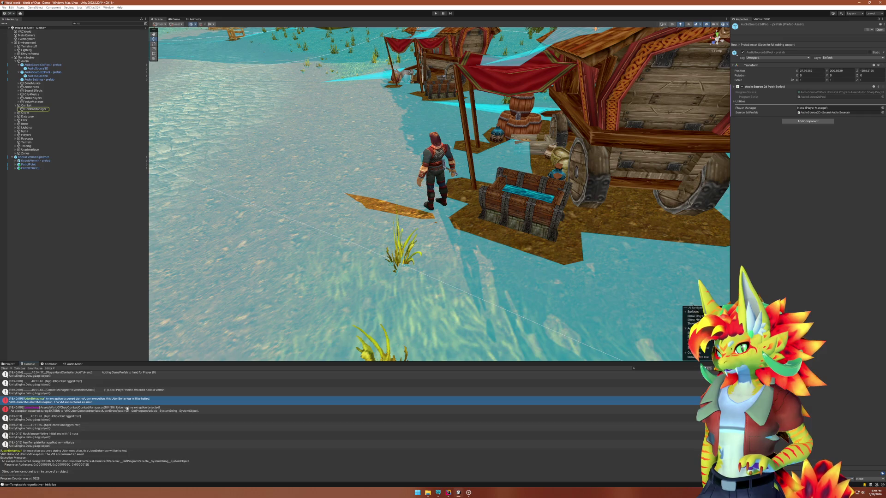
{"action": "left_click", "coordinate": [131, 411]}
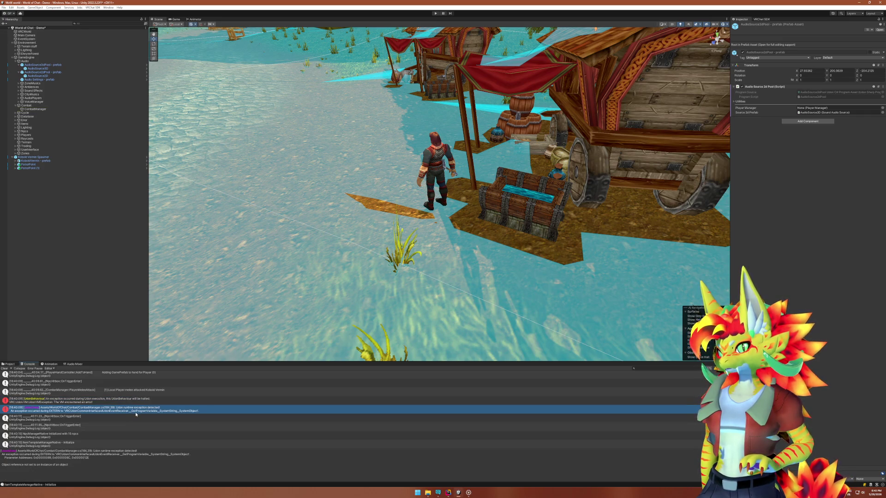
{"action": "double_click", "coordinate": [135, 412]}
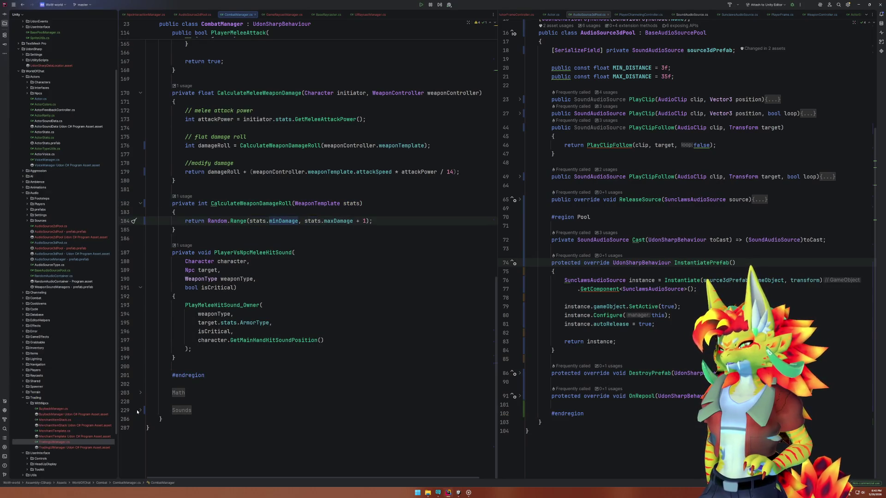
Rename CalculateWeaponDamageRoll's stats parameter to 'template' on line 182.
{"action": "left_click", "coordinate": [253, 223]}
{"action": "left_click", "coordinate": [358, 204]}
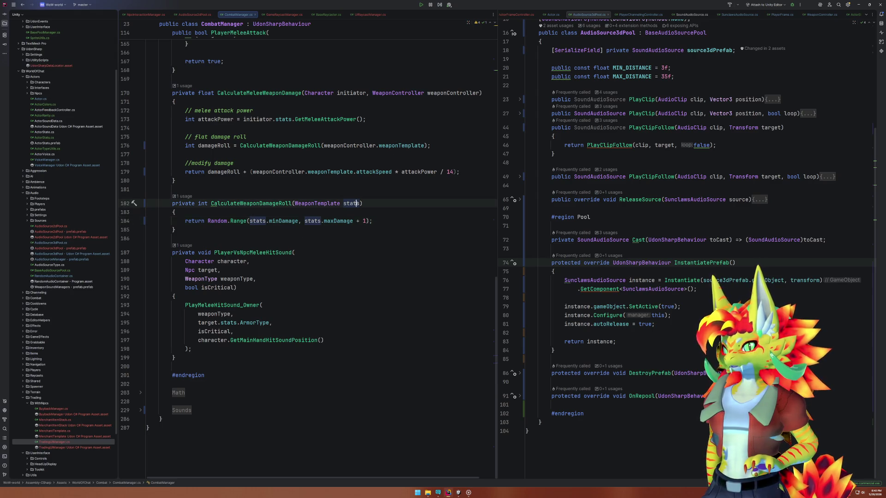
{"action": "key", "text": "shift+F6"}
{"action": "type", "text": "template"}
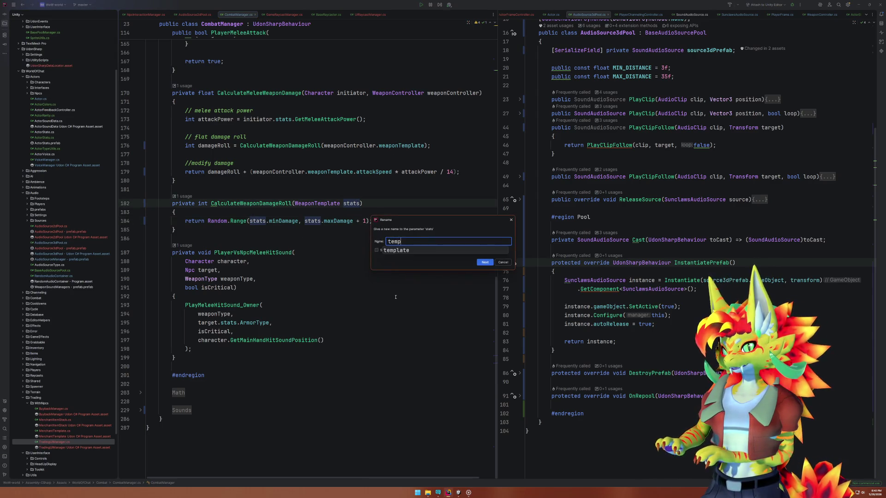
{"action": "key", "text": "Return"}
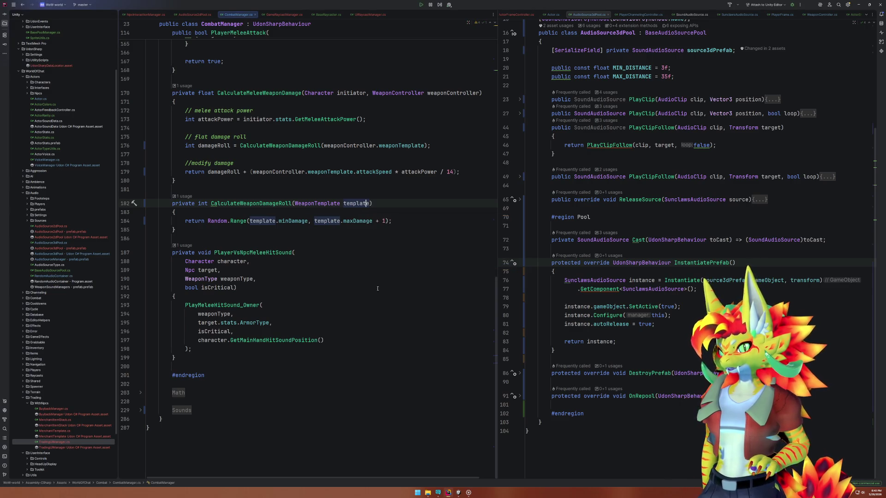
Check CalculateWeaponDamageRoll's callers and weaponController usages on line 176, then return to Unity.
{"action": "left_click", "coordinate": [270, 204]}
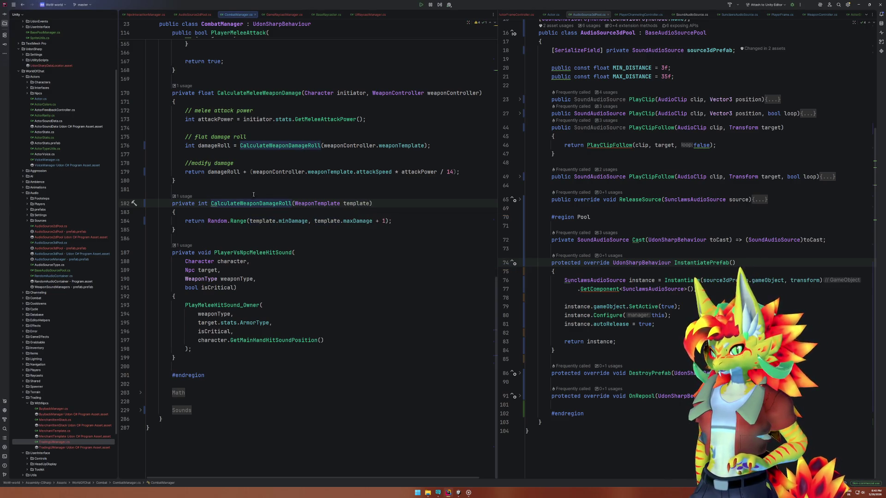
{"action": "left_click", "coordinate": [355, 145]}
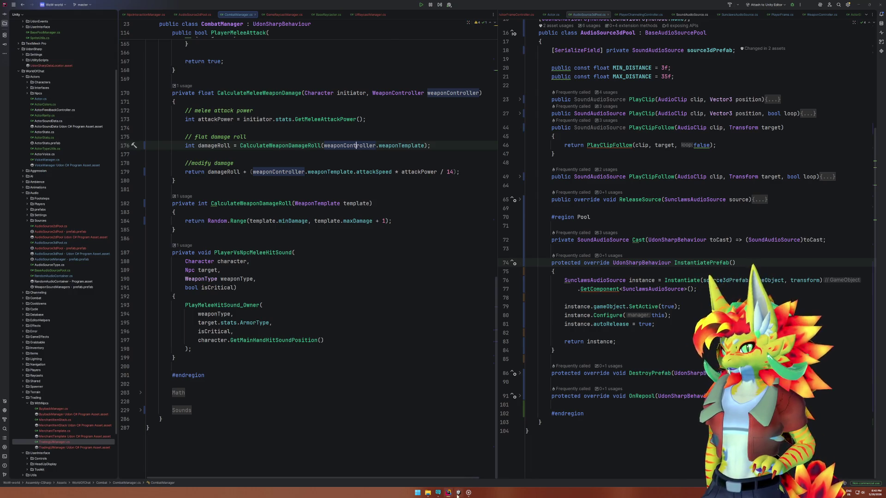
{"action": "left_click", "coordinate": [458, 492]}
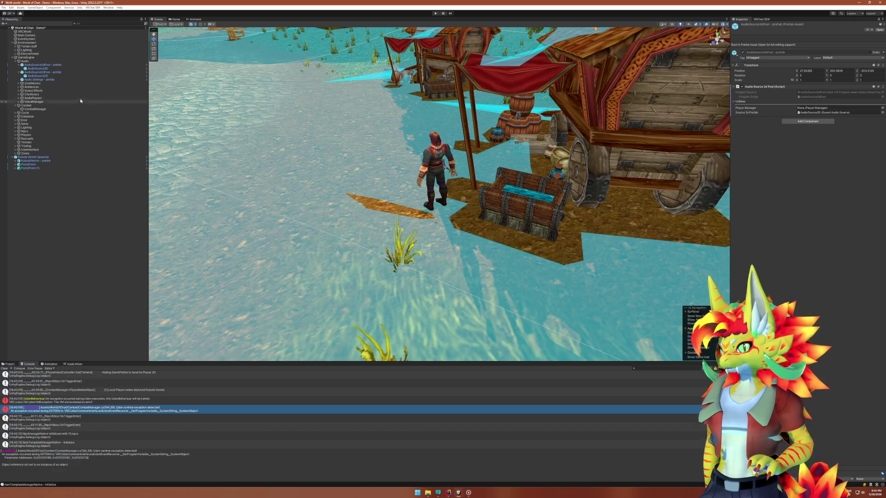
Expand Items > ItemTemplateManager > Weapons in the Hierarchy and select WornShortsword - prefab.
{"action": "left_click", "coordinate": [16, 124]}
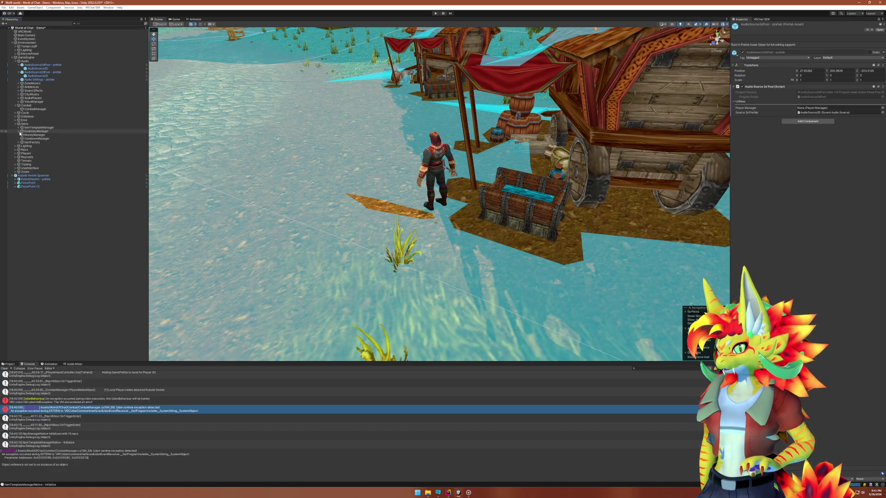
{"action": "left_click", "coordinate": [22, 128]}
{"action": "left_click", "coordinate": [19, 128]}
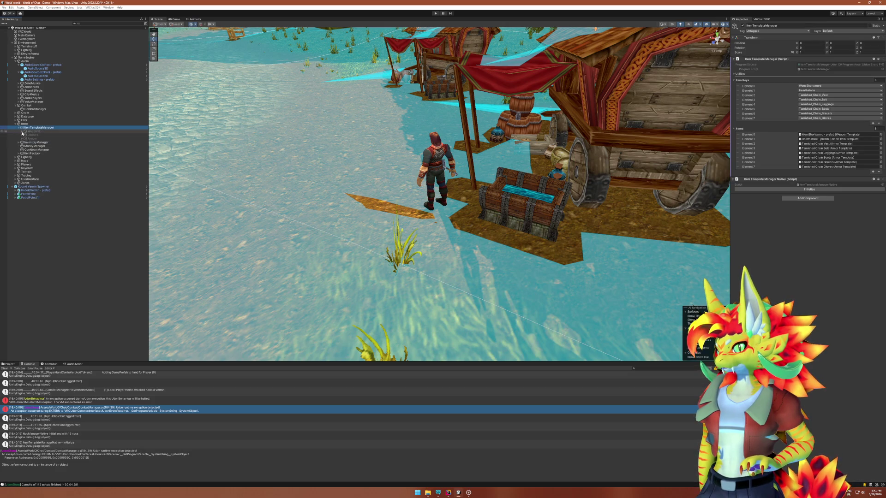
{"action": "left_click", "coordinate": [22, 131]}
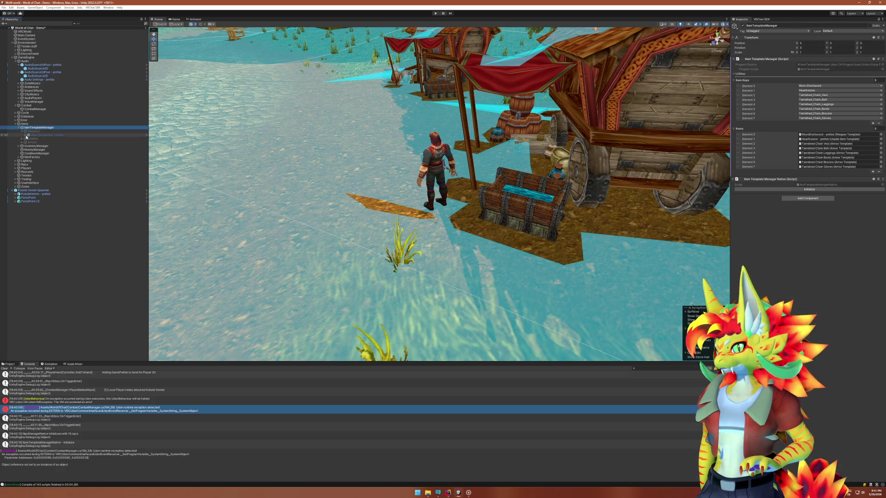
{"action": "left_click", "coordinate": [32, 135]}
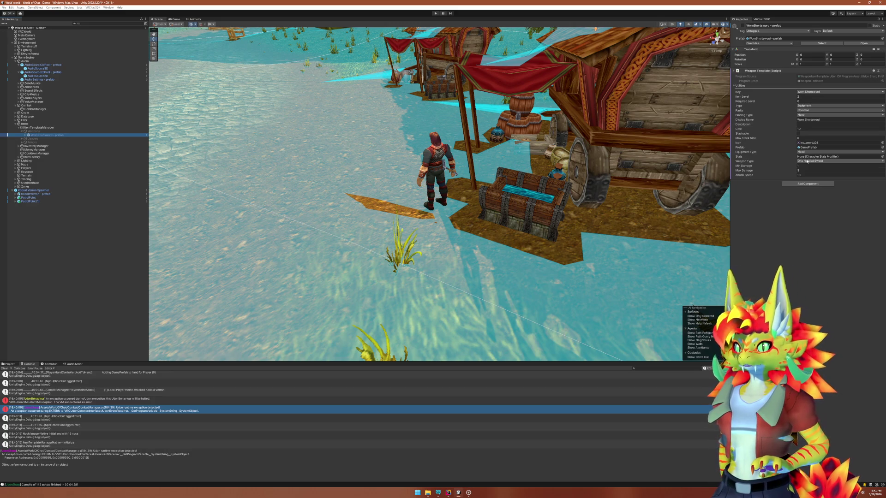
Expand WornShortsword - prefab's children and select GamePrefab to view its weapon controller.
{"action": "left_click", "coordinate": [448, 494]}
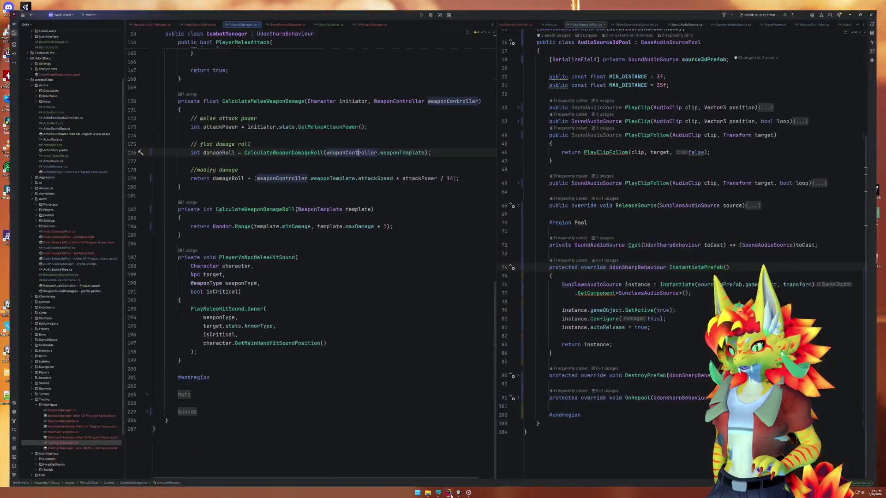
{"action": "left_click", "coordinate": [458, 493]}
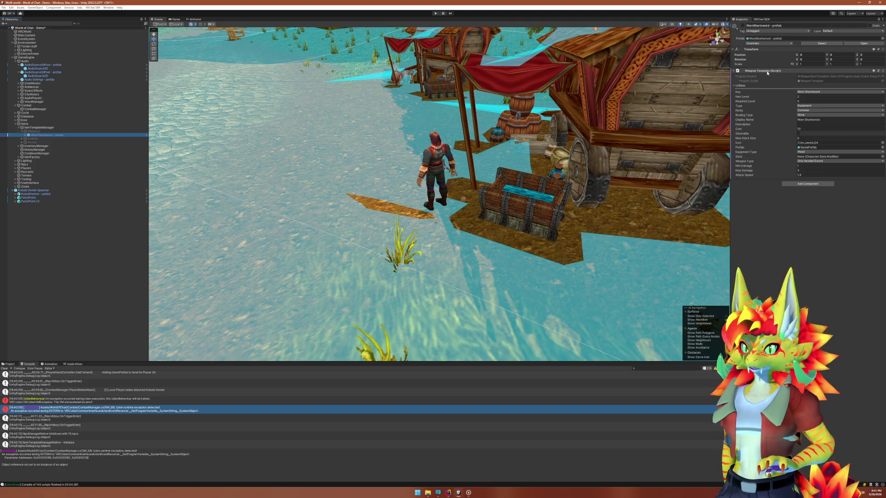
{"action": "left_click", "coordinate": [448, 493]}
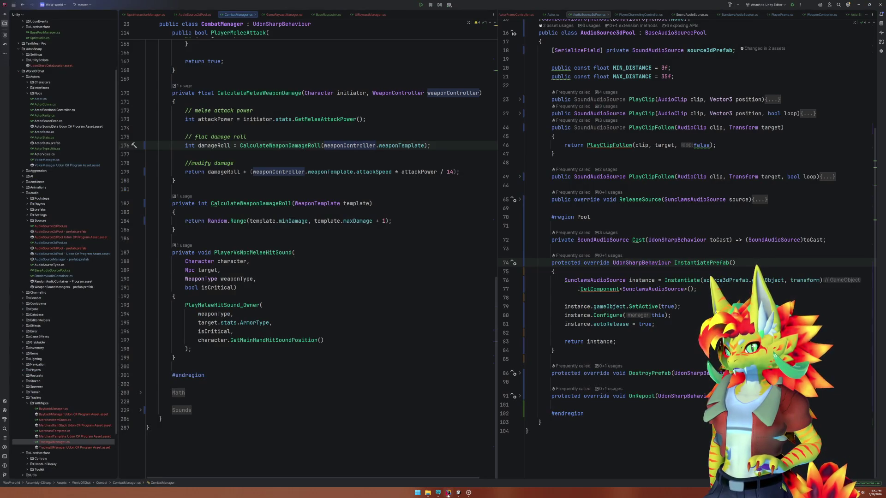
{"action": "left_click", "coordinate": [447, 495]}
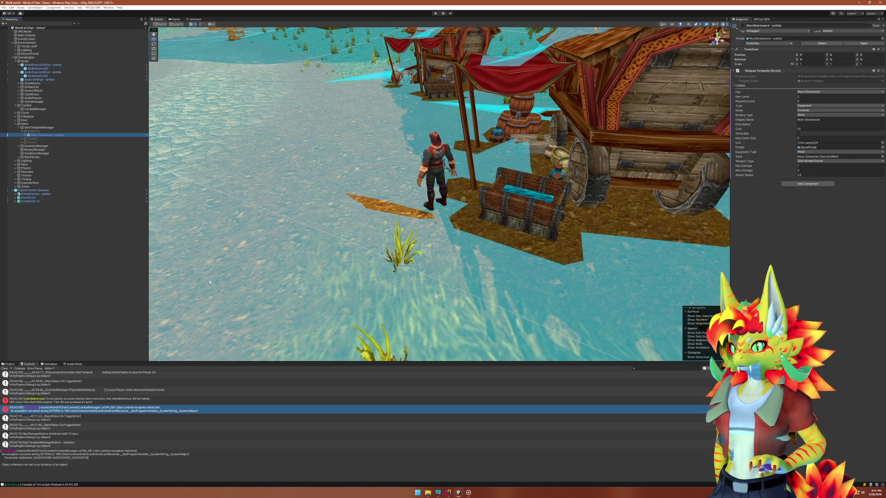
{"action": "left_click", "coordinate": [25, 136]}
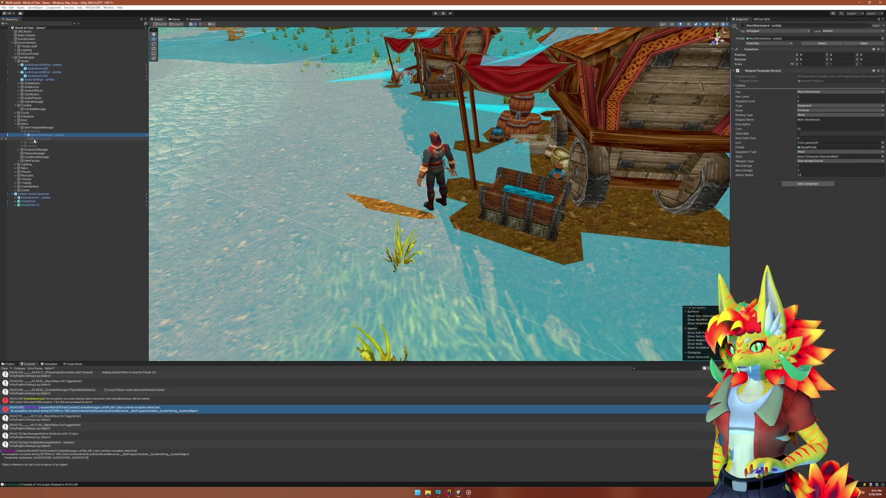
{"action": "left_click", "coordinate": [29, 138]}
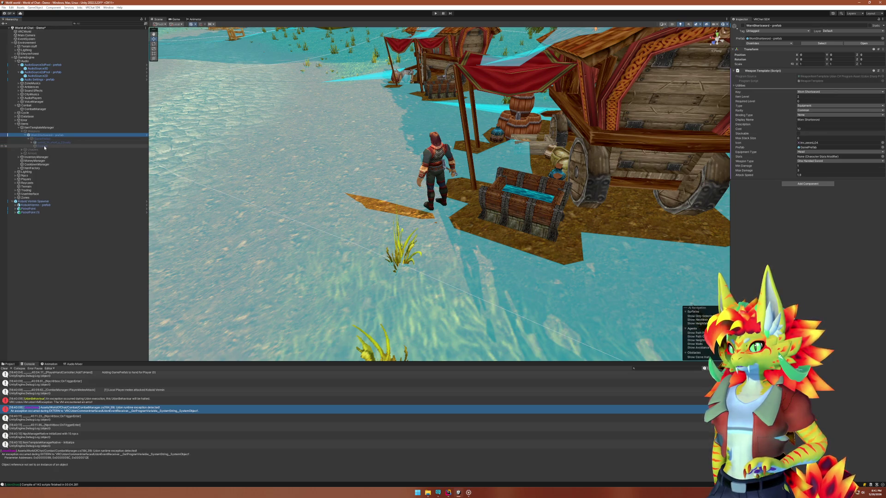
{"action": "left_click", "coordinate": [42, 138]}
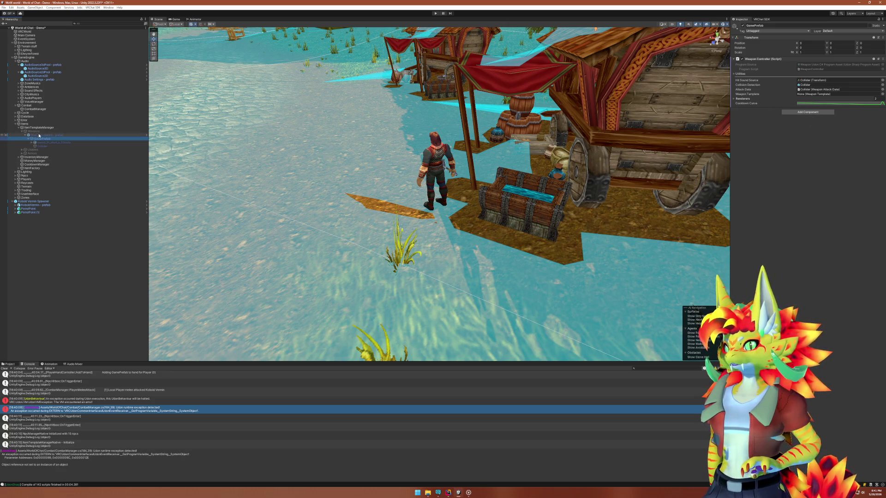
Set Weapon Template to WornShortsword - prefab, apply it to the prefab, and enter play mode.
{"action": "left_click", "coordinate": [809, 95]}
{"action": "left_click_drag", "start_coordinate": [809, 95], "coordinate": [809, 95]}
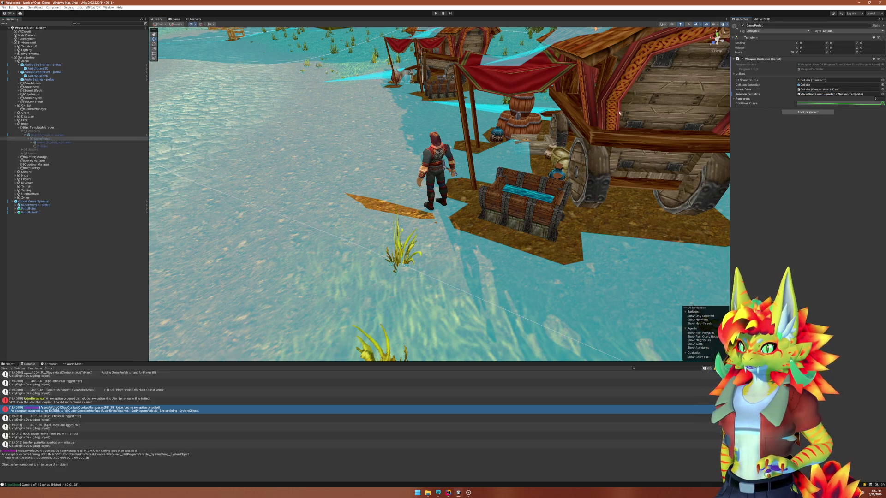
{"action": "right_click", "coordinate": [750, 95]}
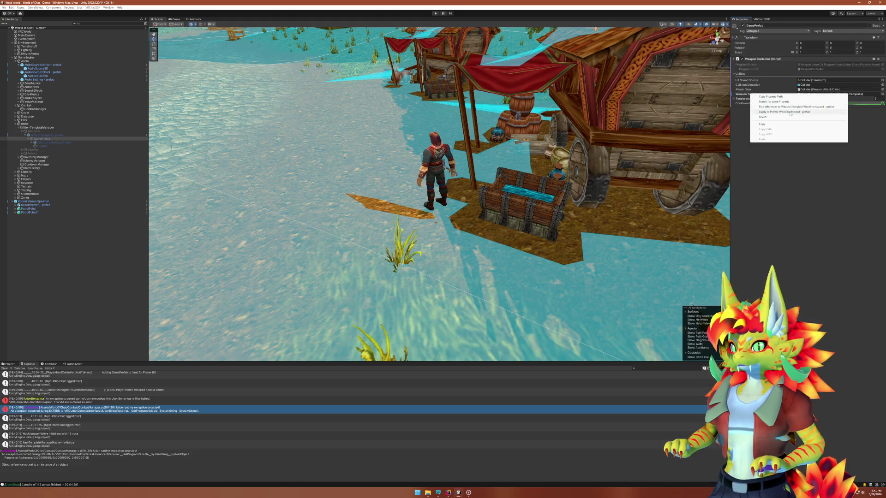
{"action": "left_click", "coordinate": [790, 112]}
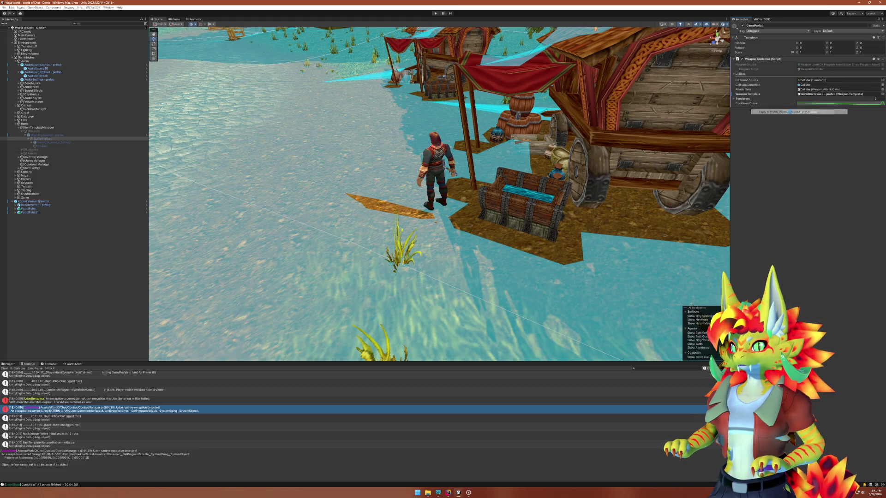
{"action": "left_click", "coordinate": [435, 13]}
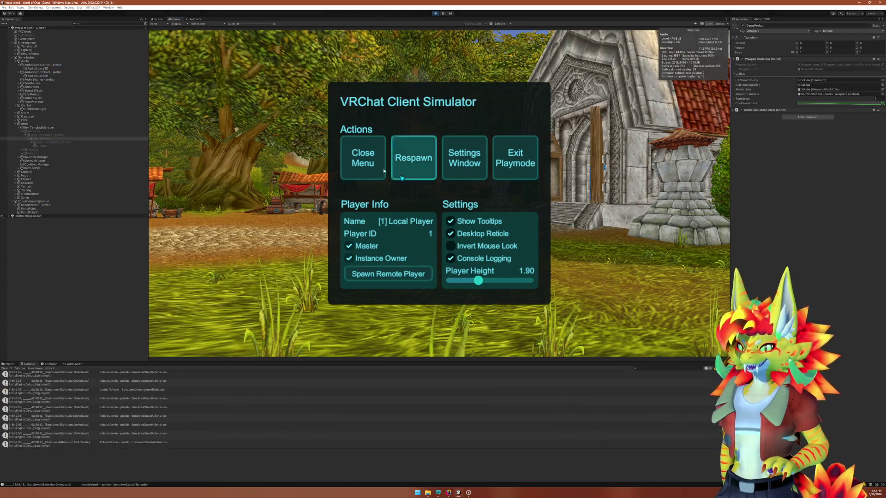
Close the client simulator menu, walk forward, and hit the Kobold Vermin twice with the sword.
{"action": "left_click", "coordinate": [369, 163]}
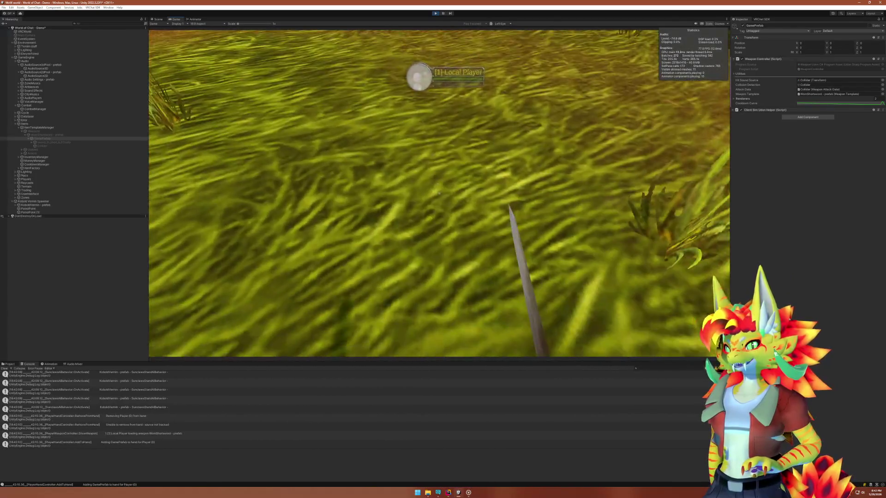
{"action": "key", "text": "w"}
{"action": "key", "text": "w"}
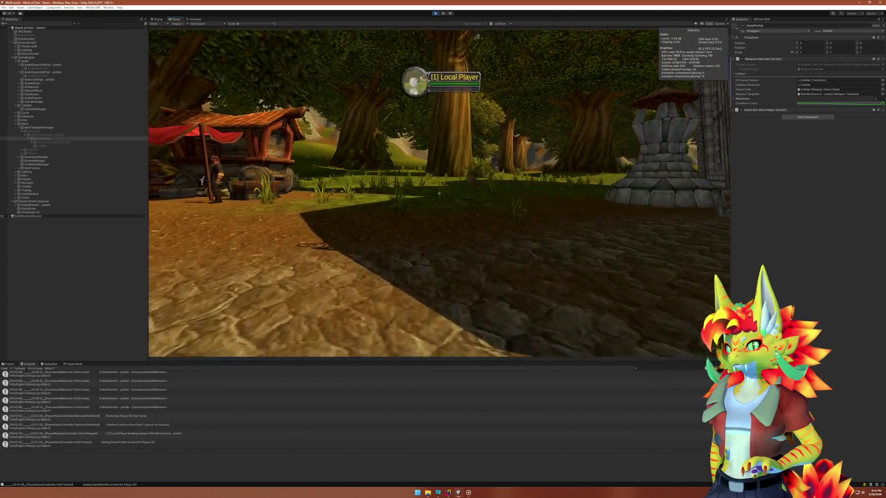
{"action": "key", "text": "w"}
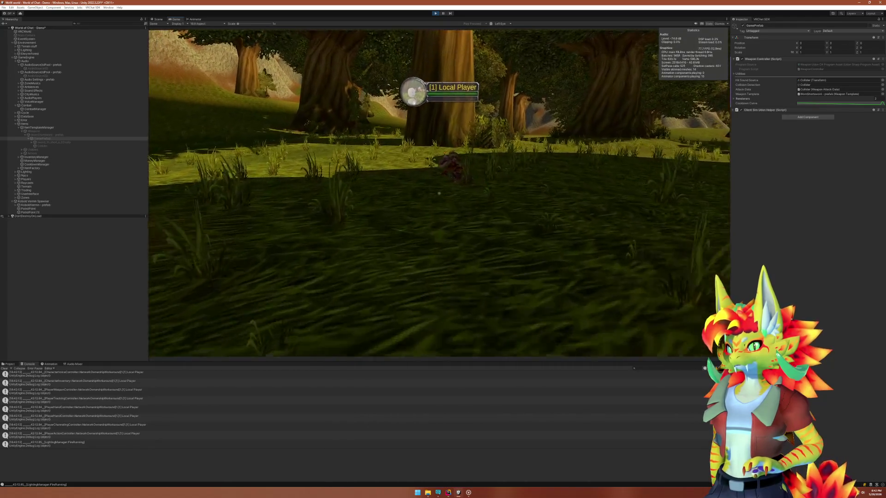
{"action": "left_click", "coordinate": [438, 194]}
{"action": "mouse_move", "coordinate": [520, 350]}
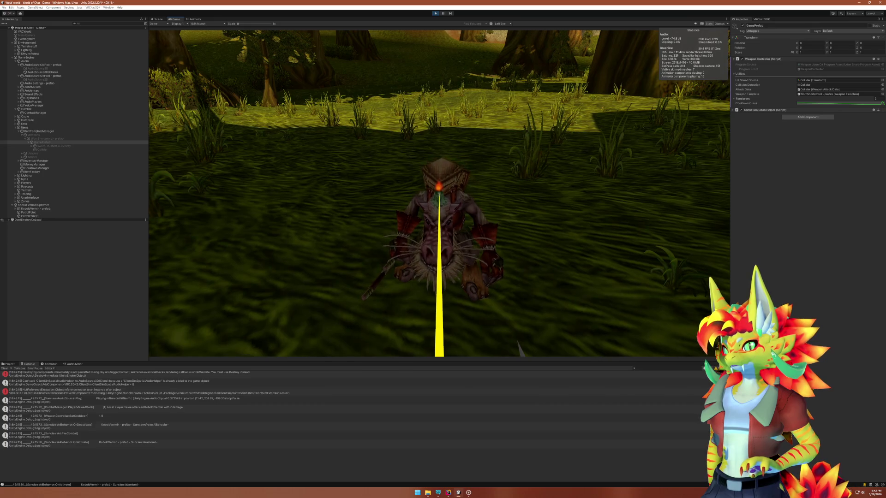
{"action": "left_click", "coordinate": [438, 194]}
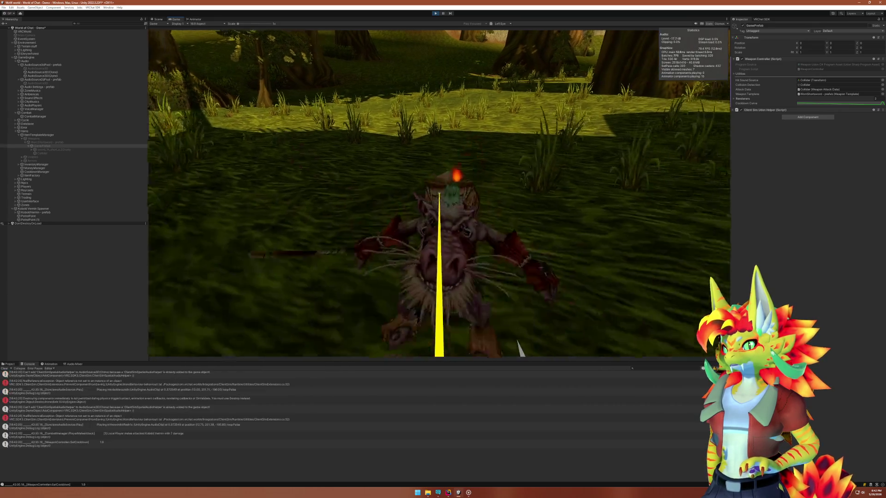
{"action": "key", "text": "super"}
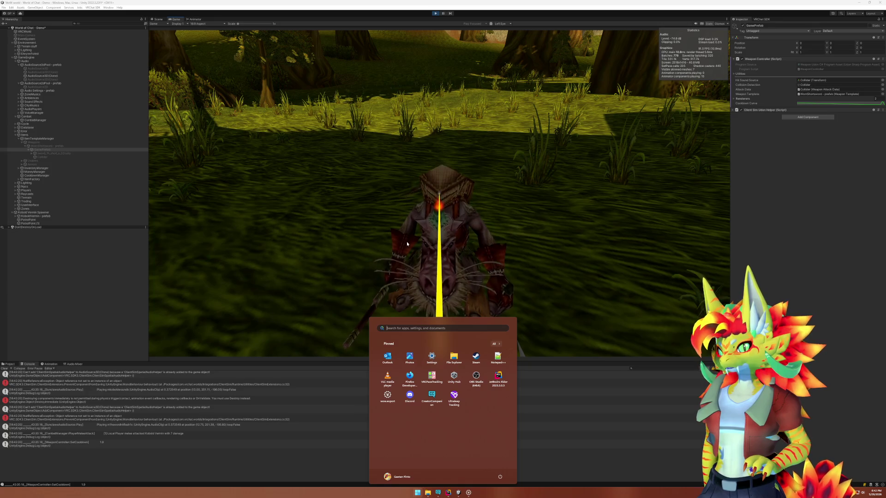
Read the NullReferenceException and destroying-components traces, then open DestroyImmediate's source at line 34.
{"action": "left_click", "coordinate": [109, 384]}
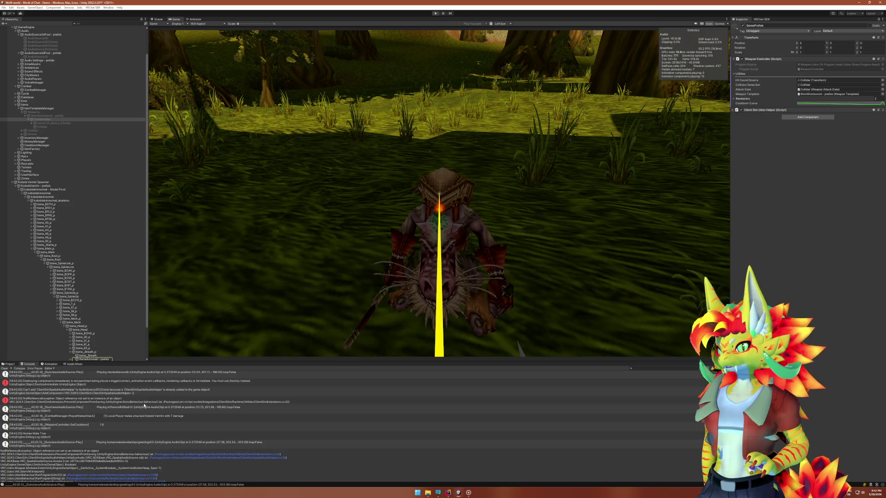
{"action": "key", "text": "ctrl+1"}
{"action": "scroll", "coordinate": [142, 403], "scroll_direction": "up", "scroll_amount": 5}
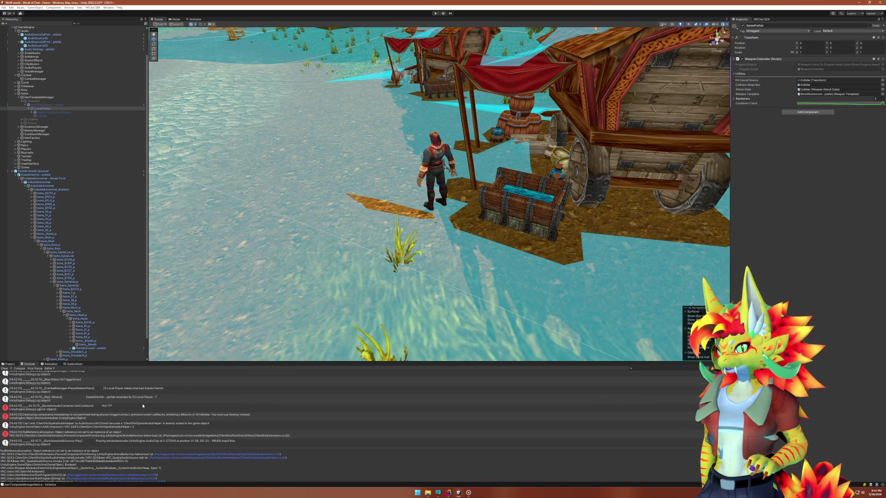
{"action": "left_click", "coordinate": [78, 409]}
{"action": "left_click", "coordinate": [86, 417]}
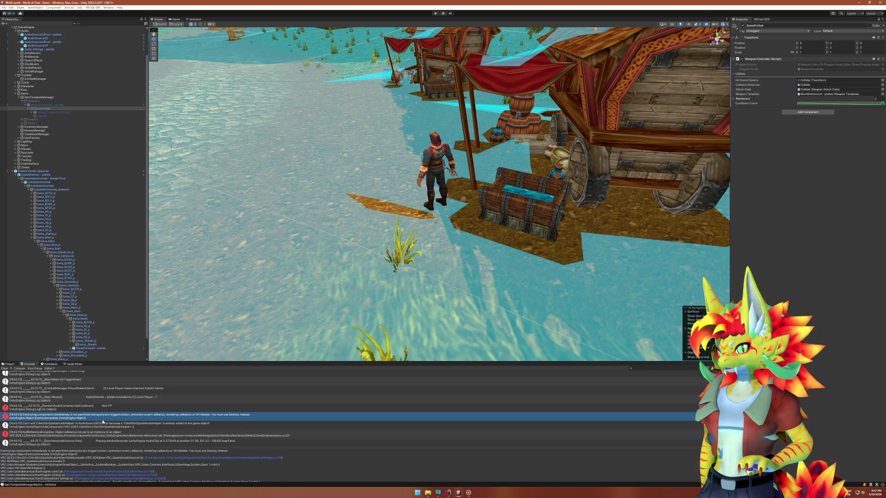
{"action": "double_click", "coordinate": [103, 420]}
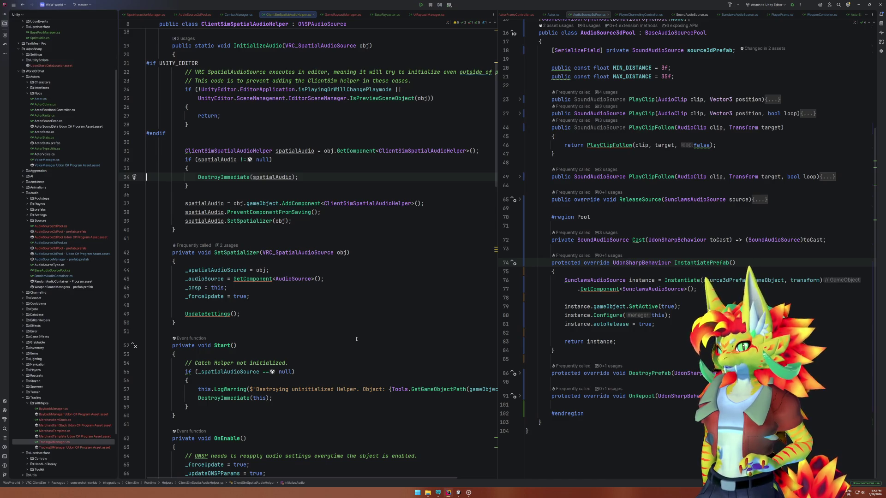
Close ClientSimSpatialAudioHelper.cs, open UdonBehaviour.cs from the Udon error, then navigate back to CombatManager.cs.
{"action": "scroll", "coordinate": [357, 340], "scroll_direction": "up", "scroll_amount": 3}
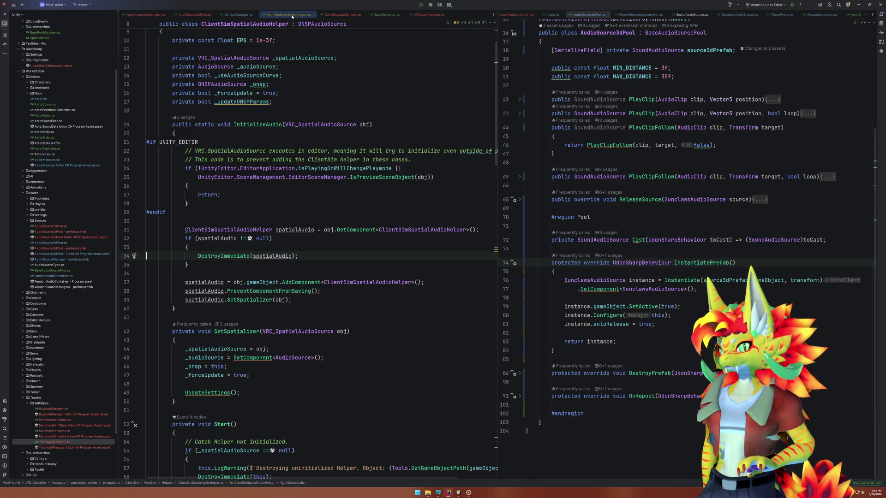
{"action": "left_click", "coordinate": [314, 14]}
{"action": "left_click", "coordinate": [457, 493]}
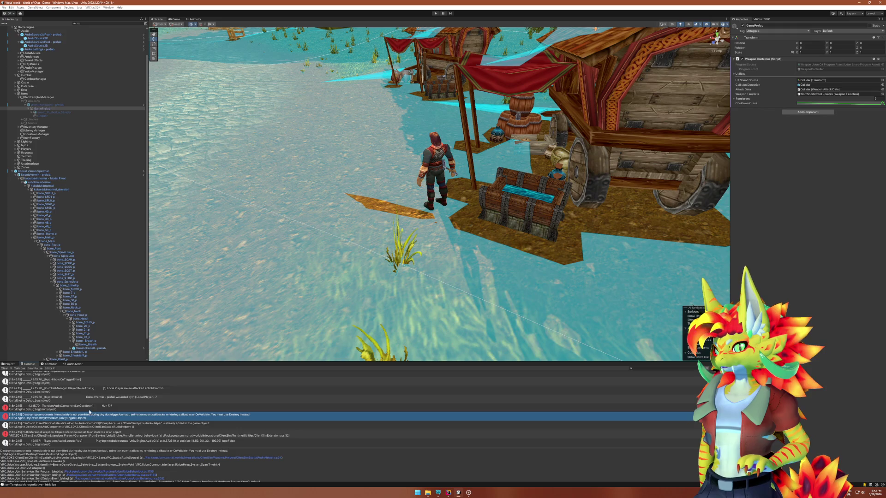
{"action": "double_click", "coordinate": [90, 407]}
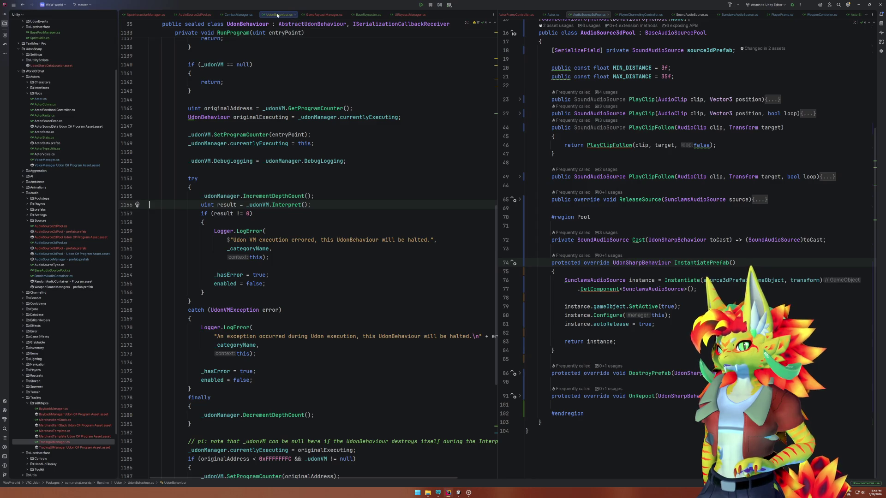
{"action": "key", "text": "ctrl+alt+Left"}
Search 'Random' to open RandomAudioContainer.cs and review SetCooldown's index == -1 checks before returning to Unity.
{"action": "left_click", "coordinate": [346, 254]}
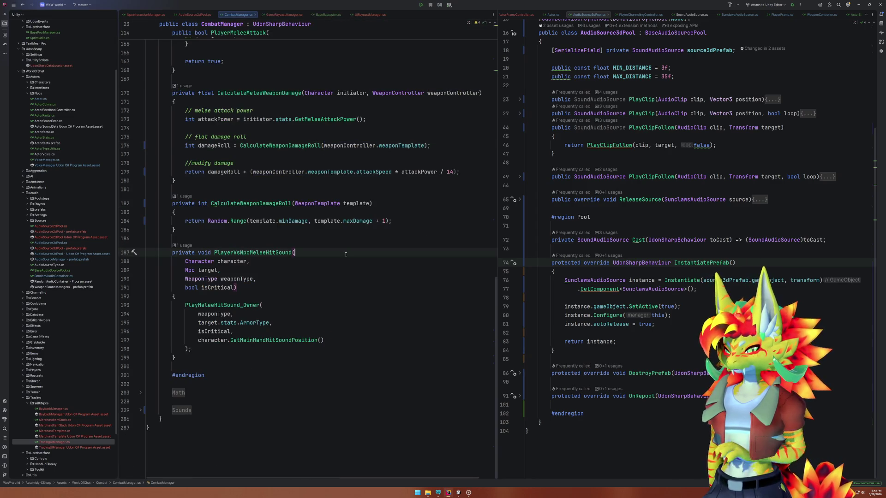
{"action": "key", "text": "ctrl+t"}
{"action": "type", "text": "Random"}
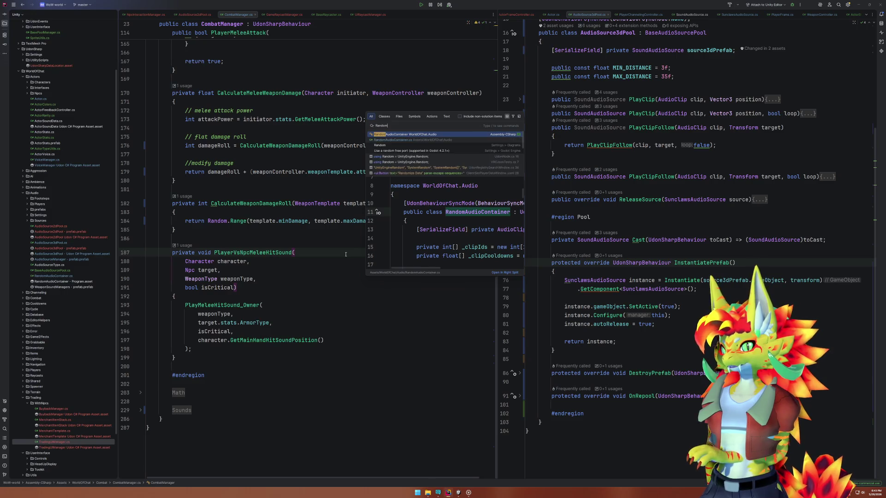
{"action": "key", "text": "Return"}
{"action": "scroll", "coordinate": [241, 364], "scroll_direction": "down", "scroll_amount": 10}
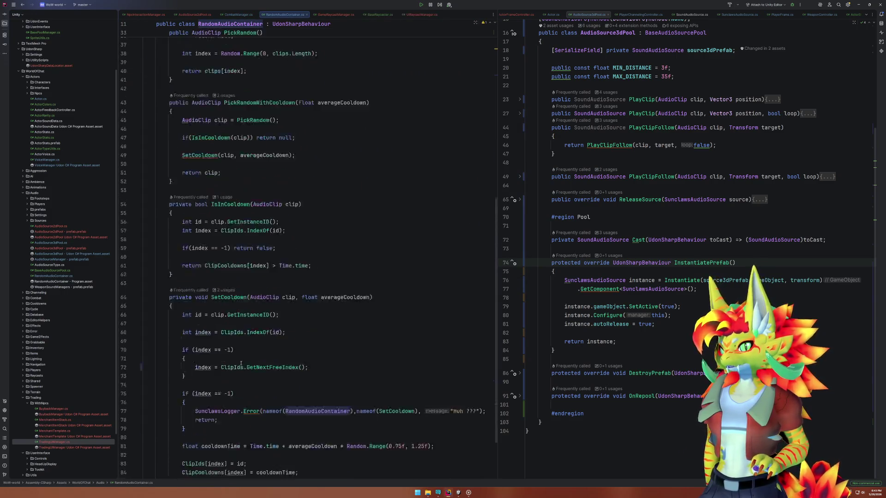
{"action": "scroll", "coordinate": [241, 364], "scroll_direction": "down", "scroll_amount": 3}
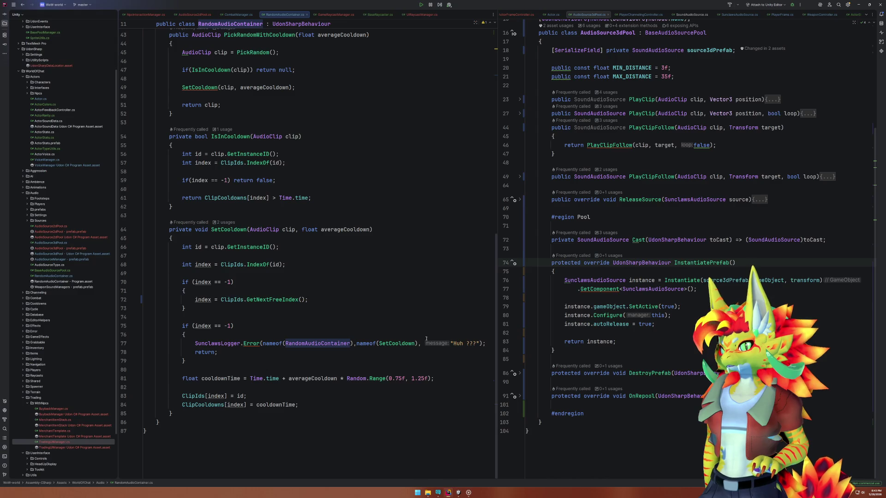
{"action": "left_click_drag", "start_coordinate": [183, 326], "coordinate": [235, 326]}
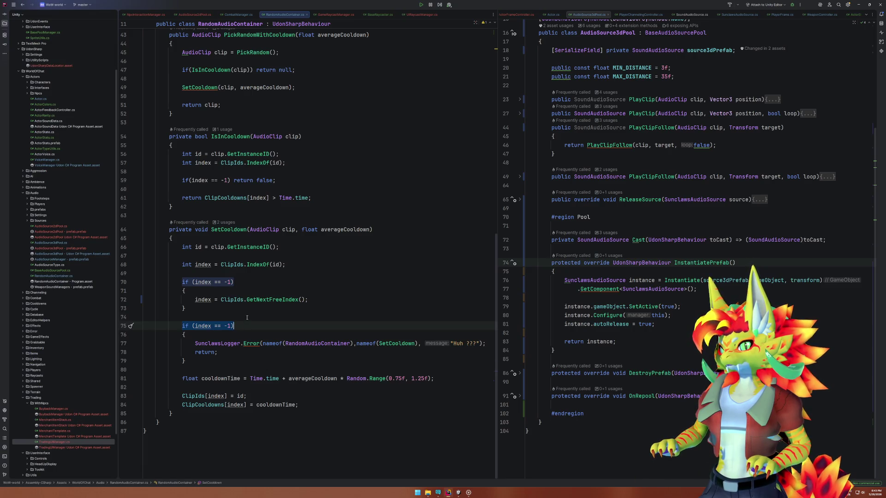
{"action": "left_click_drag", "start_coordinate": [246, 317], "coordinate": [221, 244]}
{"action": "left_click", "coordinate": [220, 243]}
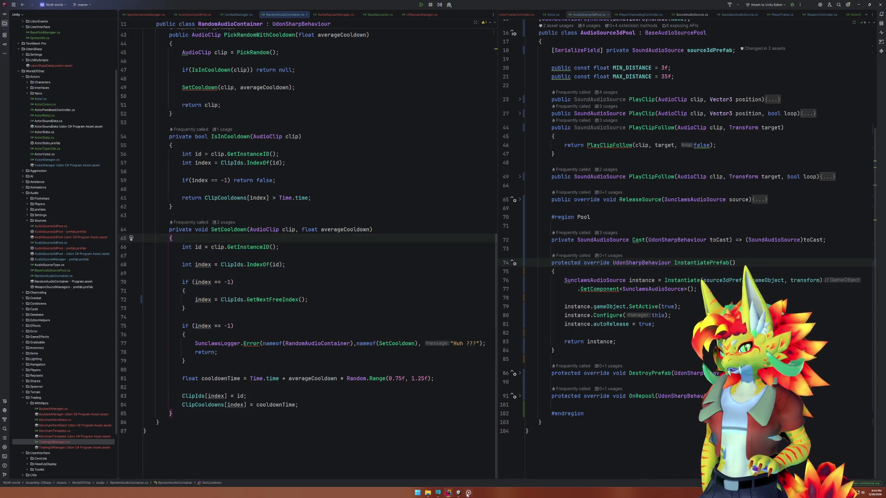
{"action": "left_click", "coordinate": [459, 494]}
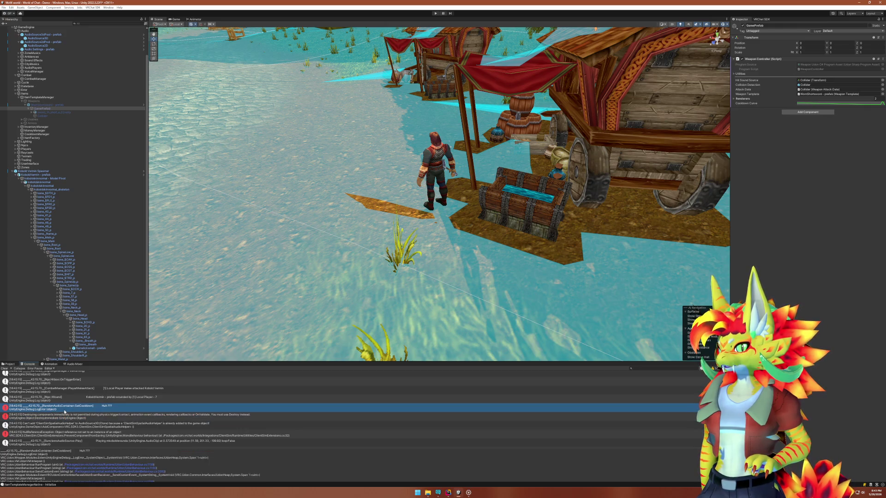
Step through the console errors and open the NullReferenceException's source in Rider.
{"action": "left_click", "coordinate": [64, 416]}
{"action": "left_click", "coordinate": [62, 424]}
{"action": "left_click", "coordinate": [60, 433]}
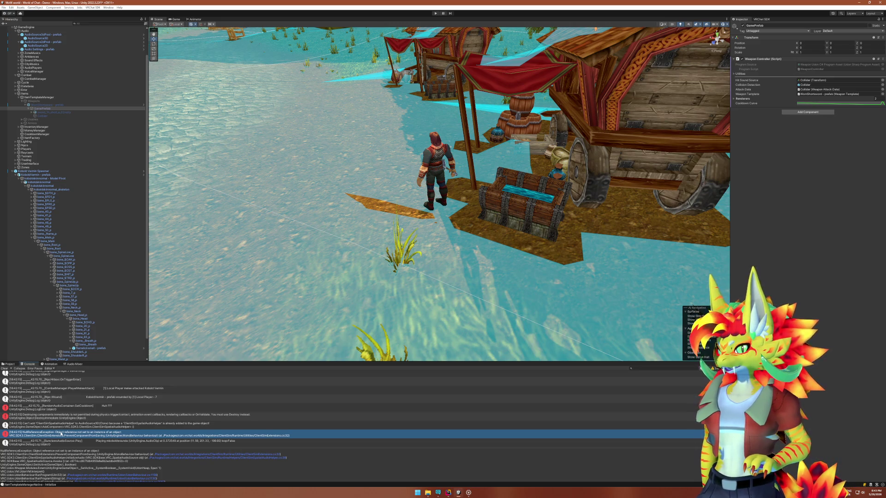
{"action": "scroll", "coordinate": [61, 433], "scroll_direction": "down", "scroll_amount": 1}
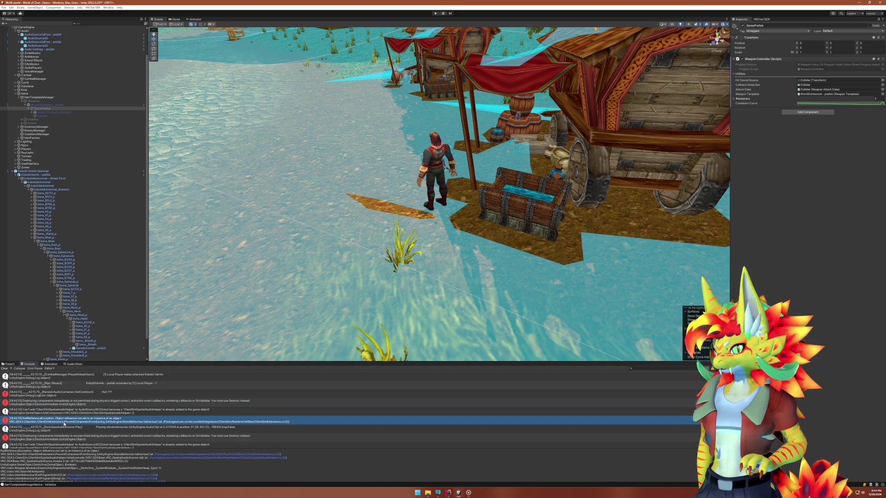
{"action": "double_click", "coordinate": [64, 422]}
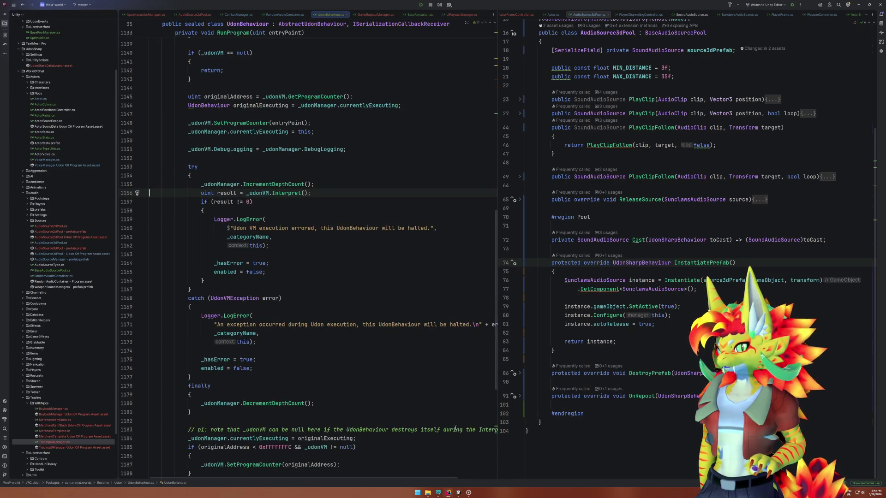
{"action": "left_click", "coordinate": [458, 492]}
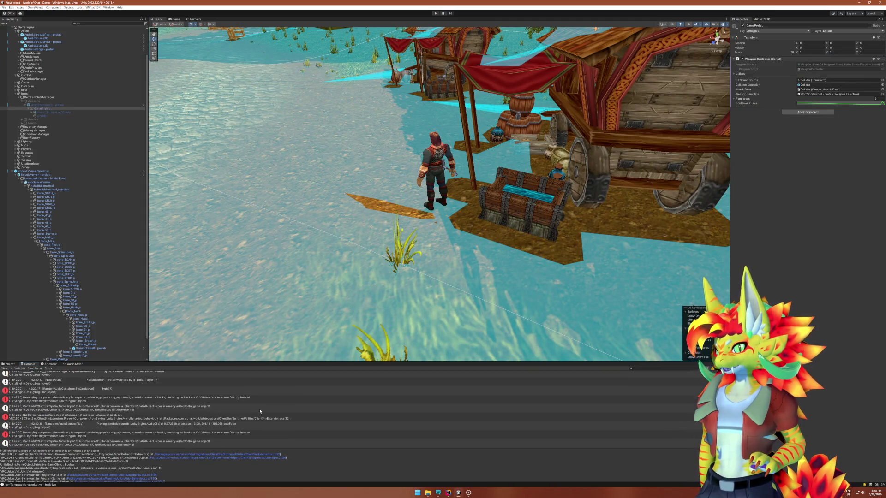
Read the Destroying components, Npc::Wound and RandomAudioContainer stack traces, then switch to Rider.
{"action": "left_click", "coordinate": [92, 399]}
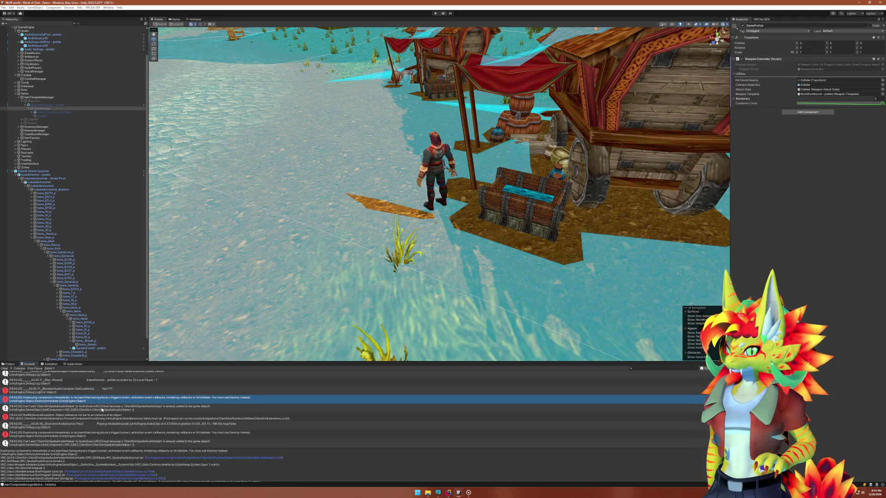
{"action": "left_click", "coordinate": [109, 418]}
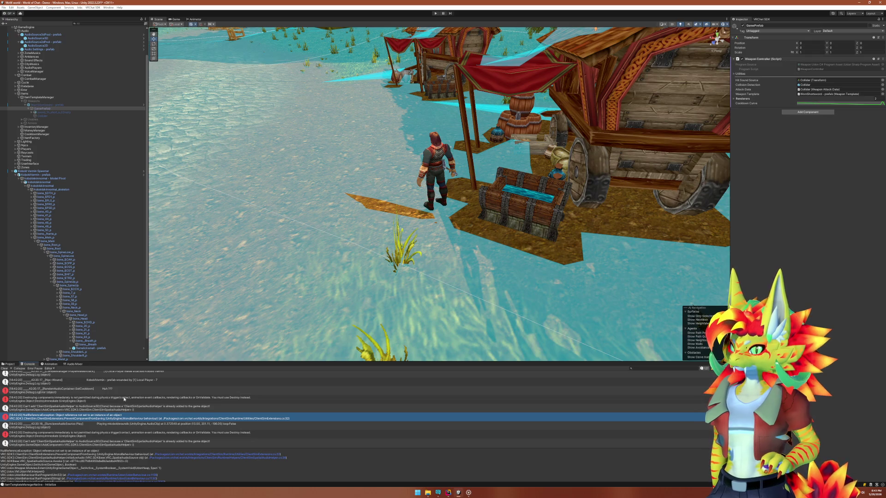
{"action": "left_click", "coordinate": [74, 382]}
{"action": "scroll", "coordinate": [88, 384], "scroll_direction": "up", "scroll_amount": 5}
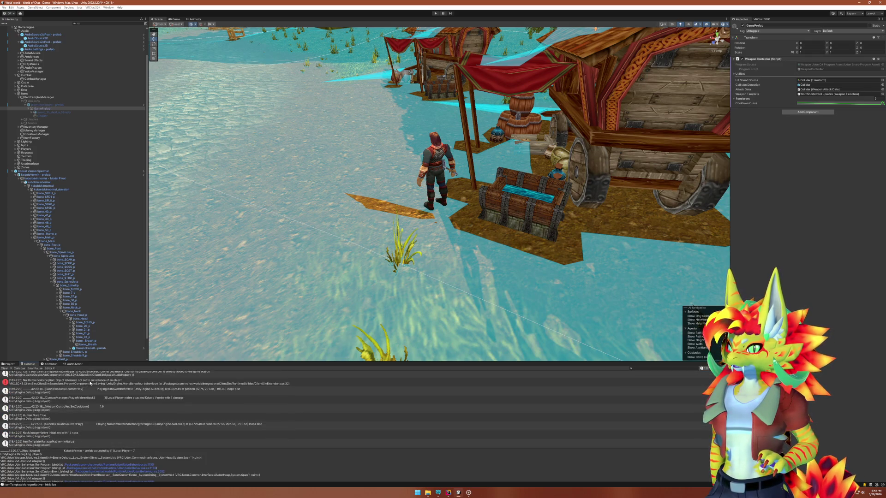
{"action": "scroll", "coordinate": [102, 385], "scroll_direction": "up", "scroll_amount": 10}
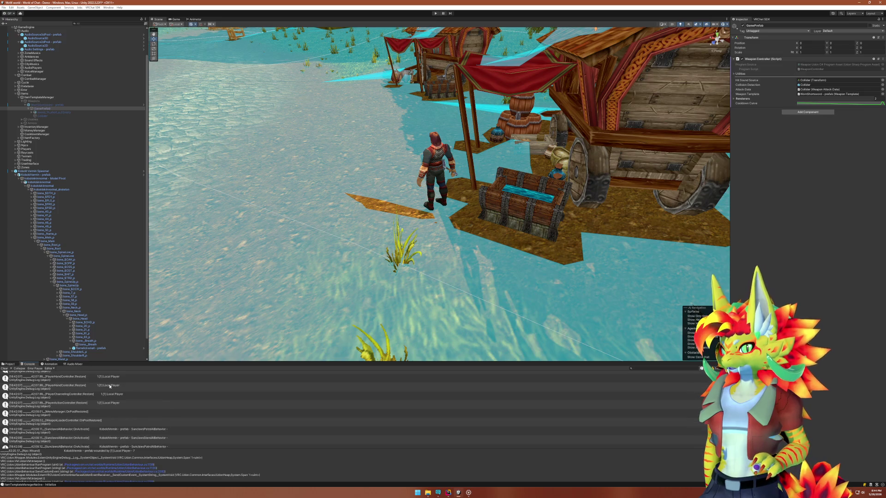
{"action": "scroll", "coordinate": [112, 390], "scroll_direction": "down", "scroll_amount": 8}
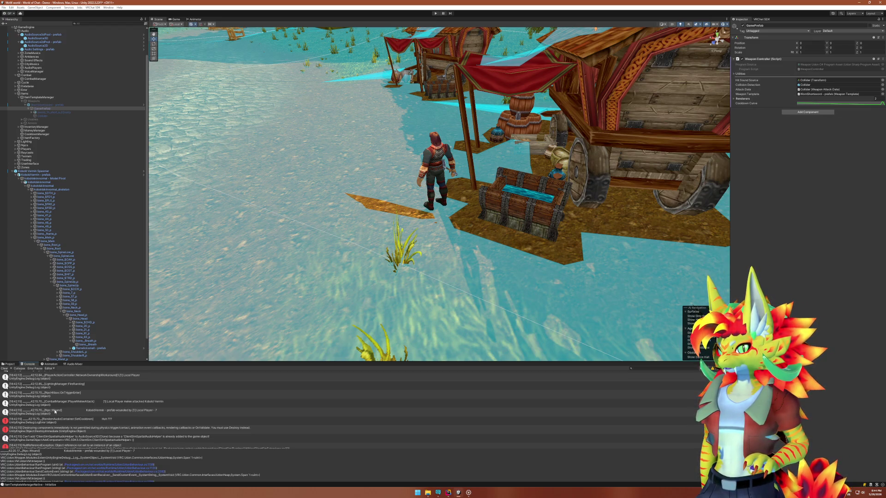
{"action": "left_click", "coordinate": [57, 413]}
{"action": "left_click", "coordinate": [61, 420]}
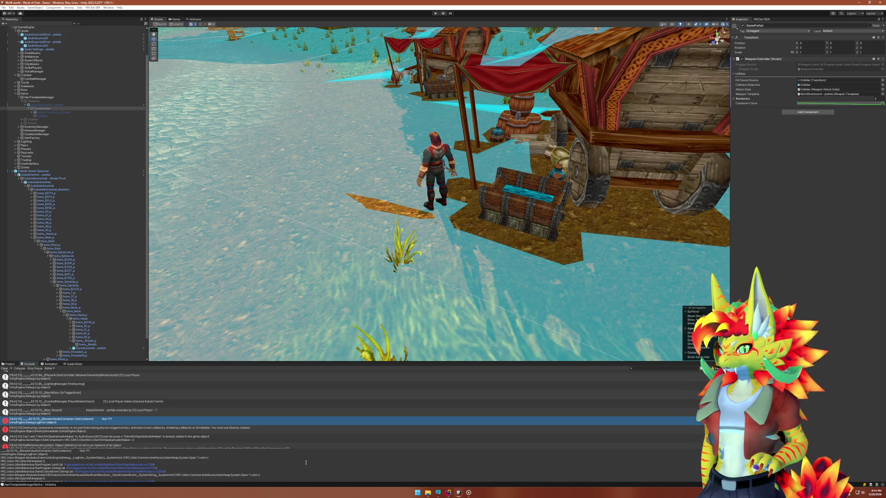
{"action": "left_click", "coordinate": [449, 494]}
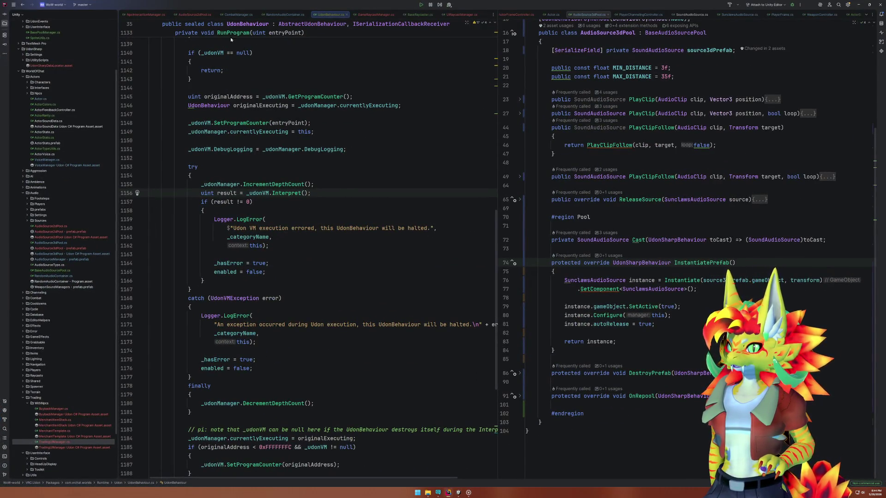
Close UdonBehaviour.cs and every other file tab except RandomAudioContainer.cs.
{"action": "middle_click", "coordinate": [331, 14]}
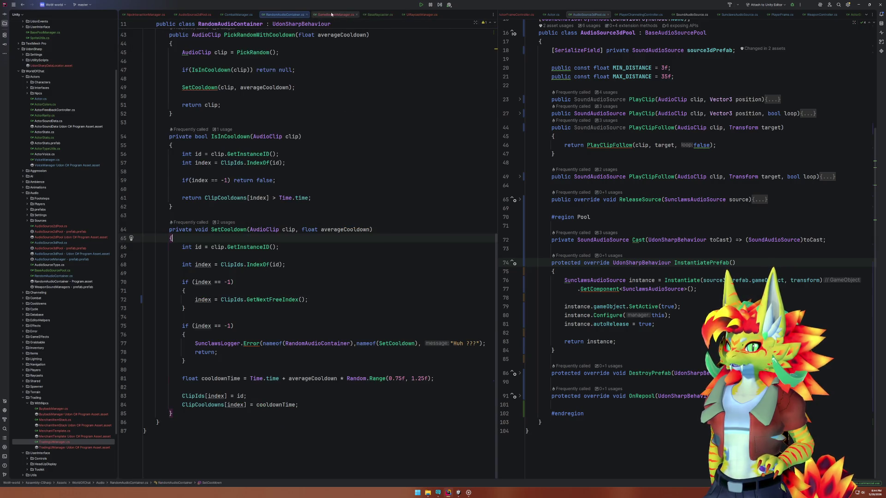
{"action": "right_click", "coordinate": [295, 15]}
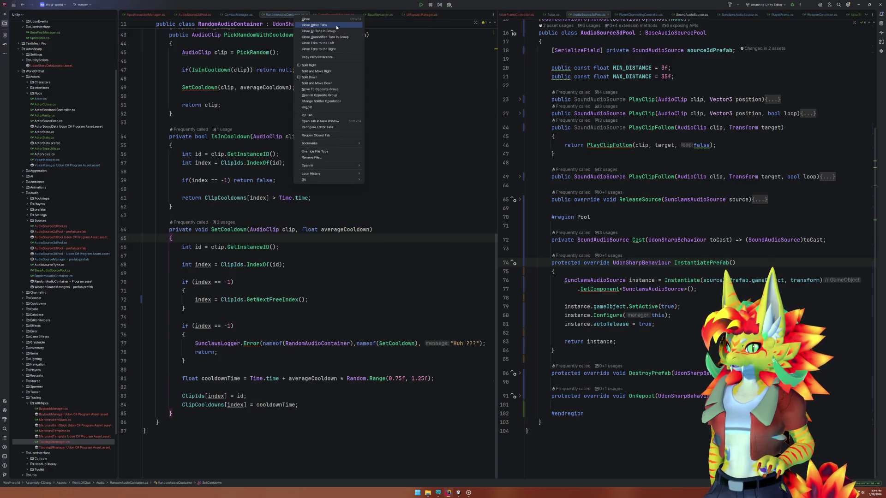
{"action": "left_click", "coordinate": [336, 26]}
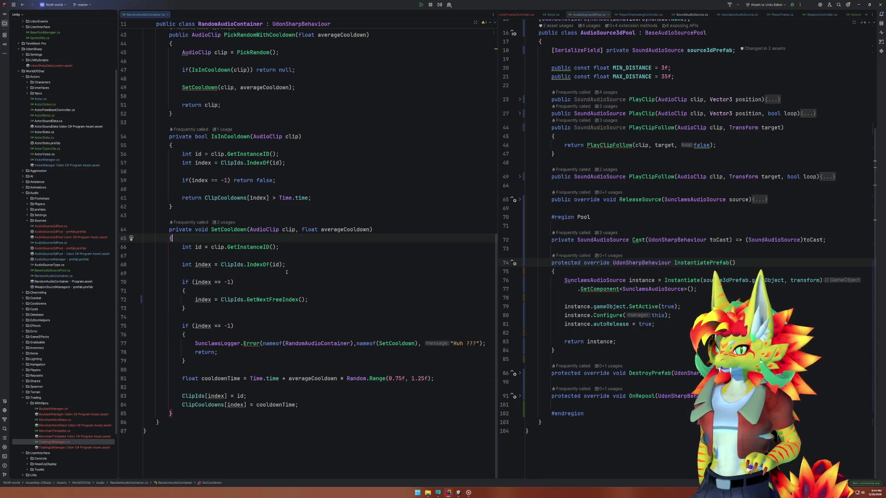
Review the GetNextFreeIndex call, SetCooldown's clip usages and the clip.GetInstanceID() call on line 66.
{"action": "left_click", "coordinate": [298, 300]}
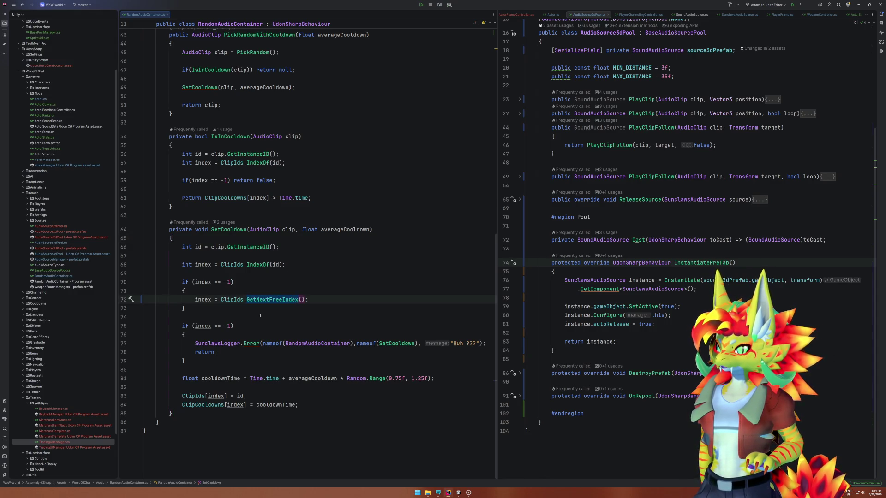
{"action": "left_click", "coordinate": [247, 230]}
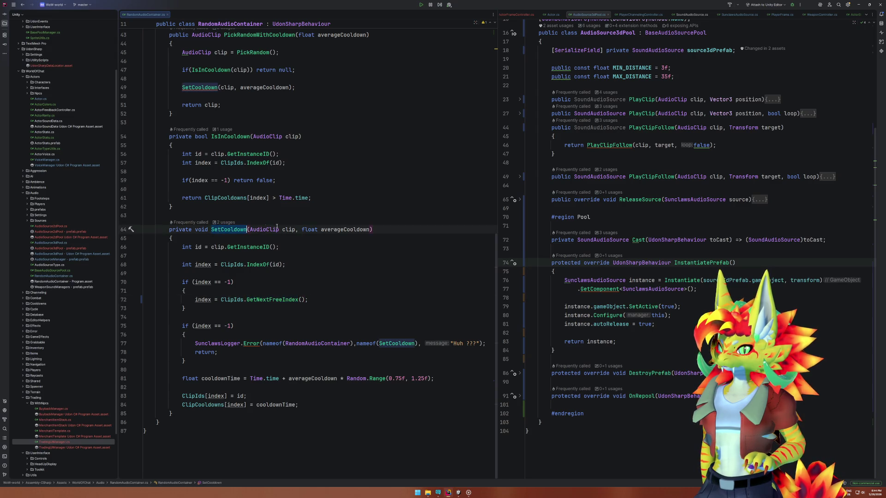
{"action": "left_click", "coordinate": [295, 230]}
{"action": "key", "text": "End"}
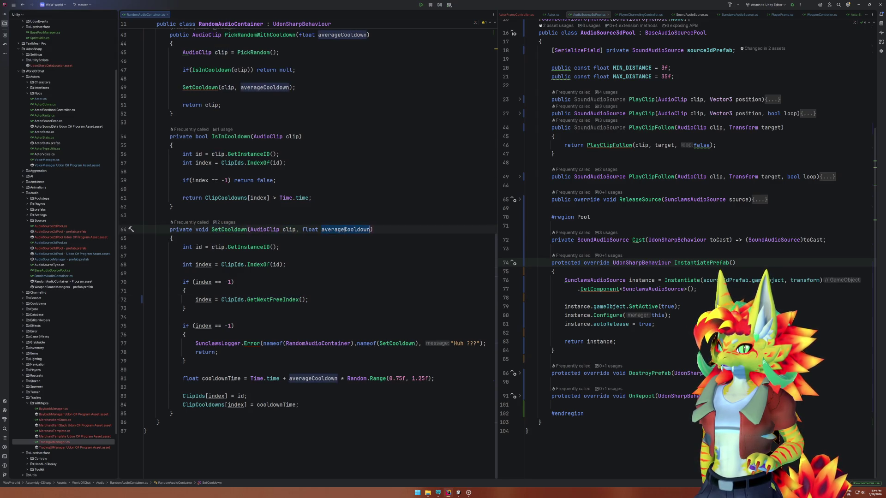
{"action": "left_click_drag", "start_coordinate": [211, 246], "coordinate": [280, 247]}
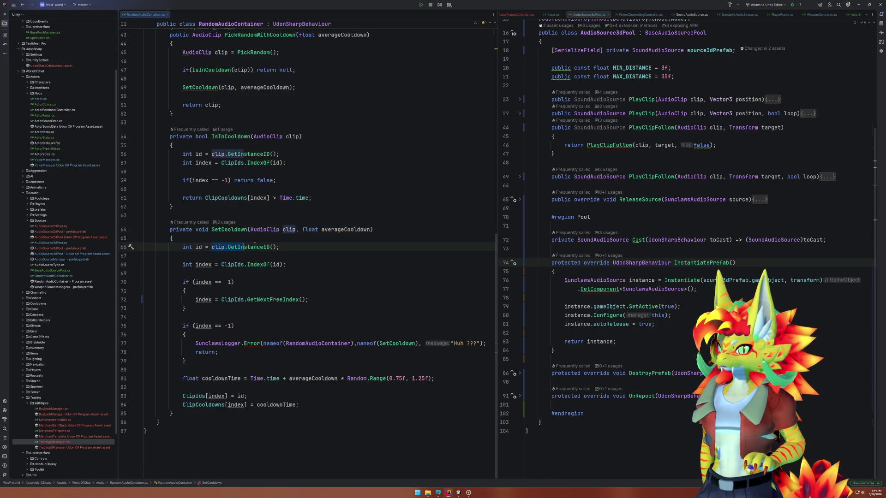
{"action": "left_click", "coordinate": [280, 246]}
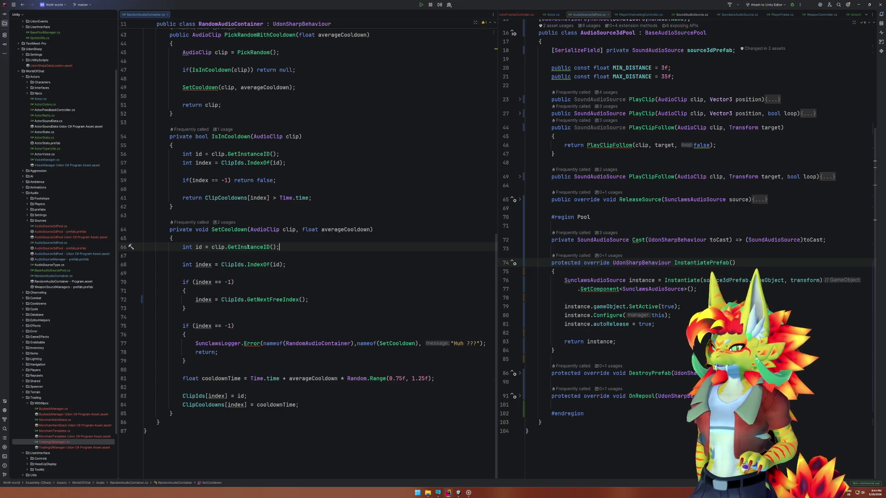
{"action": "mouse_move", "coordinate": [248, 247]}
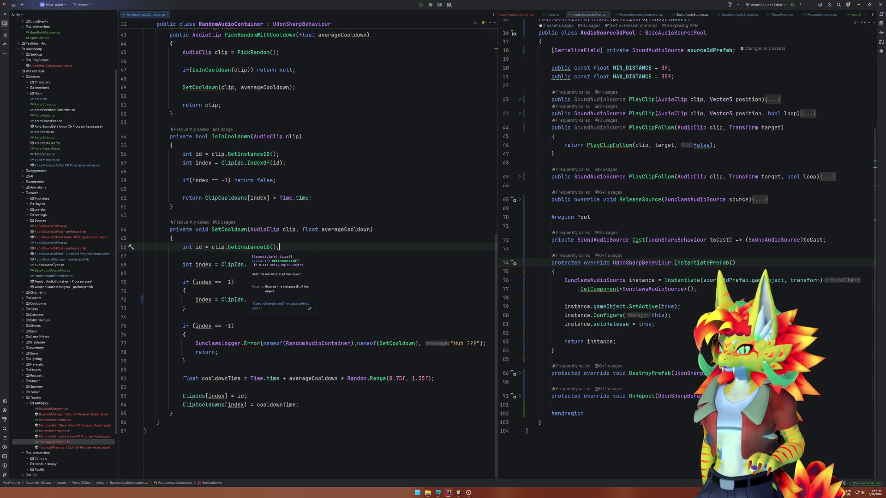
{"action": "key", "text": "Left"}
{"action": "key", "text": "Left"}
{"action": "key", "text": "Left"}
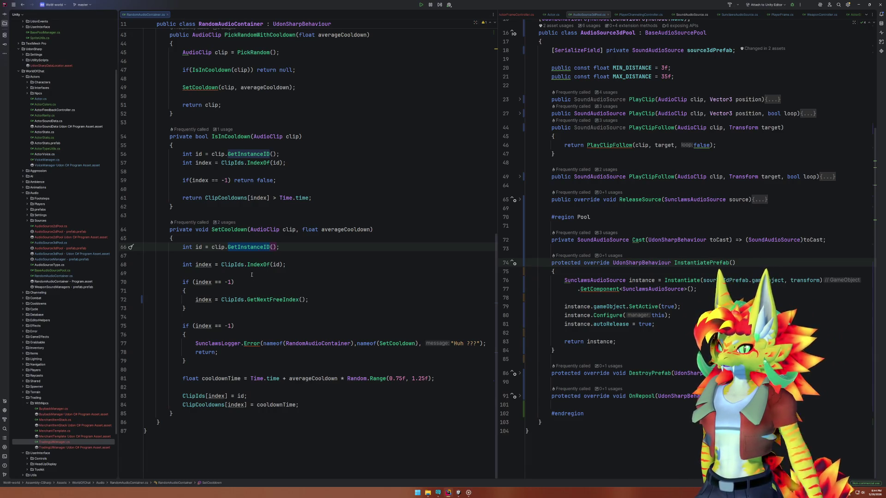
Check how ClipIds and id are used within SetCooldown.
{"action": "left_click", "coordinate": [238, 264]}
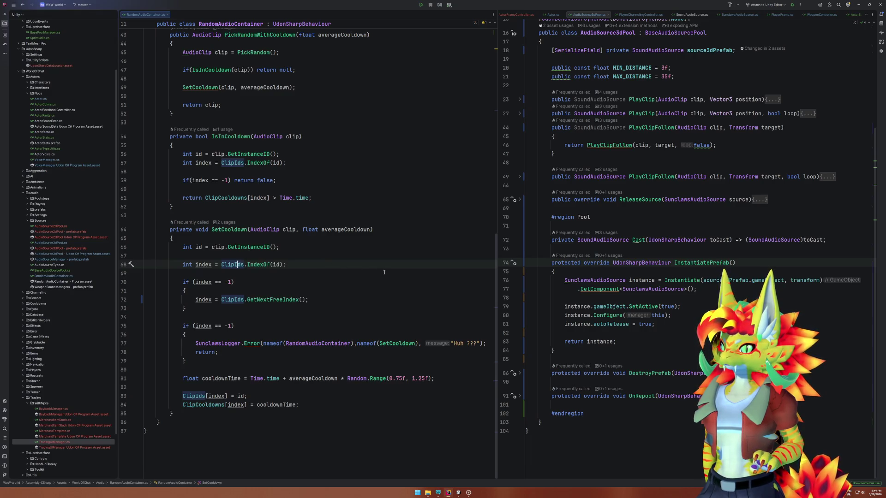
{"action": "scroll", "coordinate": [396, 273], "scroll_direction": "up", "scroll_amount": 10}
{"action": "scroll", "coordinate": [396, 273], "scroll_direction": "down", "scroll_amount": 7}
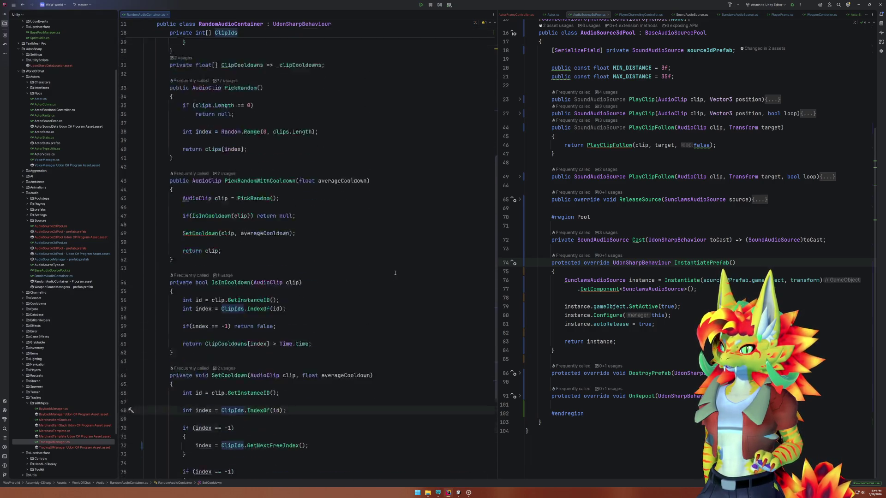
{"action": "scroll", "coordinate": [395, 272], "scroll_direction": "down", "scroll_amount": 2}
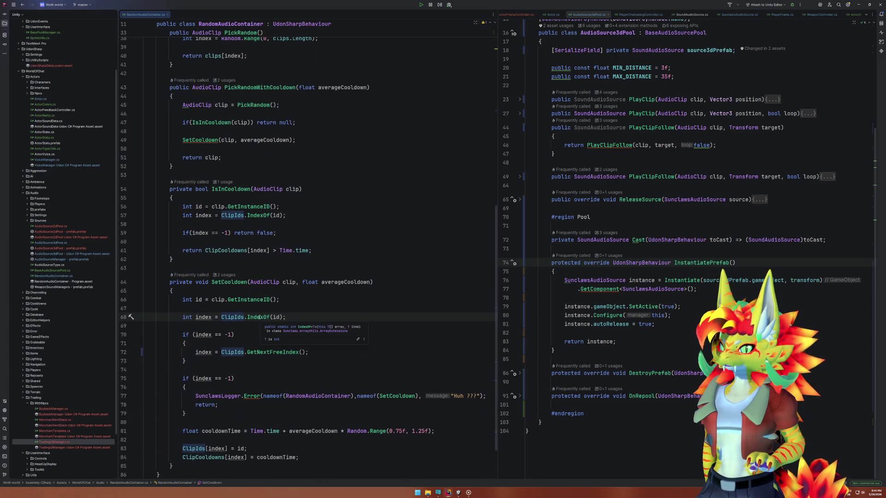
{"action": "left_click", "coordinate": [195, 300]}
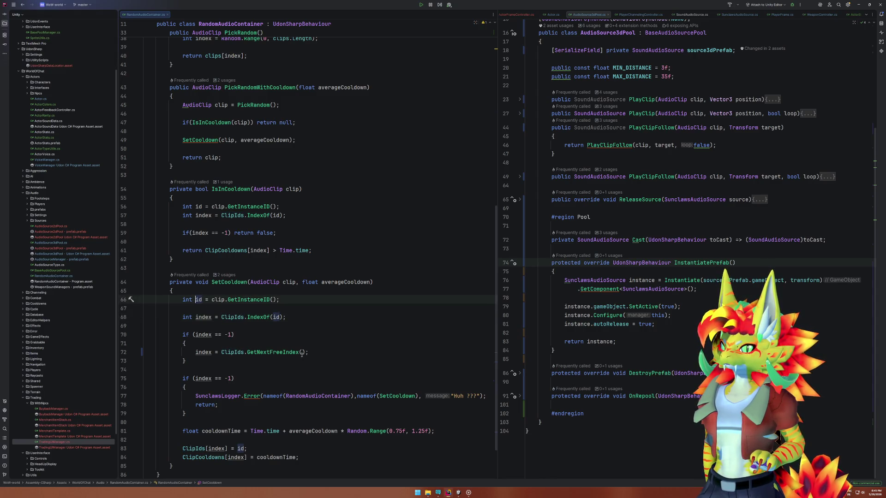
{"action": "scroll", "coordinate": [302, 354], "scroll_direction": "up", "scroll_amount": 10}
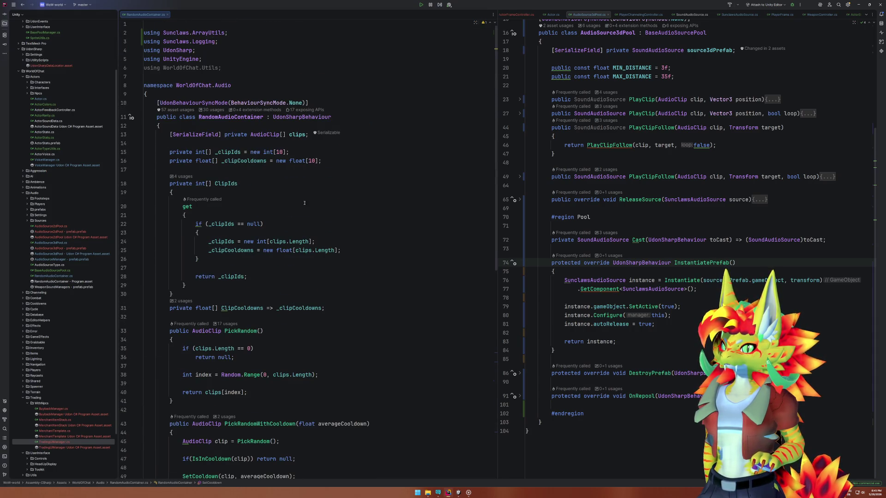
Check the clips, _clipIds and _clipCooldowns field usages, then cut the _clipIds declaration line.
{"action": "left_click", "coordinate": [298, 135]}
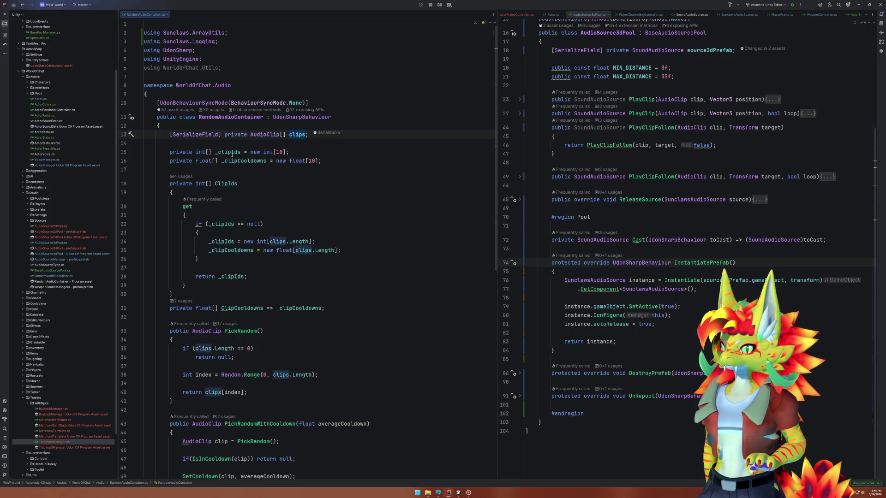
{"action": "left_click", "coordinate": [239, 152]}
{"action": "left_click", "coordinate": [303, 134]}
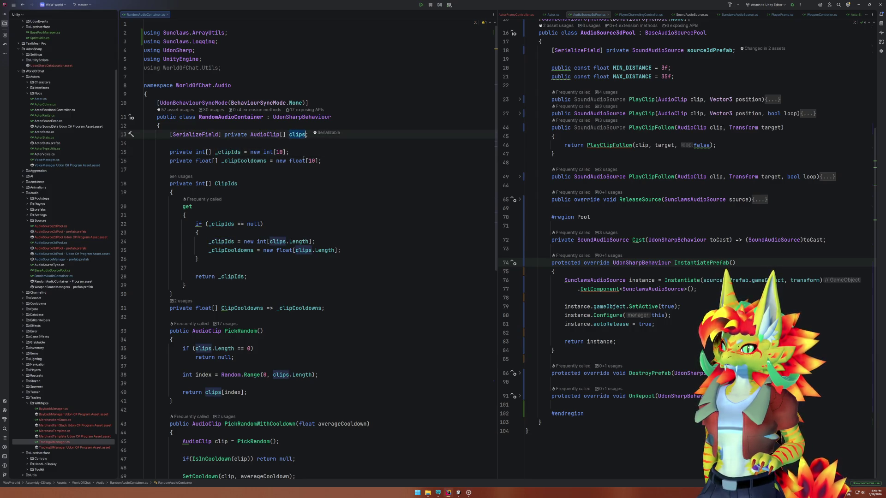
{"action": "left_click", "coordinate": [303, 153]}
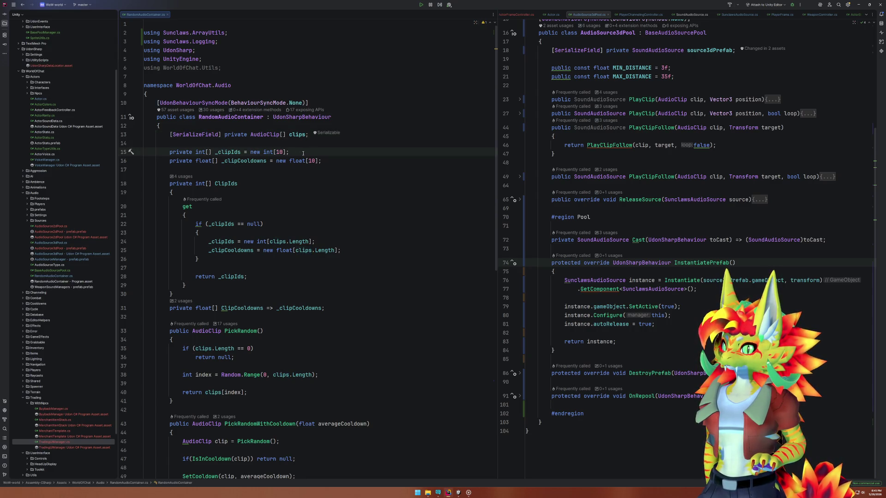
{"action": "left_click", "coordinate": [254, 161]}
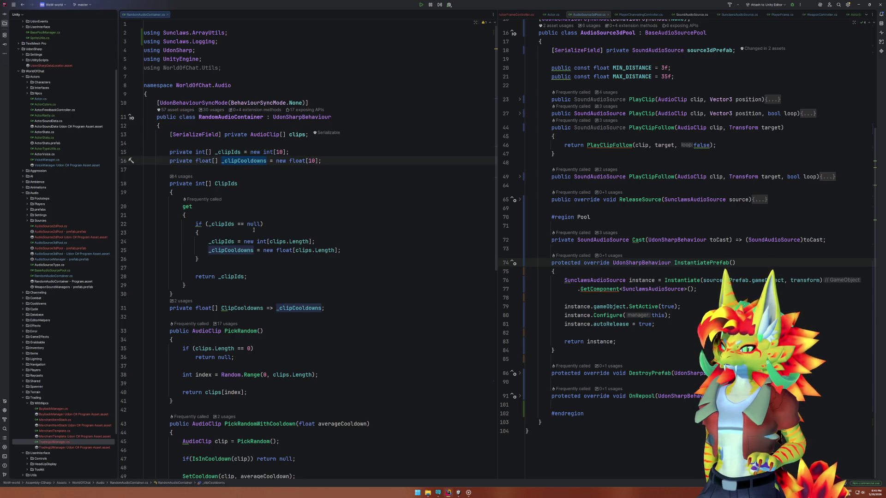
{"action": "left_click", "coordinate": [240, 152]}
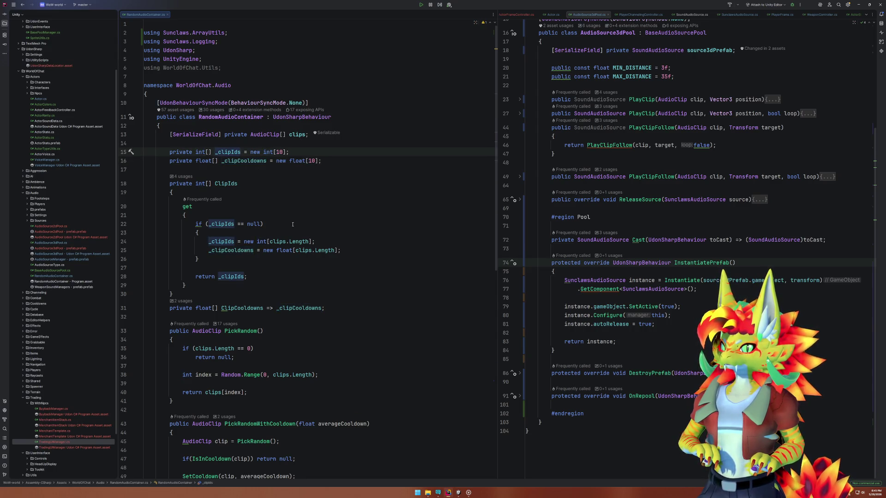
{"action": "left_click_drag", "start_coordinate": [308, 134], "coordinate": [249, 134]}
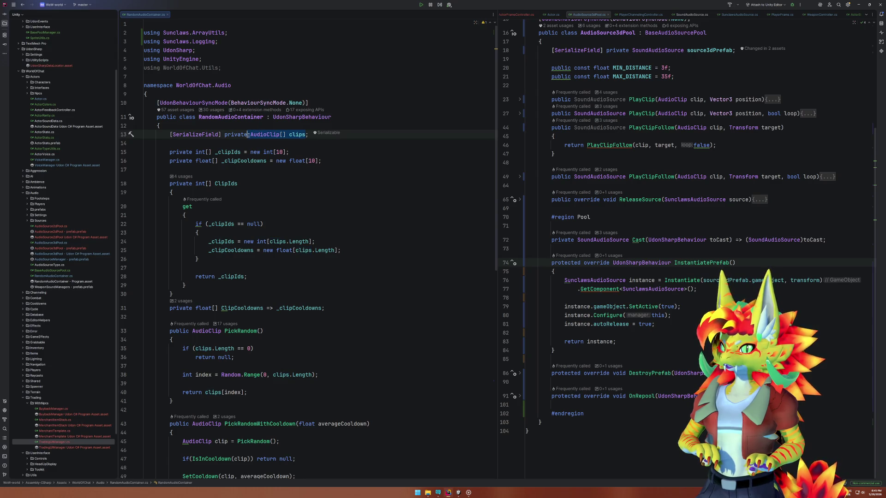
{"action": "key", "text": "Down"}
{"action": "key", "text": "Down"}
{"action": "key", "text": "ctrl+x"}
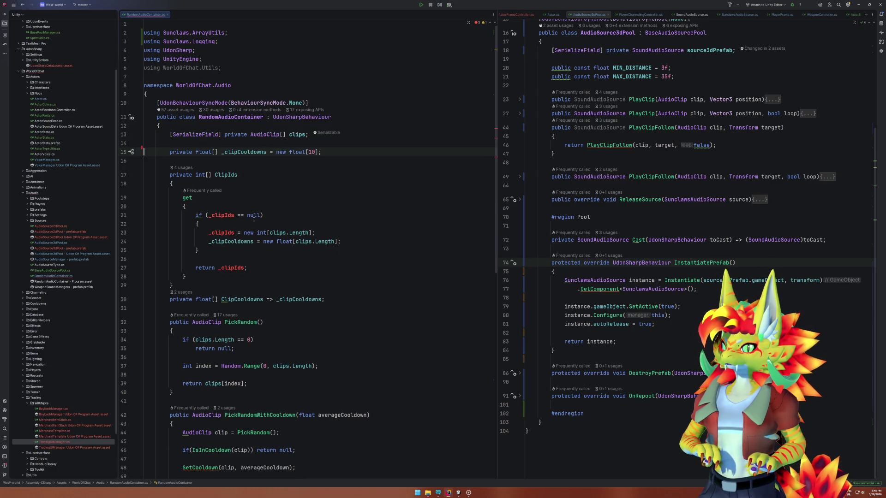
Rename the ClipIds property to ClipCooldowns.
{"action": "double_click", "coordinate": [255, 155]}
{"action": "double_click", "coordinate": [232, 174]}
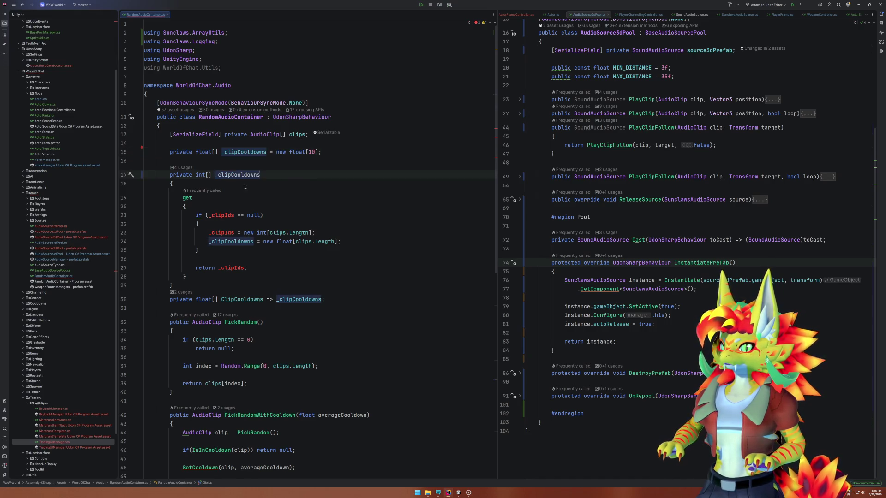
{"action": "key", "text": "ctrl+v"}
{"action": "key", "text": "ctrl+Left"}
{"action": "key", "text": "Delete"}
{"action": "key", "text": "Delete"}
{"action": "type", "text": "C"}
{"action": "key", "text": "Escape"}
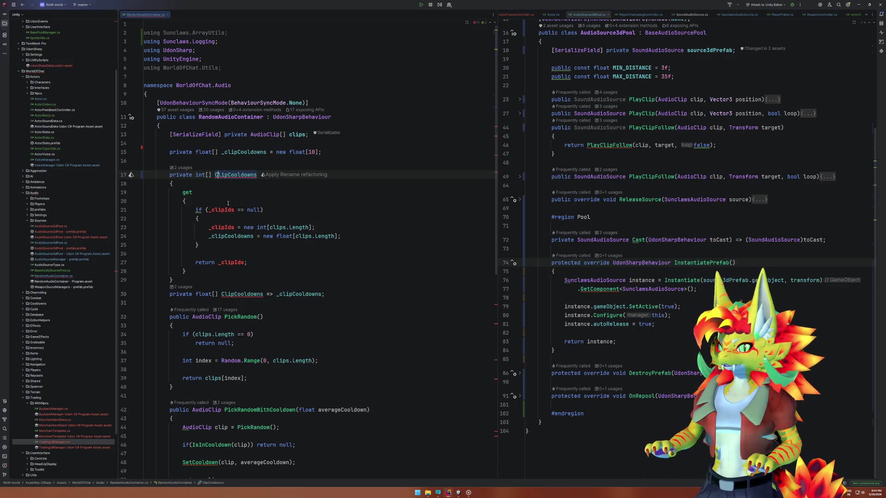
{"action": "double_click", "coordinate": [240, 175]}
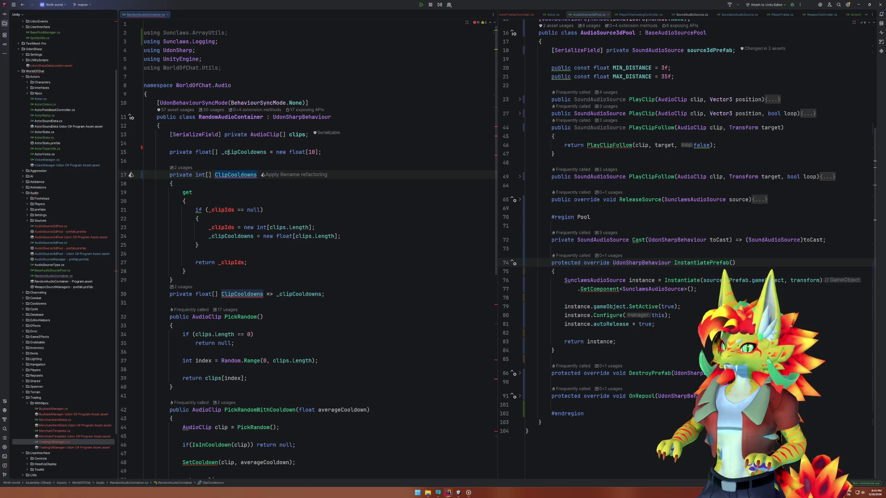
Change ClipCooldowns' type from int[] to float[].
{"action": "left_click", "coordinate": [203, 154]}
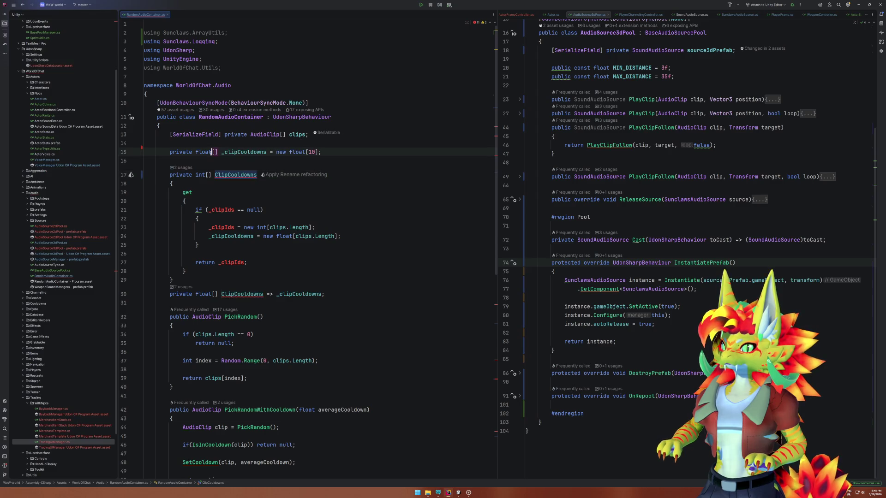
{"action": "left_click", "coordinate": [200, 176]}
{"action": "key", "text": "BackSpace"}
{"action": "key", "text": "BackSpace"}
{"action": "key", "text": "BackSpace"}
{"action": "type", "text": "float"}
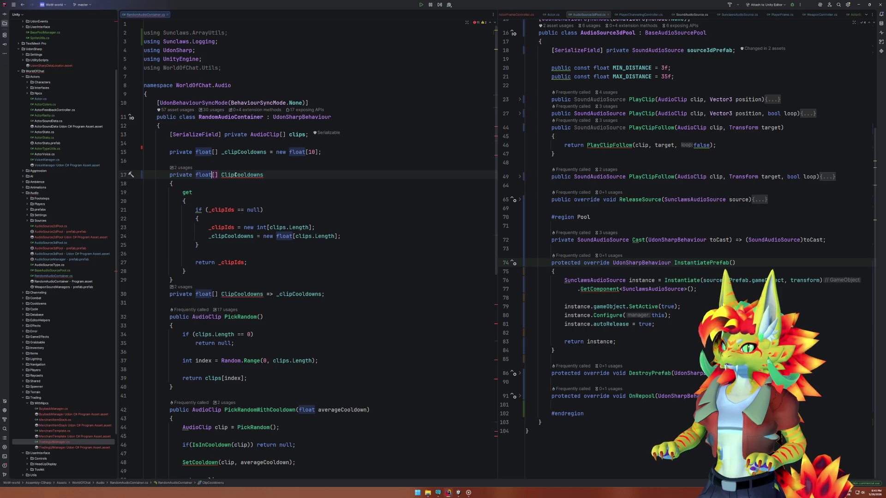
{"action": "key", "text": "End"}
Make the null check and array initialisation use _clipCooldowns, deleting the duplicate int array line.
{"action": "left_click", "coordinate": [234, 210]}
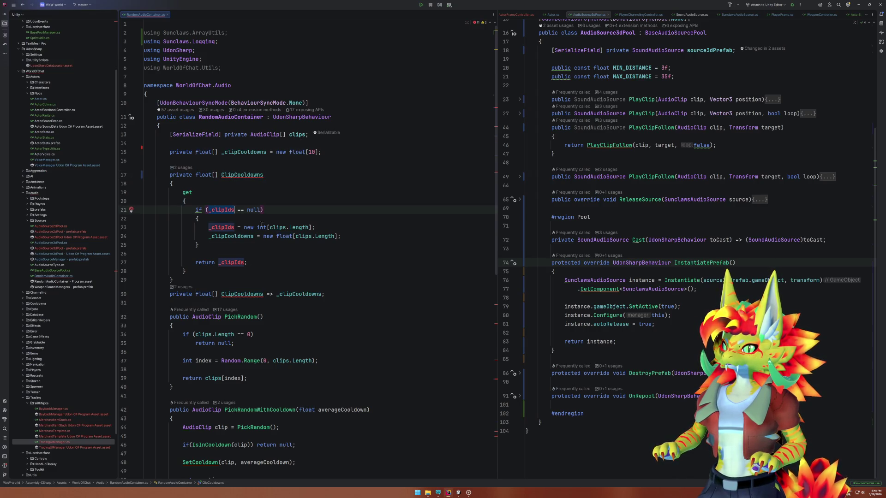
{"action": "key", "text": "BackSpace"}
{"action": "key", "text": "BackSpace"}
{"action": "key", "text": "BackSpace"}
{"action": "type", "text": "C"}
{"action": "key", "text": "Return"}
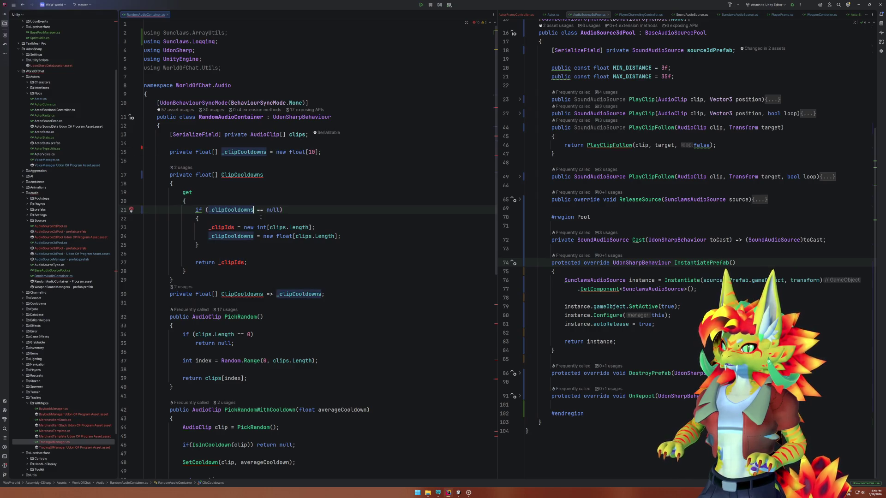
{"action": "left_click", "coordinate": [234, 227]}
{"action": "key", "text": "BackSpace"}
{"action": "key", "text": "BackSpace"}
{"action": "key", "text": "BackSpace"}
{"action": "type", "text": "C"}
{"action": "key", "text": "Return"}
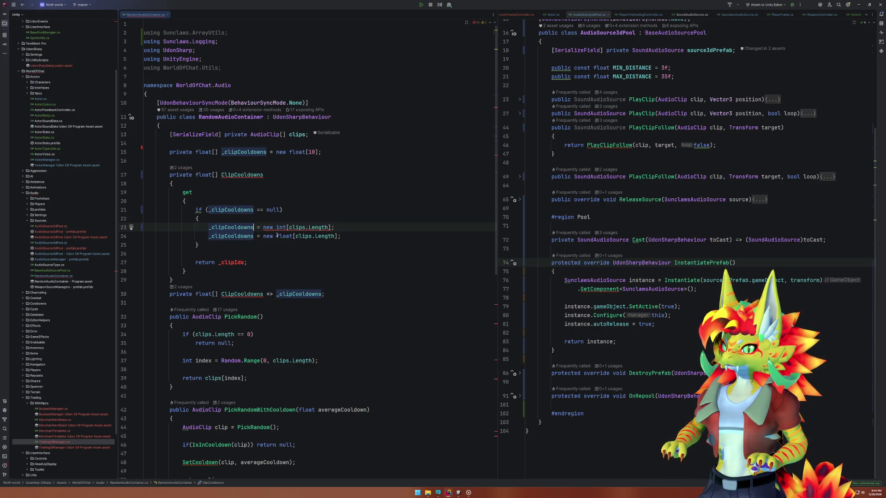
{"action": "key", "text": "Home"}
{"action": "key", "text": "ctrl+x"}
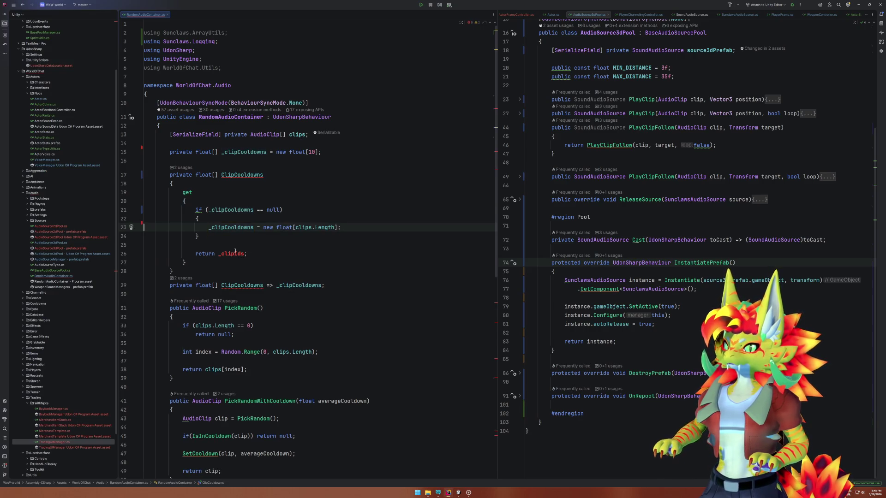
Return _clipCooldowns from the getter and delete the redundant one-line ClipCooldowns property.
{"action": "left_click", "coordinate": [236, 253]}
{"action": "key", "text": "ctrl+v"}
{"action": "key", "text": "ctrl+z"}
{"action": "left_click", "coordinate": [241, 220]}
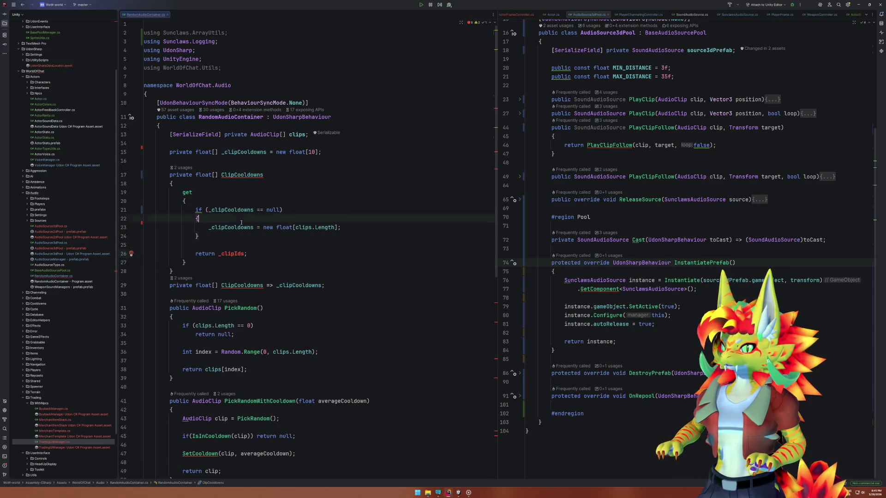
{"action": "double_click", "coordinate": [231, 227]}
{"action": "key", "text": "ctrl+c"}
{"action": "double_click", "coordinate": [232, 253]}
{"action": "key", "text": "ctrl+v"}
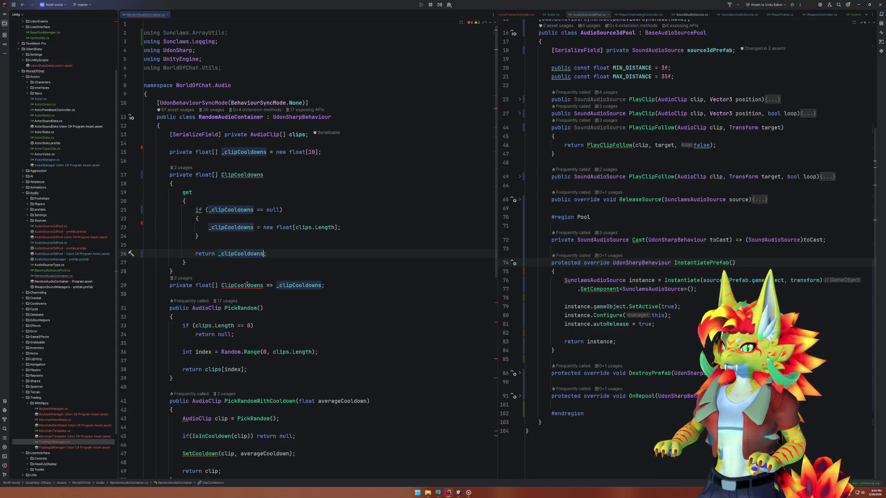
{"action": "left_click", "coordinate": [247, 285]}
{"action": "key", "text": "ctrl+x"}
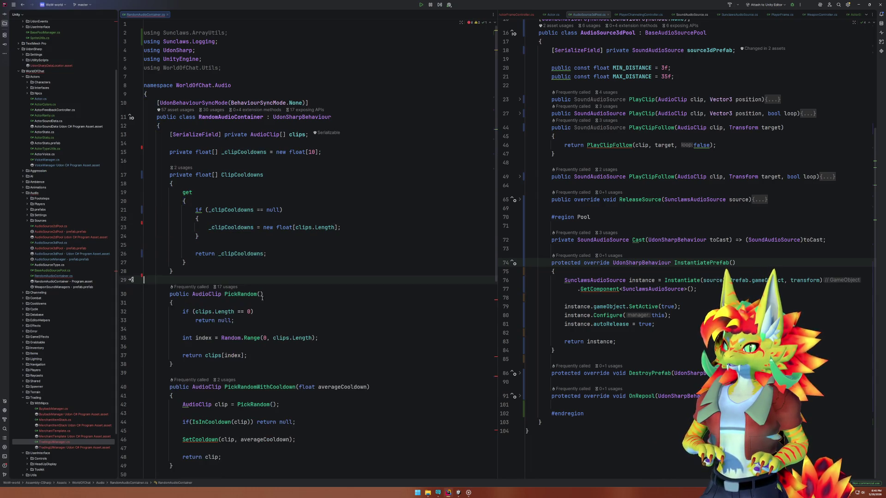
Delete the instance-id line in IsInCooldown and remove id from the IndexOf call.
{"action": "scroll", "coordinate": [273, 279], "scroll_direction": "down", "scroll_amount": 10}
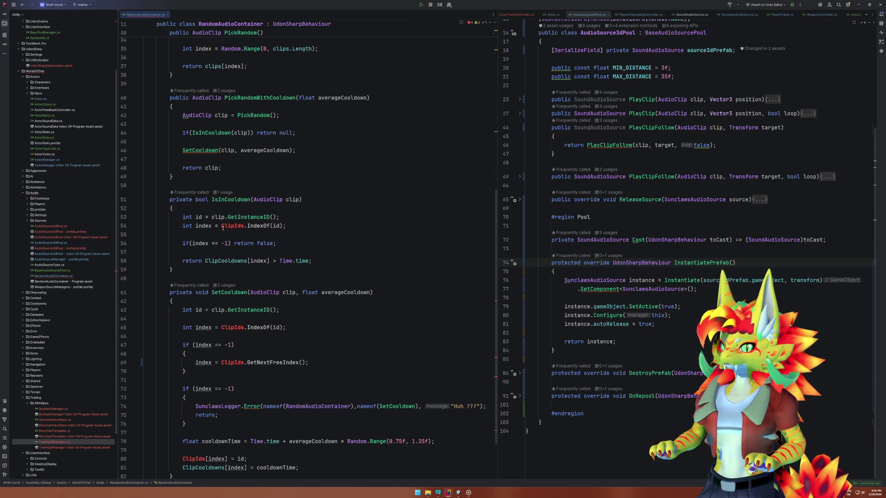
{"action": "left_click", "coordinate": [216, 219]}
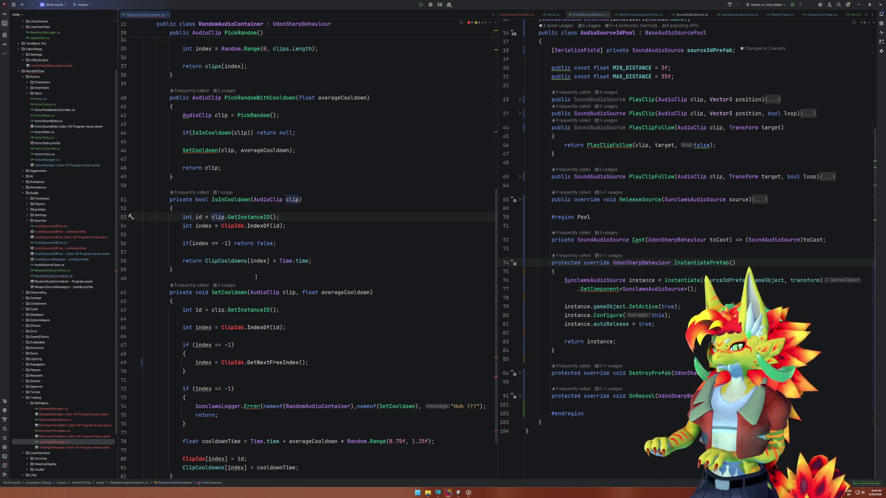
{"action": "key", "text": "ctrl+x"}
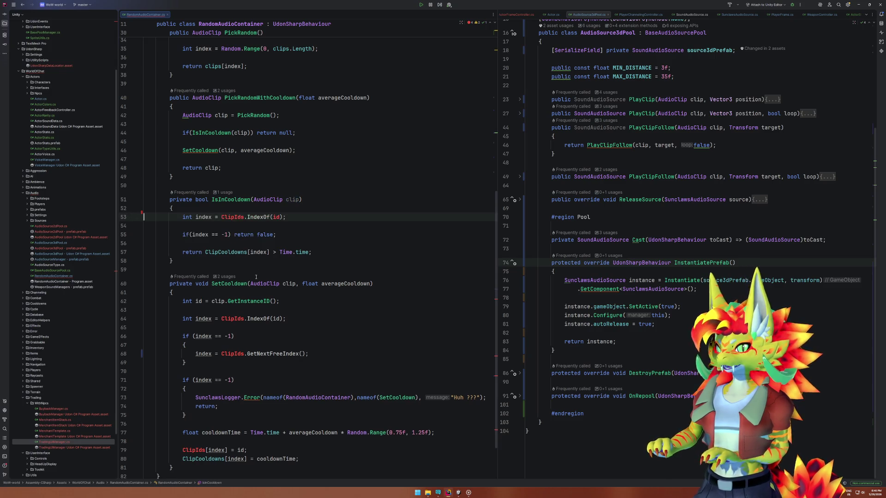
{"action": "left_click", "coordinate": [226, 218]}
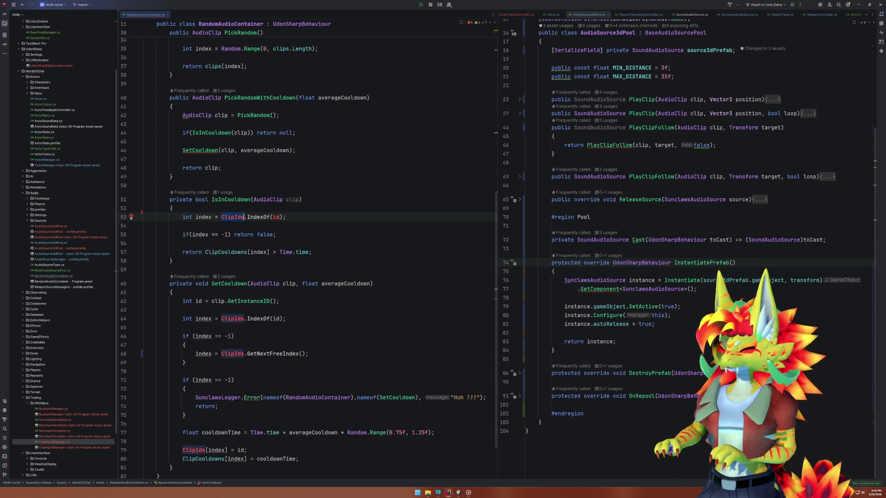
{"action": "double_click", "coordinate": [232, 217]}
{"action": "type", "text": "Cli"}
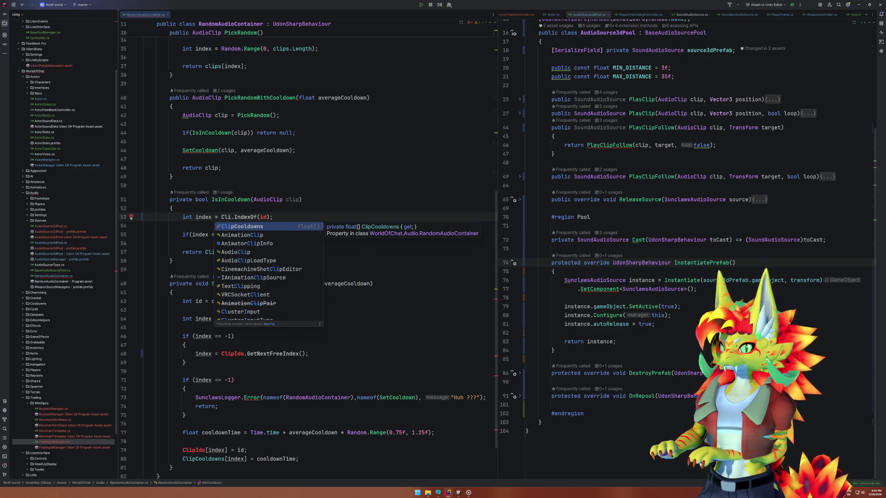
{"action": "key", "text": "Return"}
{"action": "key", "text": "BackSpace"}
{"action": "key", "text": "BackSpace"}
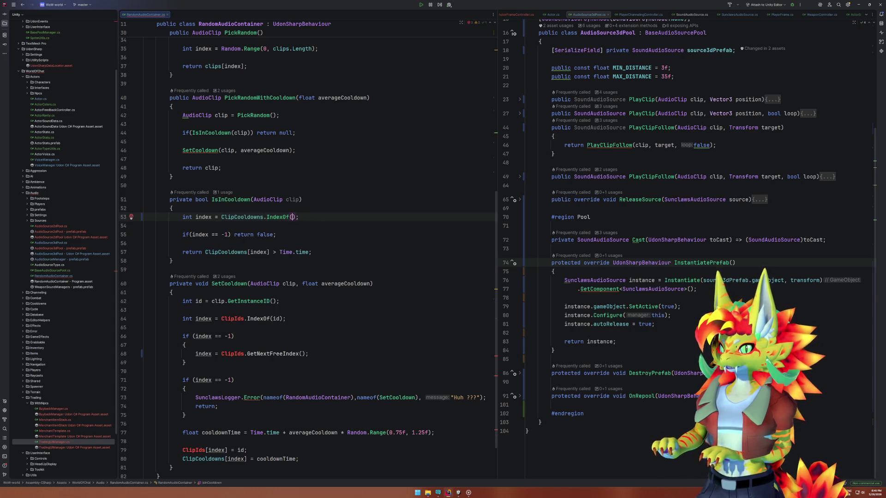
Change IsInCooldown's index lookup to clips.IndexOf(clip).
{"action": "left_click", "coordinate": [221, 216]}
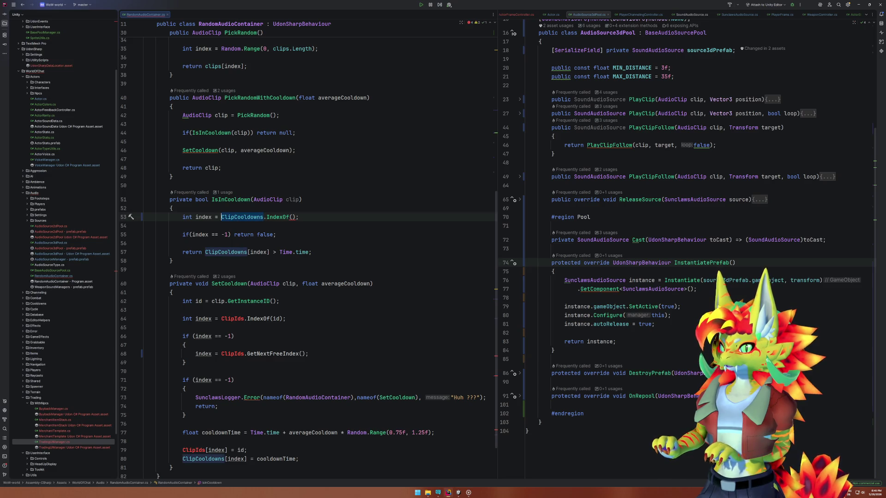
{"action": "double_click", "coordinate": [226, 217]}
{"action": "type", "text": "Cl"}
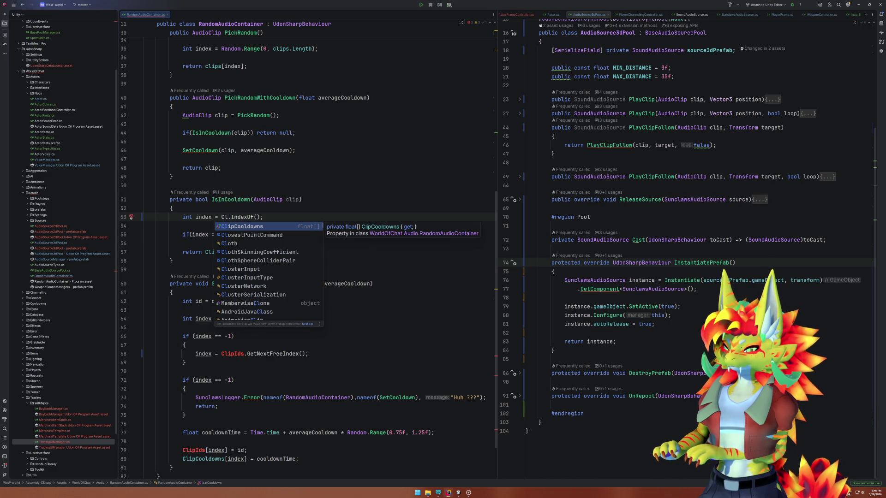
{"action": "type", "text": "ip"}
{"action": "key", "text": "Escape"}
{"action": "key", "text": "BackSpace"}
{"action": "key", "text": "BackSpace"}
{"action": "key", "text": "BackSpace"}
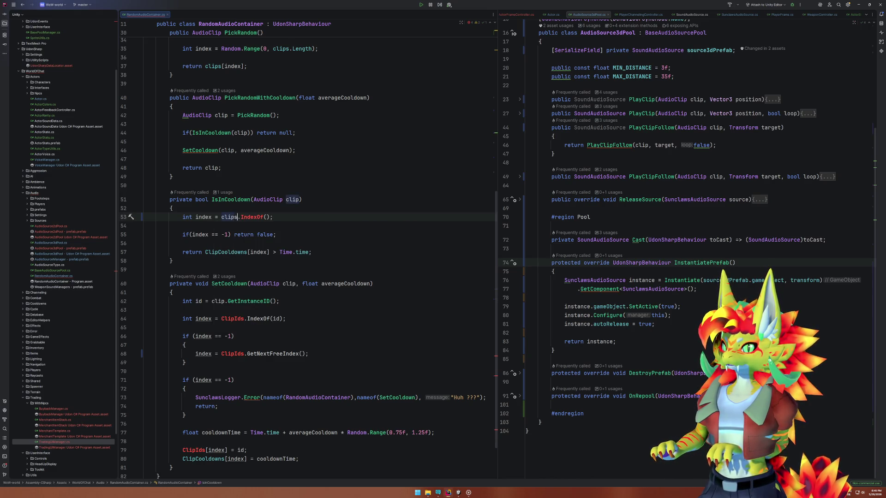
{"action": "type", "text": "clips"}
{"action": "key", "text": "Return"}
{"action": "left_click", "coordinate": [267, 217]}
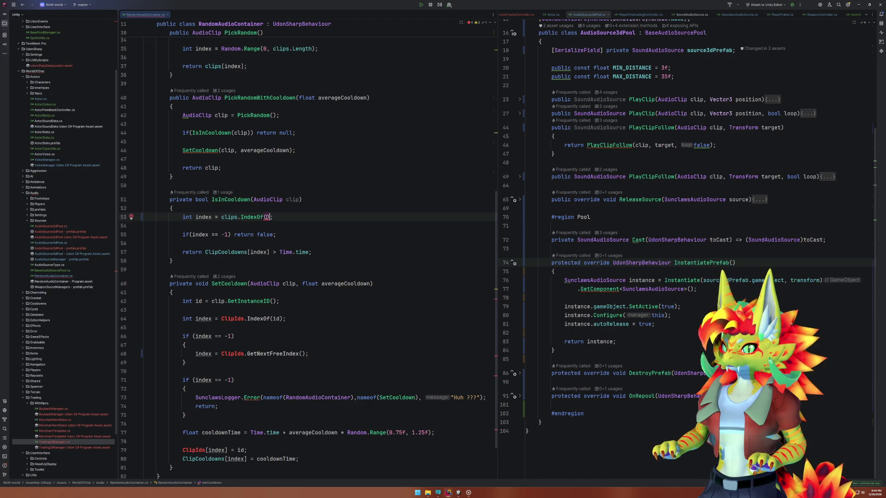
{"action": "type", "text": "clip"}
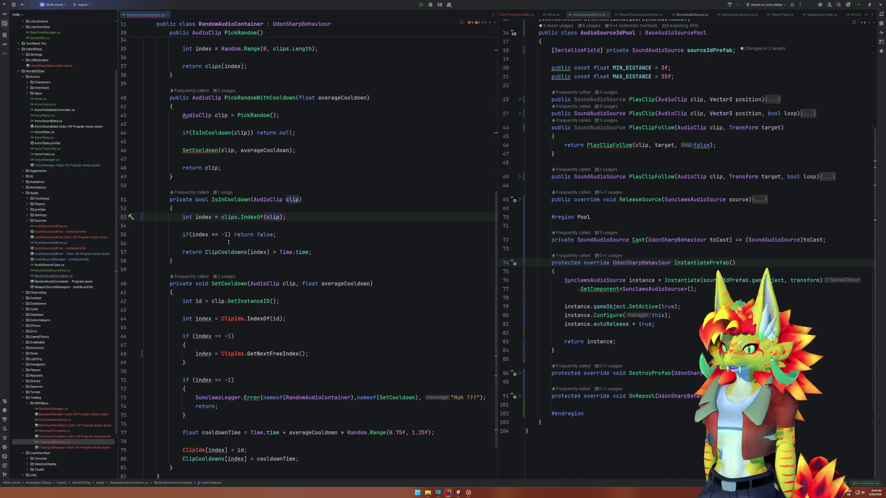
{"action": "left_click", "coordinate": [253, 243]}
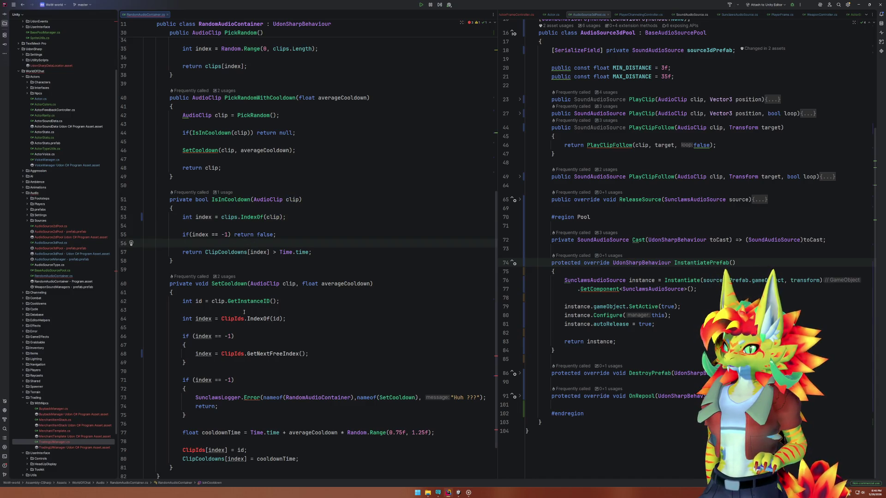
{"action": "left_click", "coordinate": [232, 319]}
{"action": "key", "text": "Up"}
{"action": "key", "text": "Up"}
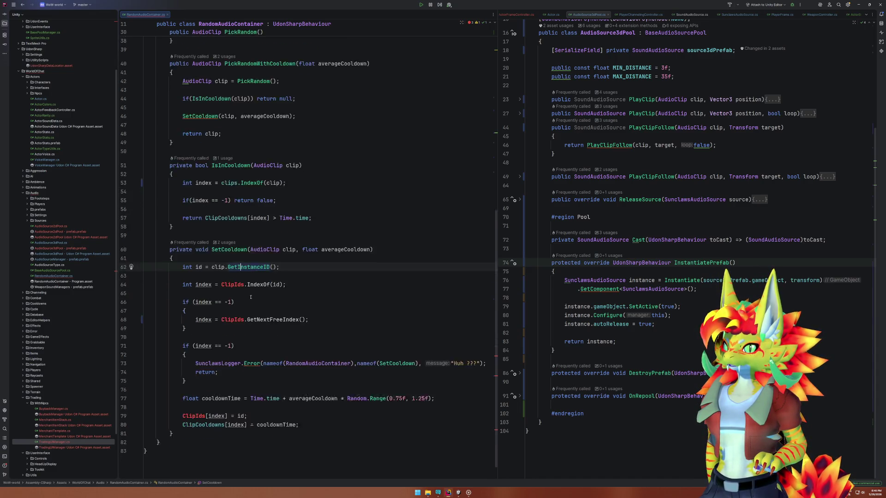
Copy the clips.IndexOf(clip) line into SetCooldown, replacing the instance-ID and ClipIds lookup lines.
{"action": "scroll", "coordinate": [221, 170], "scroll_direction": "down", "scroll_amount": 2}
{"action": "left_click", "coordinate": [217, 165]}
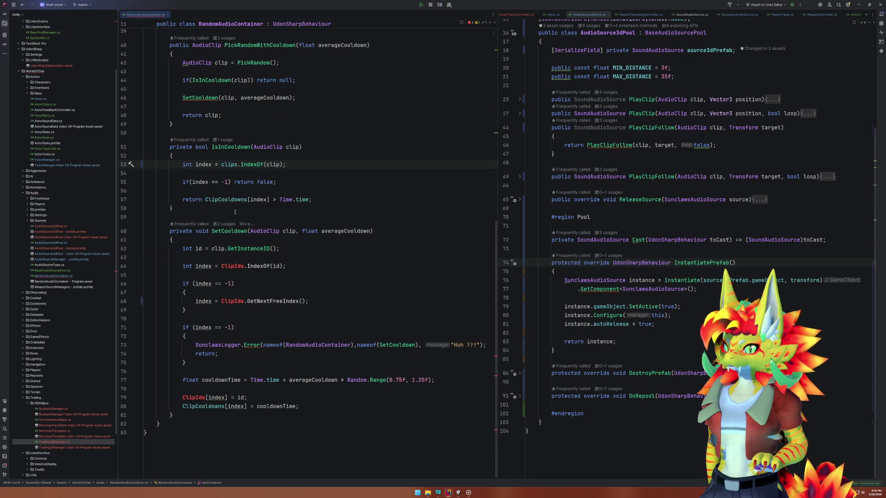
{"action": "left_click", "coordinate": [240, 165]}
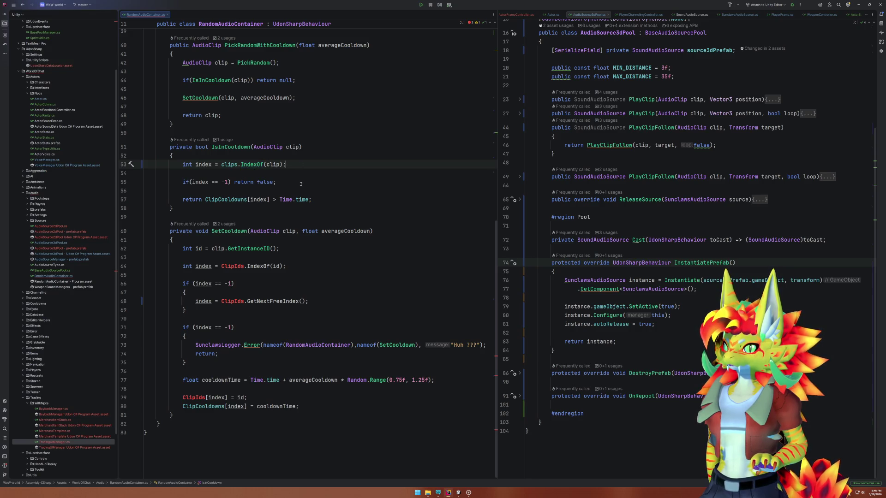
{"action": "triple_click", "coordinate": [275, 165]}
{"action": "key", "text": "ctrl+c"}
{"action": "left_click", "coordinate": [296, 249]}
{"action": "key", "text": "ctrl+v"}
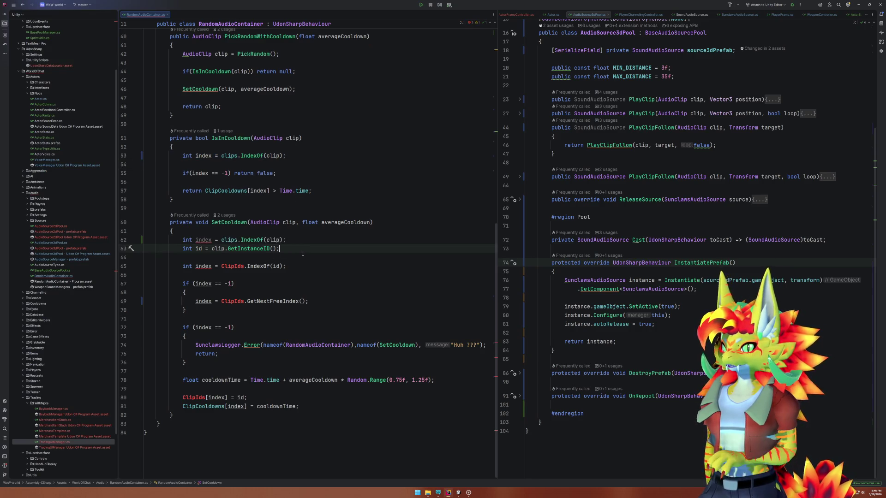
{"action": "key", "text": "ctrl+y"}
{"action": "key", "text": "ctrl+y"}
{"action": "key", "text": "ctrl+y"}
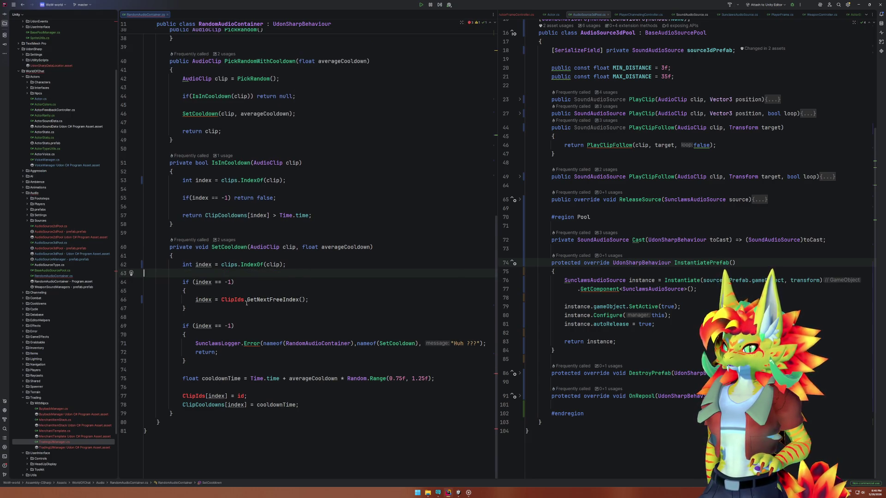
Briefly restore the old ClipIds lookup line, remove it again, and mark IsInCooldown's not-found check.
{"action": "double_click", "coordinate": [232, 300]}
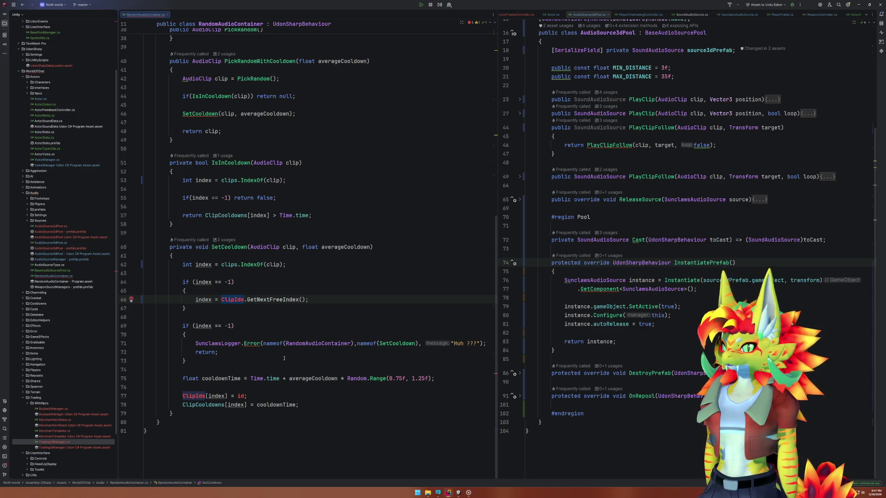
{"action": "key", "text": "Up"}
{"action": "key", "text": "Up"}
{"action": "key", "text": "Up"}
{"action": "key", "text": "ctrl+v"}
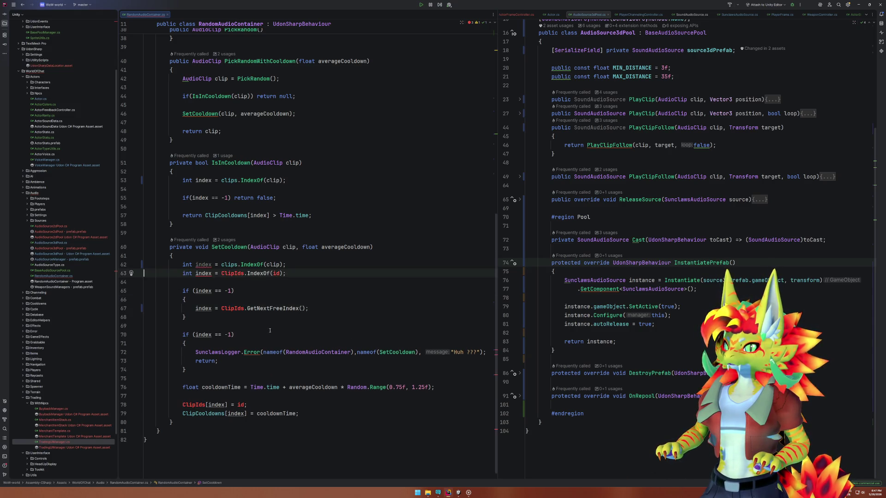
{"action": "key", "text": "ctrl+z"}
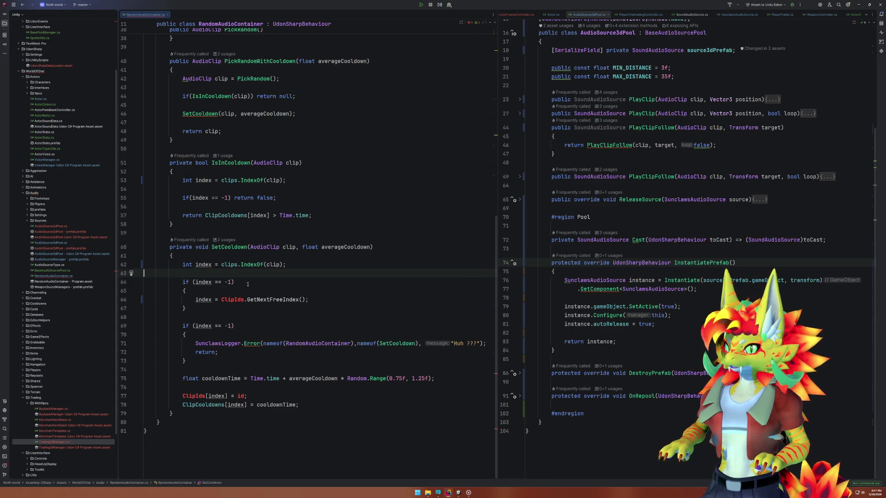
{"action": "key", "text": "Up"}
{"action": "key", "text": "Down"}
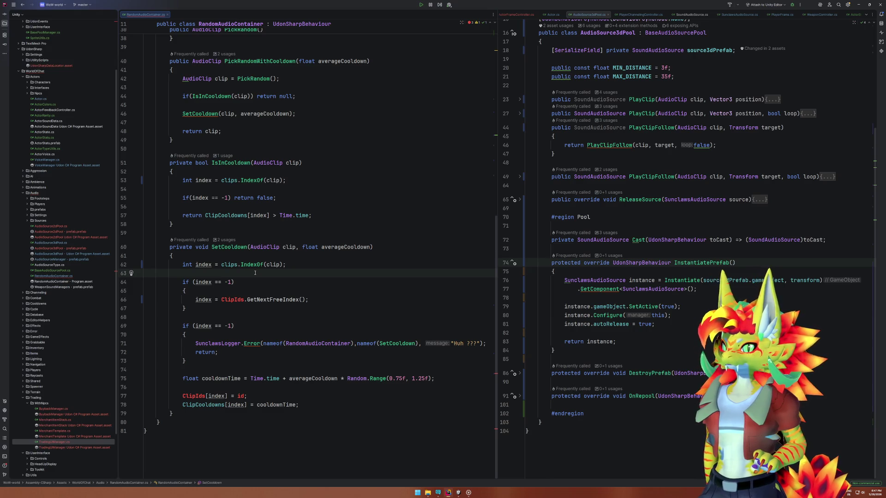
{"action": "left_click_drag", "start_coordinate": [182, 198], "coordinate": [286, 198]}
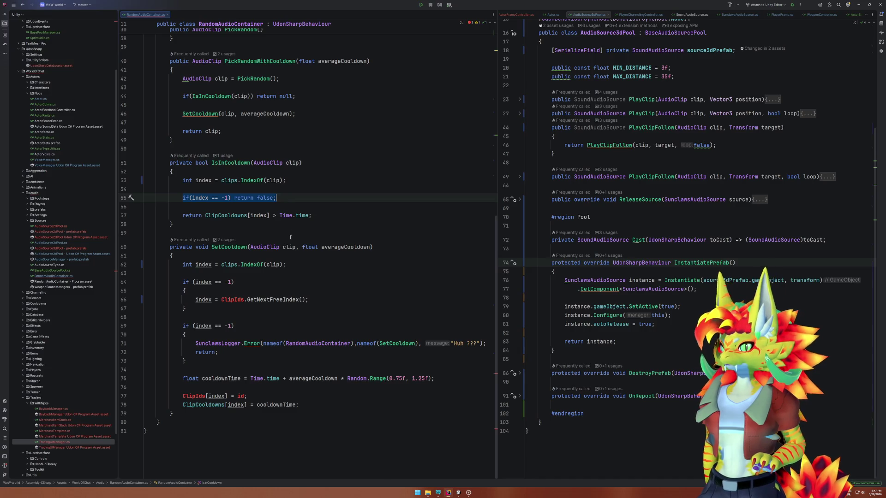
{"action": "left_click", "coordinate": [238, 228]}
{"action": "left_click_drag", "start_coordinate": [205, 216], "coordinate": [270, 215]}
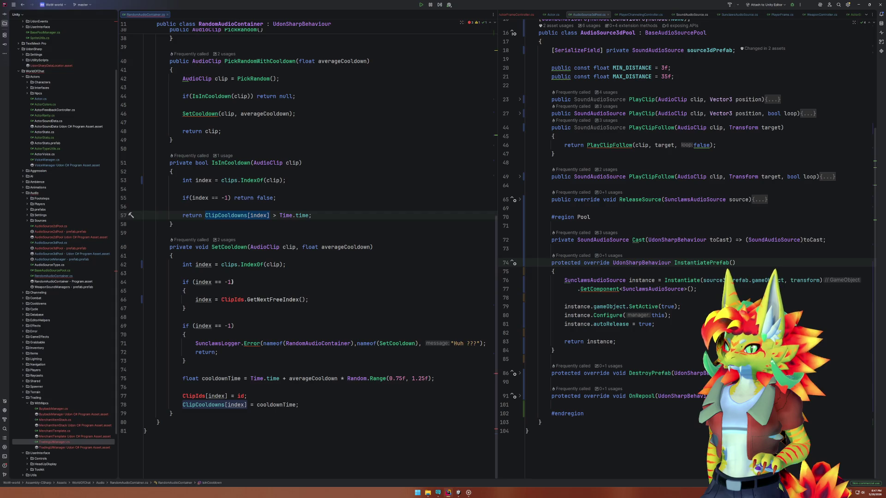
{"action": "left_click_drag", "start_coordinate": [185, 281], "coordinate": [210, 306]}
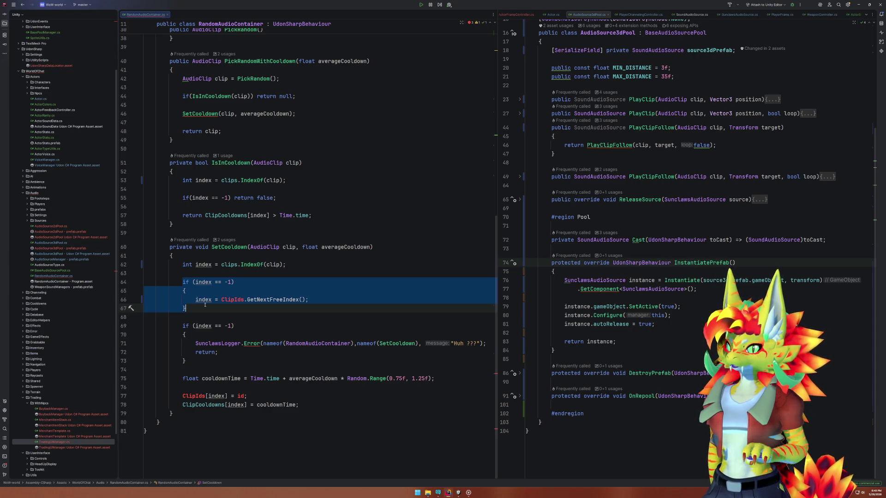
Replace SetCooldown's GetNextFreeIndex assignment with return; for unknown clips.
{"action": "left_click_drag", "start_coordinate": [307, 299], "coordinate": [196, 302]}
{"action": "type", "text": "return;"}
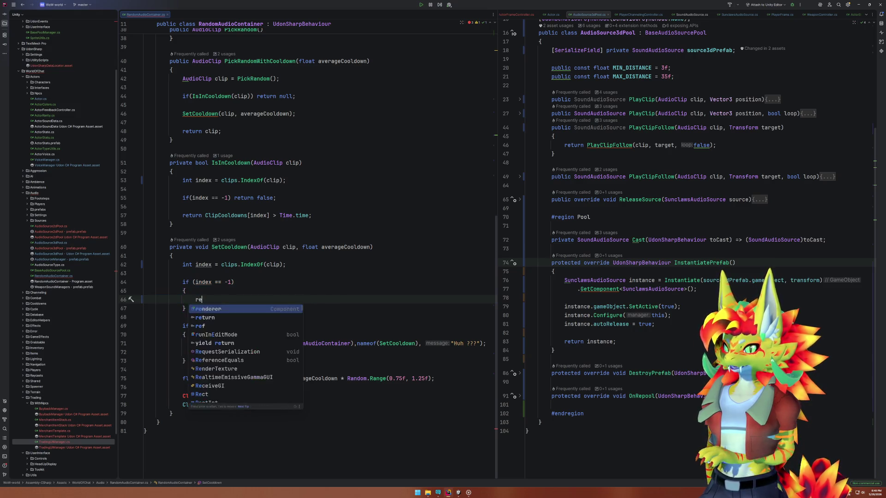
{"action": "key", "text": "Down"}
{"action": "key", "text": "Return"}
{"action": "key", "text": "Return"}
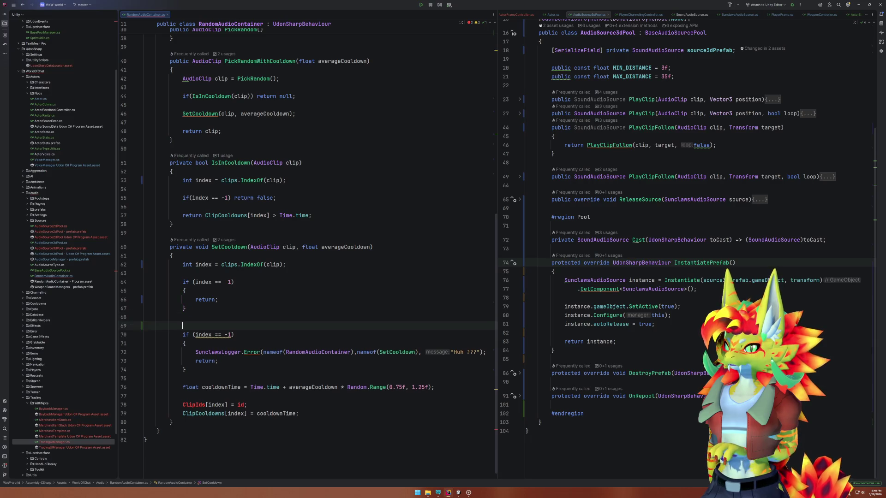
{"action": "type", "text": "index"}
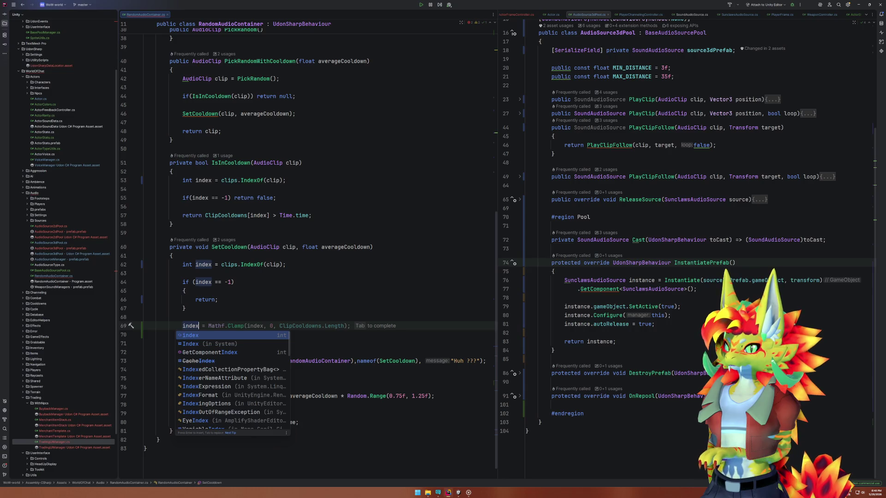
{"action": "key", "text": "ctrl+z"}
{"action": "key", "text": "ctrl+z"}
{"action": "key", "text": "ctrl+z"}
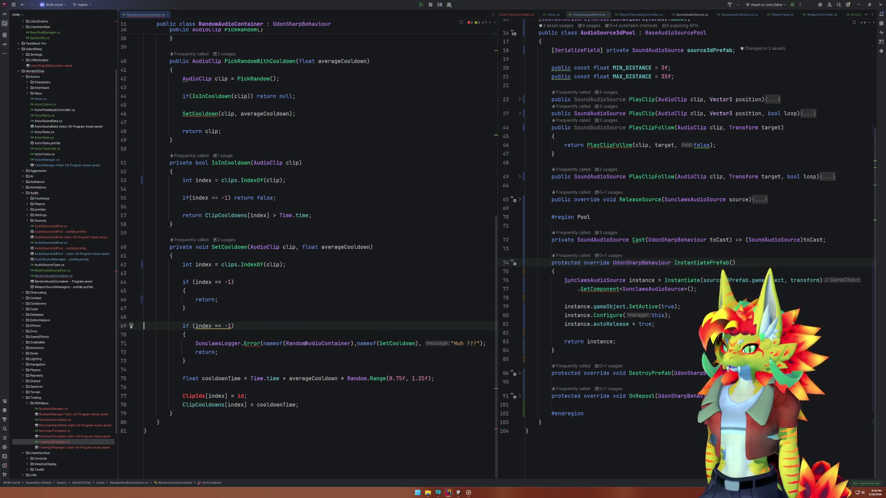
Delete the redundant second if-block and the ClipIds assignment line in SetCooldown.
{"action": "left_click_drag", "start_coordinate": [210, 365], "coordinate": [207, 319]}
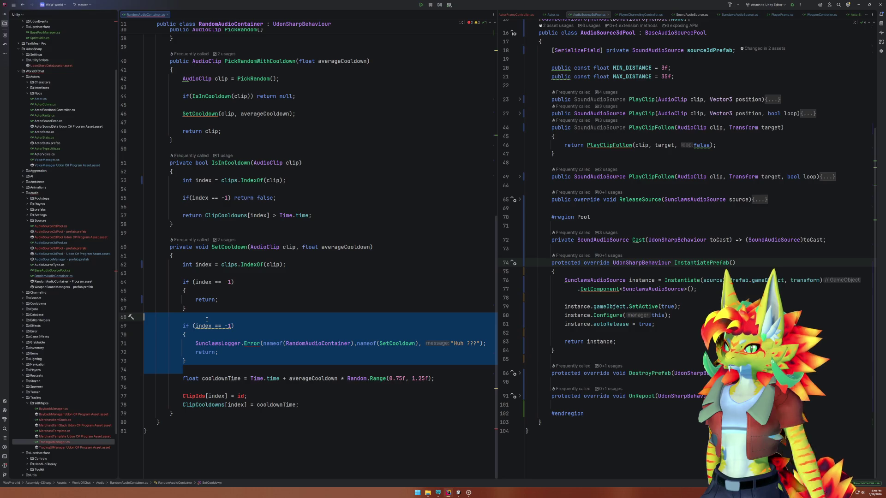
{"action": "key", "text": "Delete"}
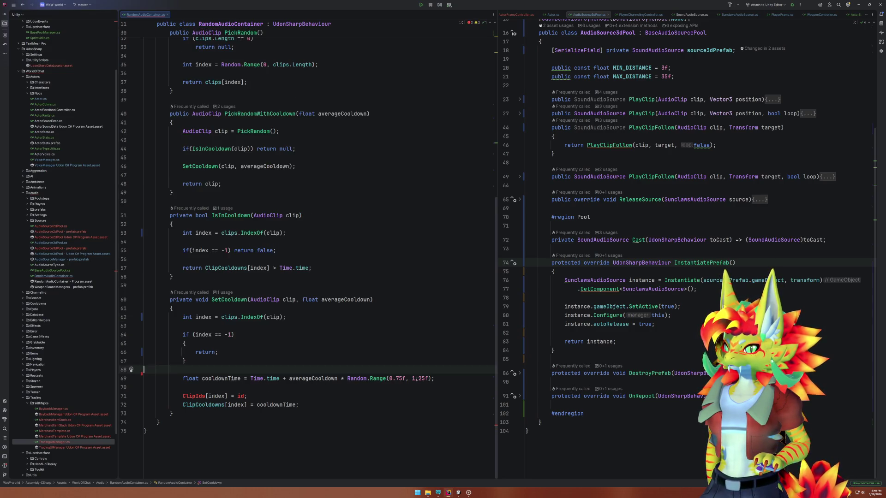
{"action": "left_click_drag", "start_coordinate": [439, 379], "coordinate": [201, 379]}
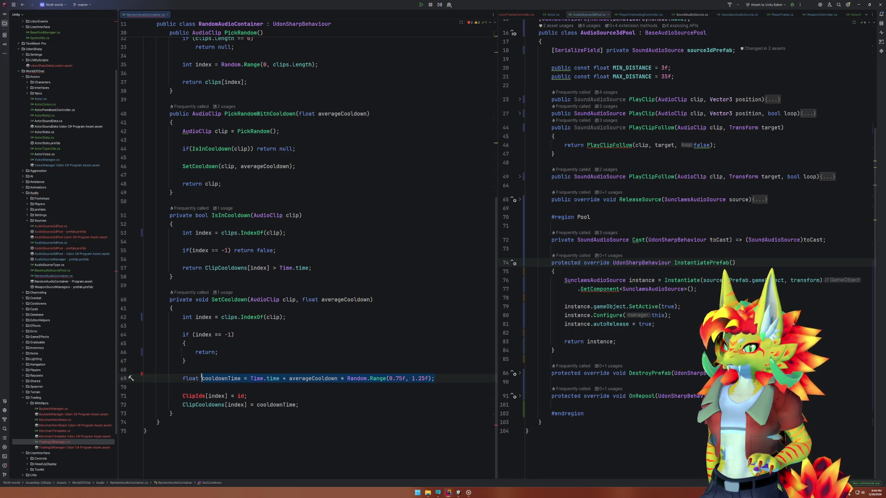
{"action": "left_click", "coordinate": [202, 403]}
{"action": "left_click", "coordinate": [277, 397]}
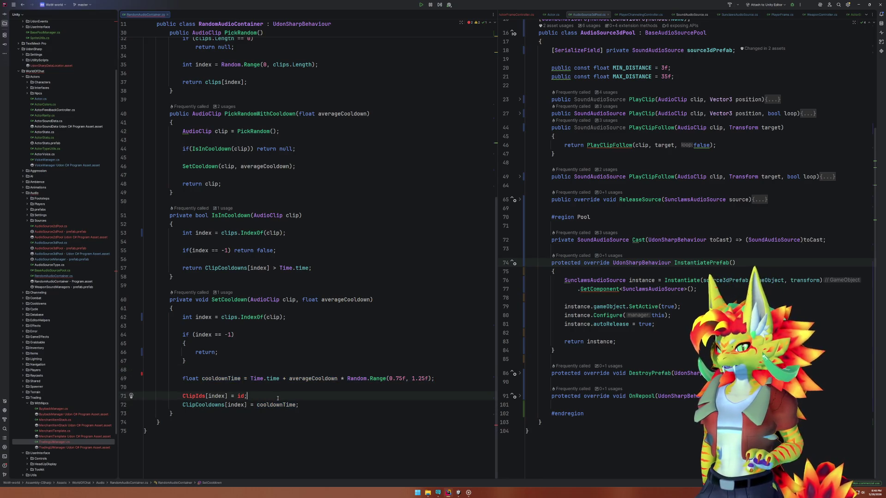
{"action": "key", "text": "ctrl+x"}
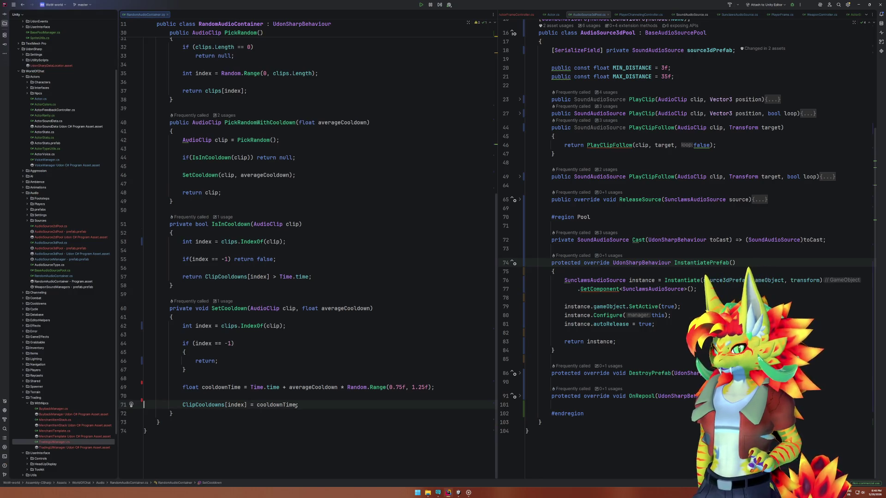
Remove the unused using directives with Ctrl+Alt+O and switch back to Unity Editor.
{"action": "scroll", "coordinate": [314, 406], "scroll_direction": "up", "scroll_amount": 10}
{"action": "left_click", "coordinate": [400, 343]}
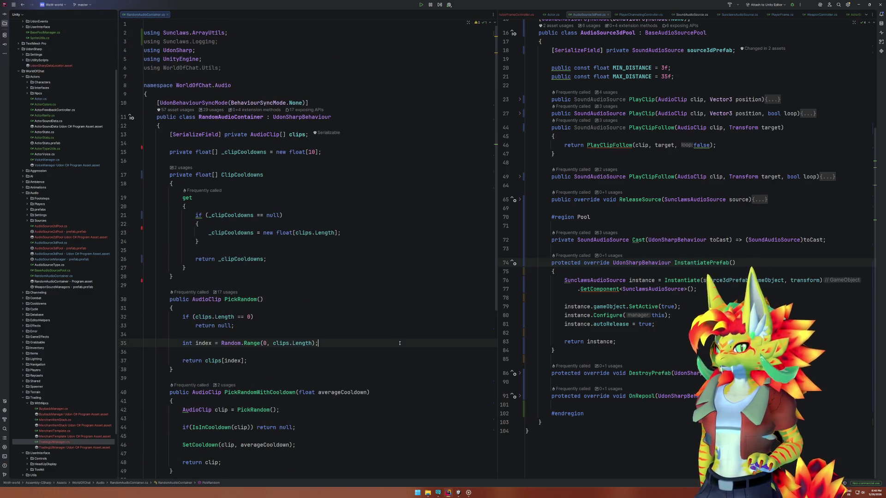
{"action": "left_click", "coordinate": [248, 64]}
{"action": "key", "text": "ctrl+alt+o"}
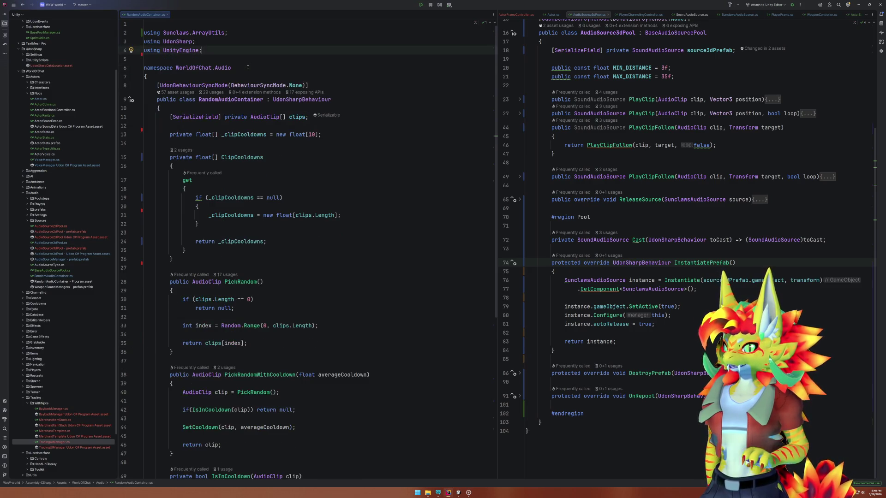
{"action": "left_click", "coordinate": [458, 494]}
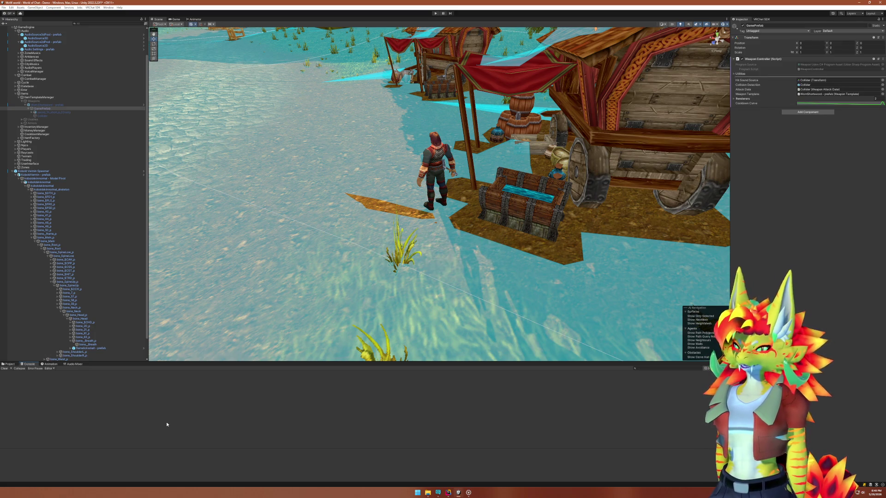
Enter play mode, walk the player toward the Kobold Vermin and melee-attack it.
{"action": "left_click", "coordinate": [435, 13]}
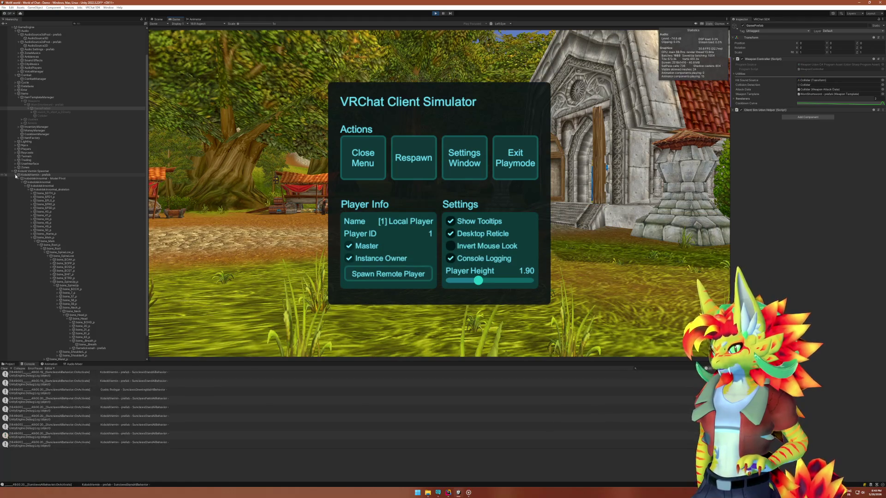
{"action": "key", "text": "Escape"}
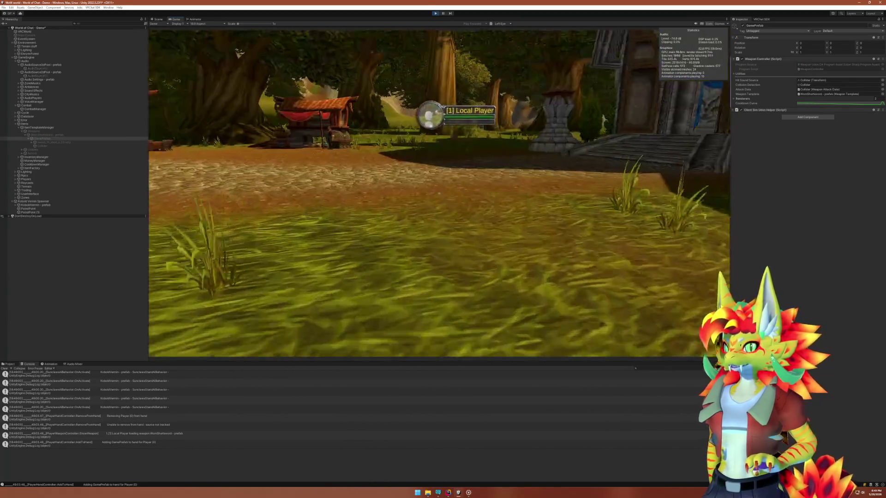
{"action": "key", "text": "w"}
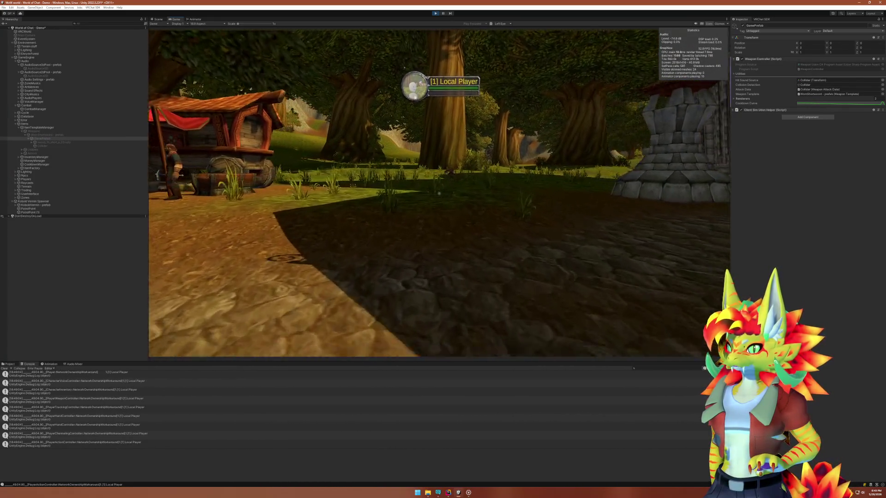
{"action": "key", "text": "w"}
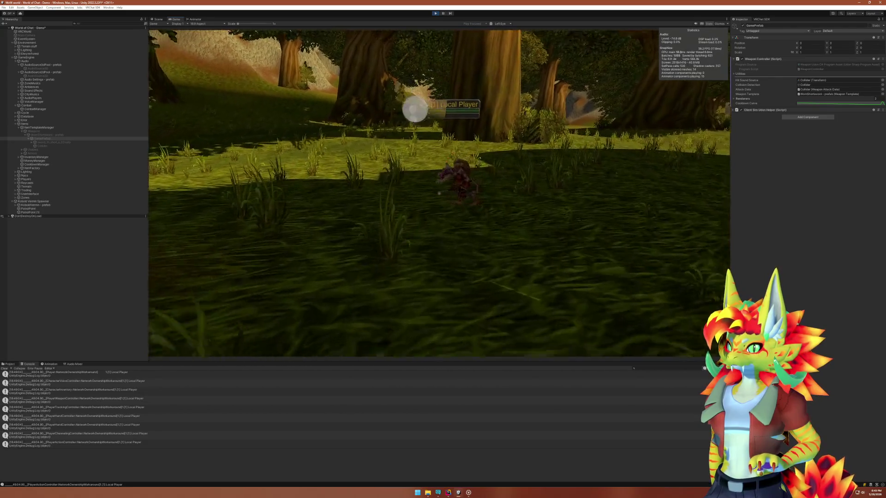
{"action": "left_click", "coordinate": [439, 193]}
{"action": "key", "text": "w"}
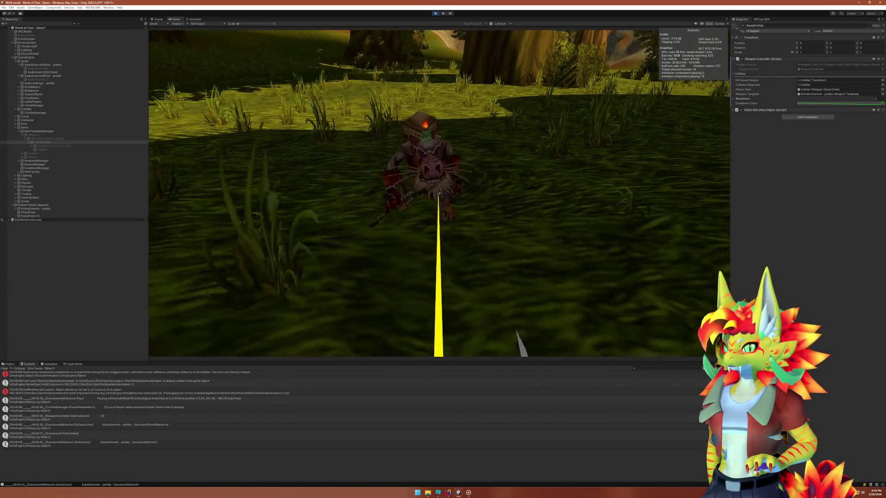
{"action": "key", "text": "super"}
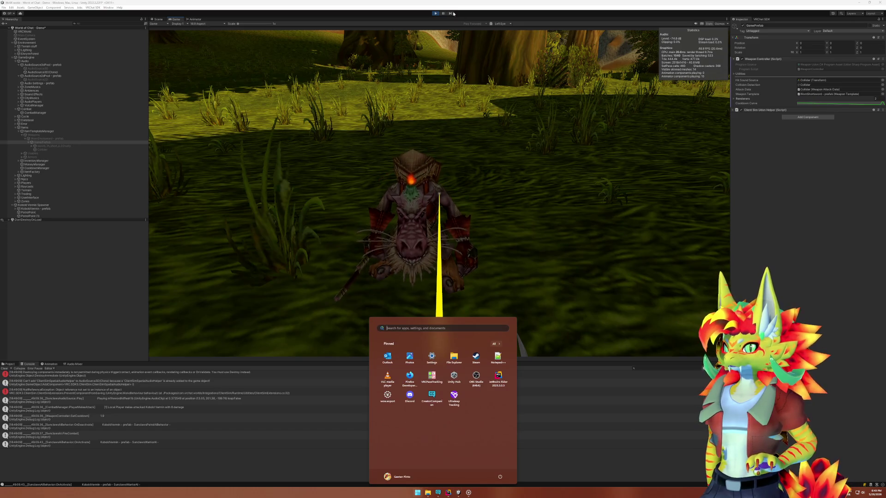
{"action": "key", "text": "ctrl+1"}
{"action": "scroll", "coordinate": [173, 404], "scroll_direction": "up", "scroll_amount": 3}
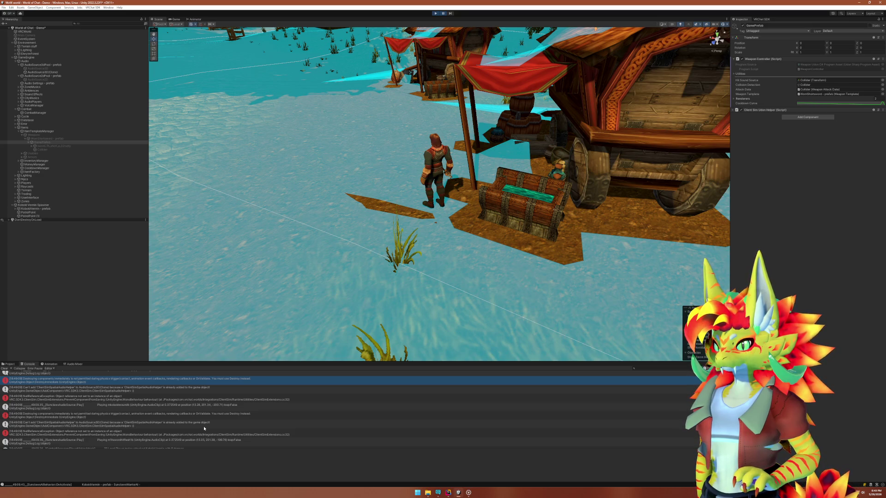
Open the 'Destroying components' error's DestroyImmediate line 34 in ClientSimSpatialAudioHelper.cs in Rider.
{"action": "scroll", "coordinate": [204, 428], "scroll_direction": "up", "scroll_amount": 1}
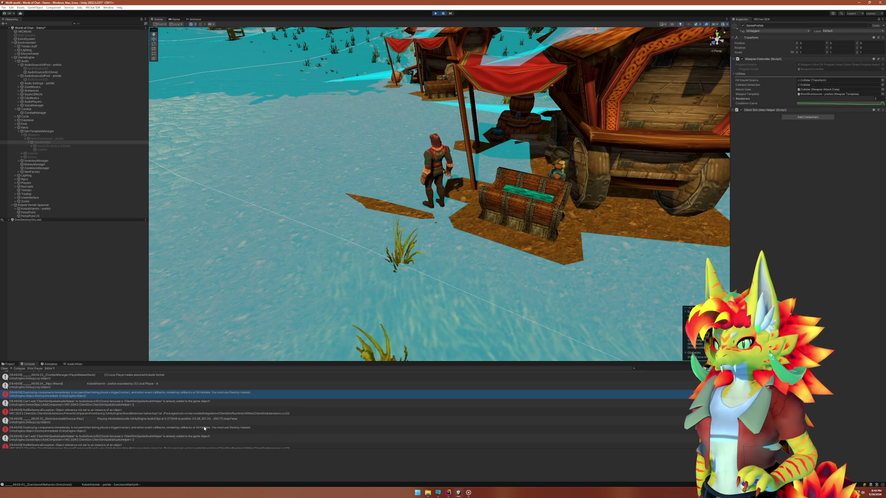
{"action": "double_click", "coordinate": [176, 410]}
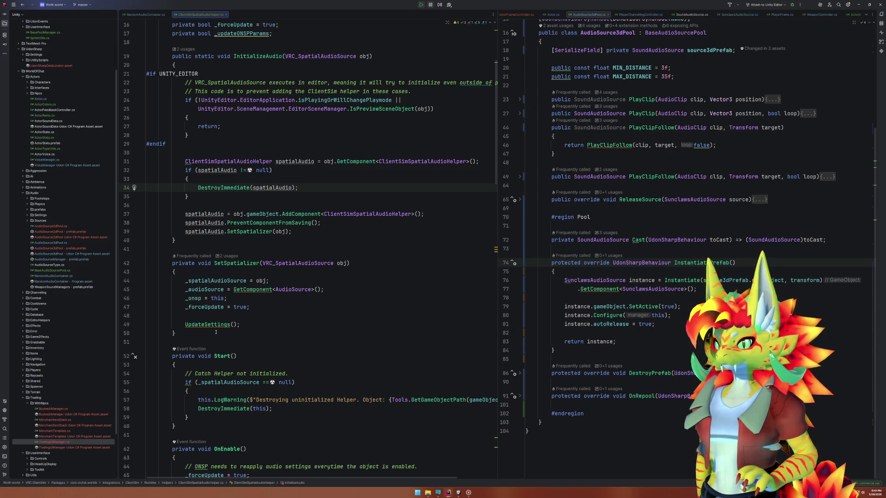
Read the editor-time initialization comment on lines 22–23 of InitializeAudio, then return to Unity.
{"action": "scroll", "coordinate": [303, 327], "scroll_direction": "up", "scroll_amount": 4}
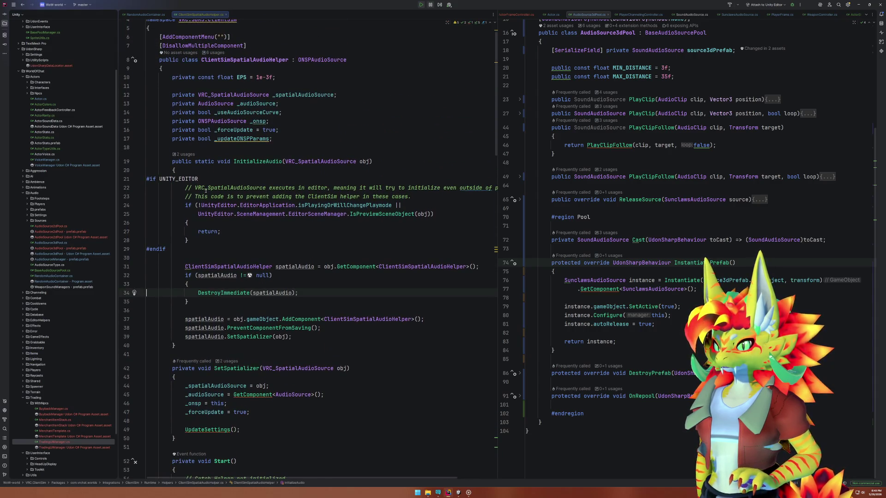
{"action": "mouse_move", "coordinate": [196, 188]}
{"action": "left_mouse_down"}
{"action": "mouse_move", "coordinate": [505, 185]}
{"action": "mouse_move", "coordinate": [485, 186]}
{"action": "mouse_move", "coordinate": [487, 196]}
{"action": "left_mouse_up"}
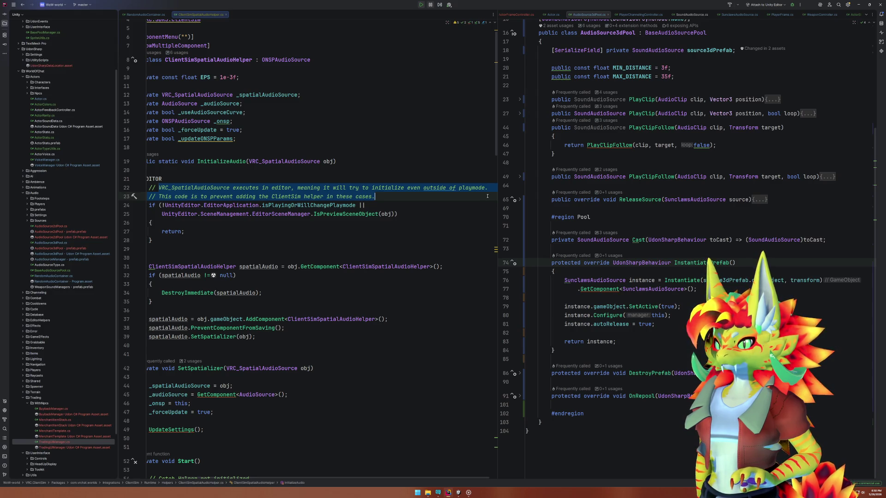
{"action": "left_click", "coordinate": [487, 196]}
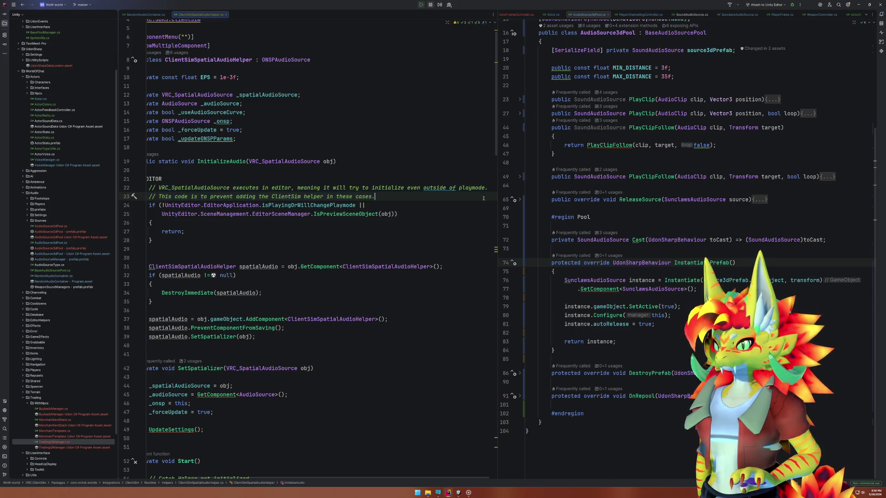
{"action": "scroll", "coordinate": [482, 198], "scroll_direction": "left", "scroll_amount": 2}
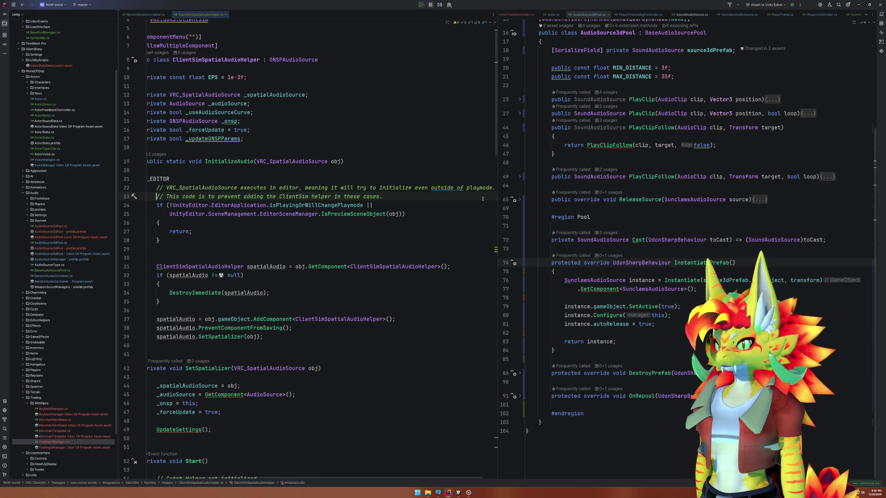
{"action": "left_click", "coordinate": [458, 492]}
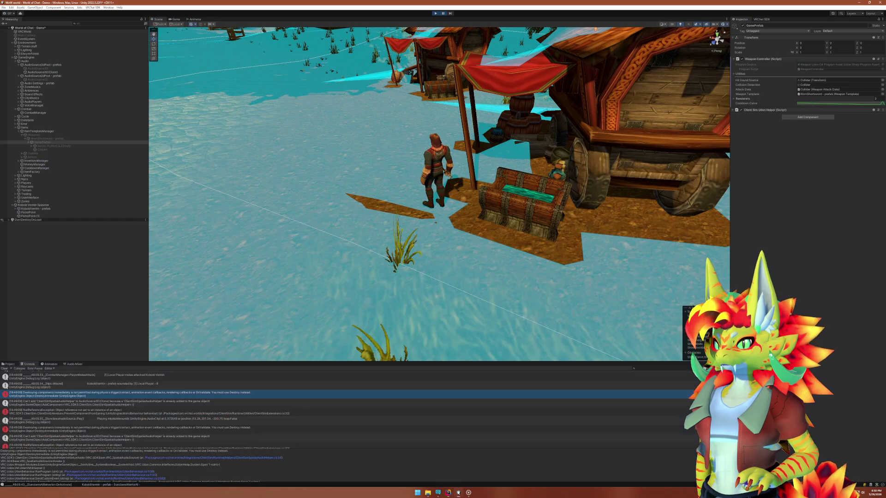
Pause play mode and compare Audio Source settings of AudioSource3D(Clone), AudioSource3D and AudioSource2D.
{"action": "left_click", "coordinate": [16, 128]}
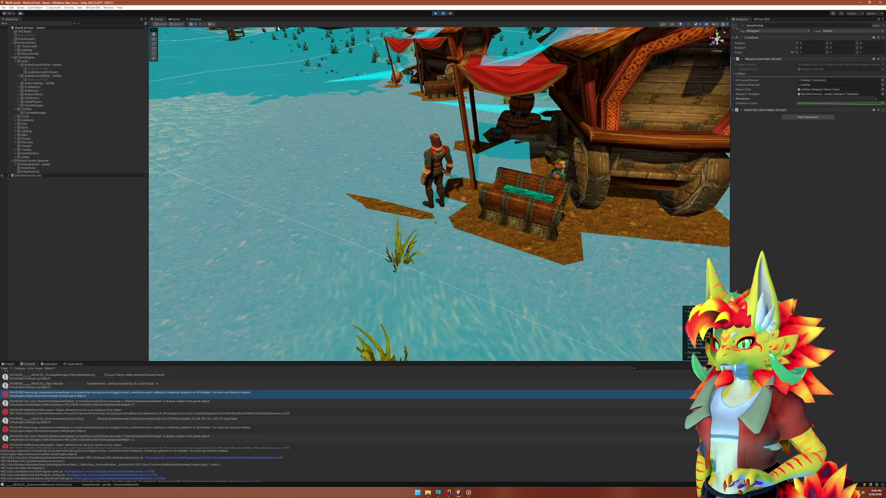
{"action": "left_click", "coordinate": [59, 72]}
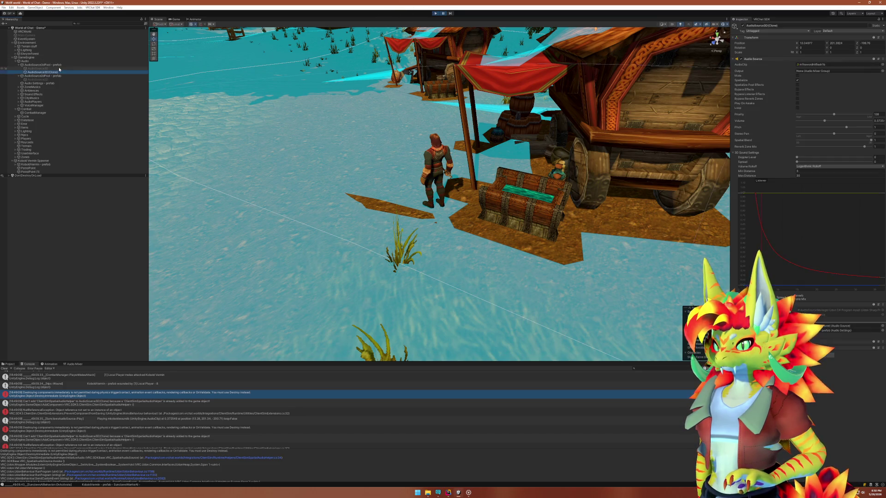
{"action": "left_click", "coordinate": [59, 69]}
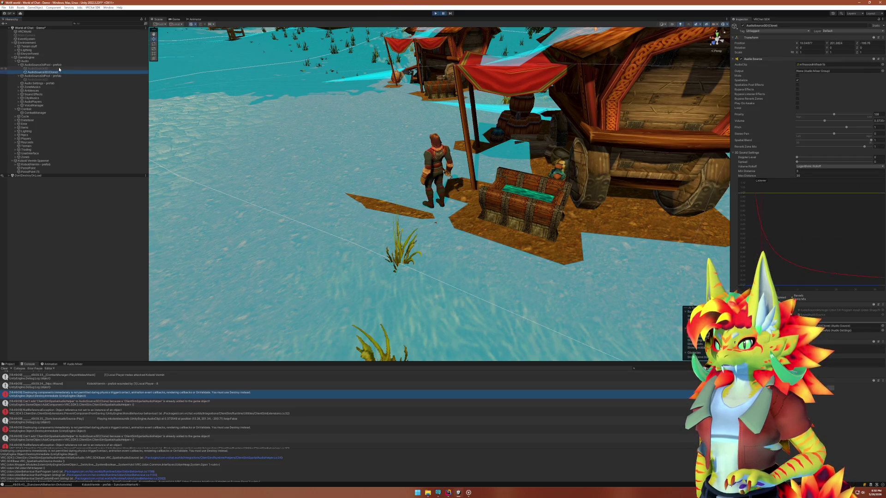
{"action": "left_click", "coordinate": [442, 14]}
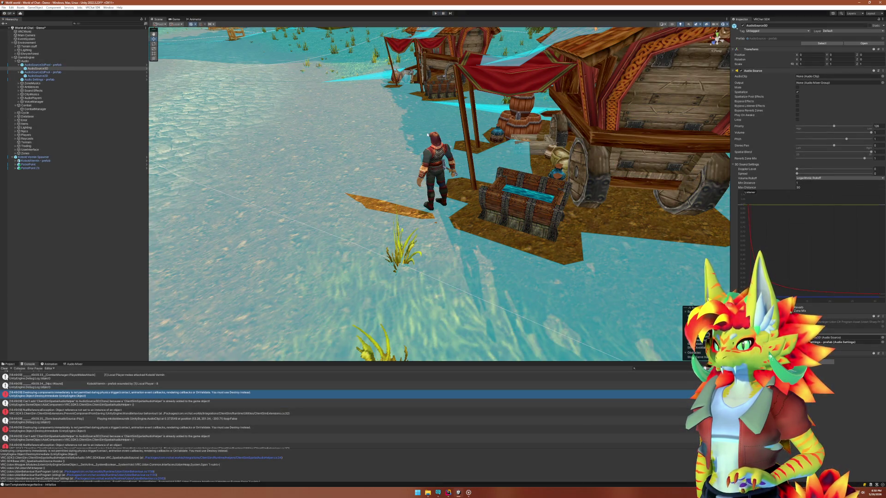
{"action": "left_click", "coordinate": [51, 76]}
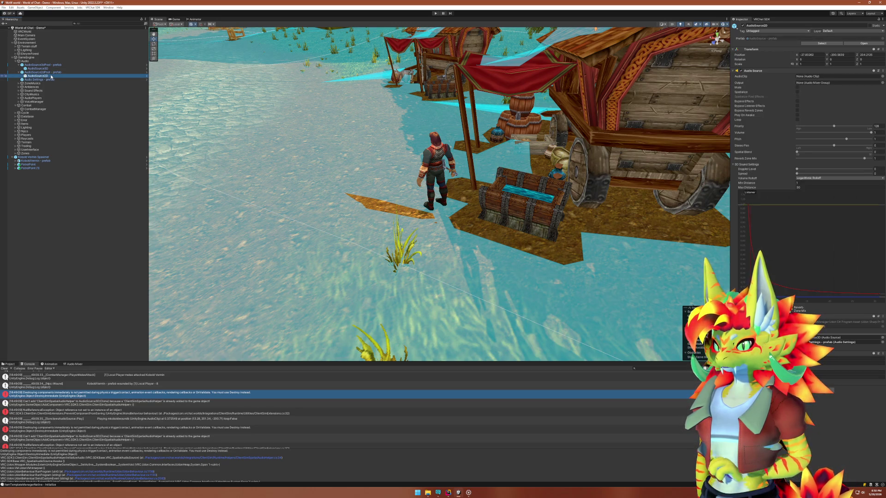
{"action": "key", "text": "Up"}
{"action": "key", "text": "Up"}
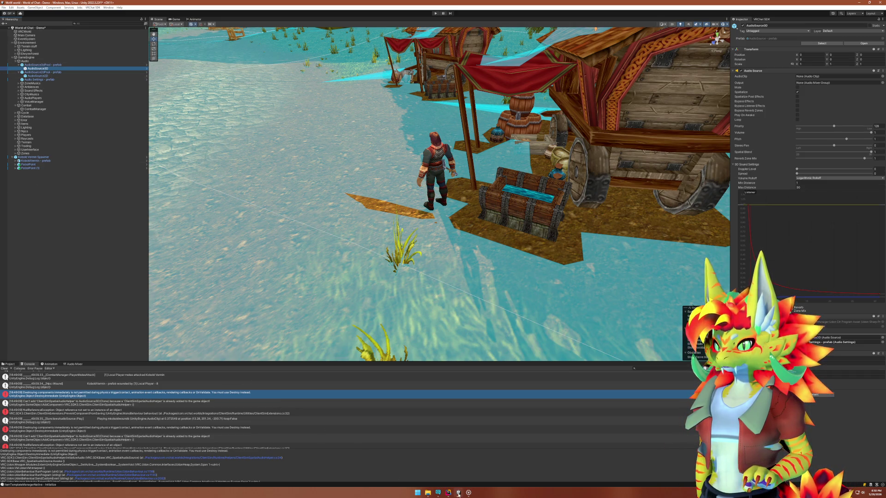
{"action": "mouse_move", "coordinate": [448, 495]}
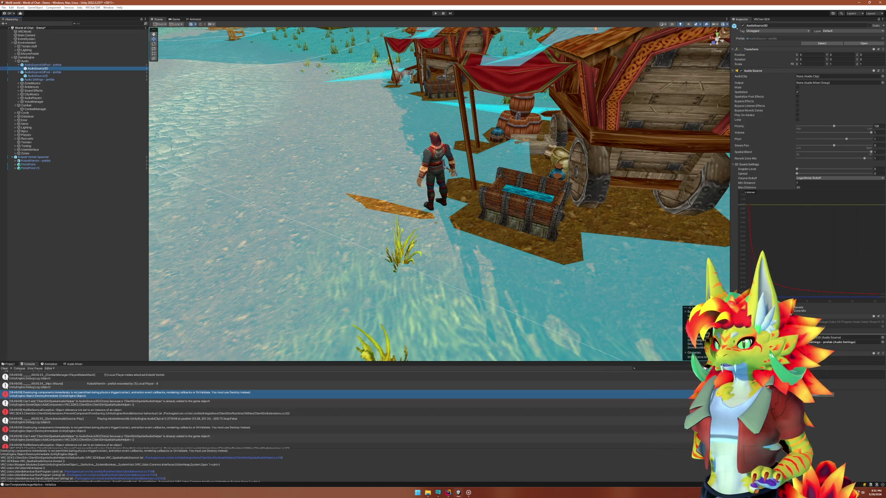
{"action": "key", "text": "super+d"}
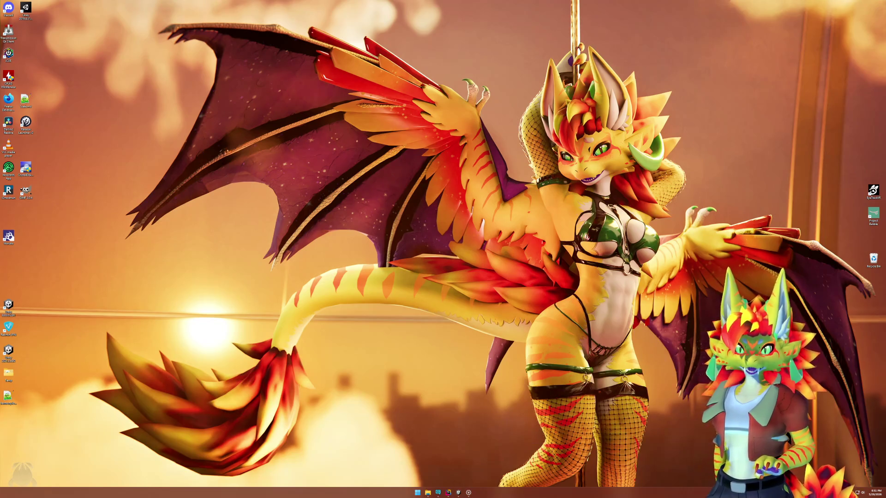
{"action": "key", "text": "super+d"}
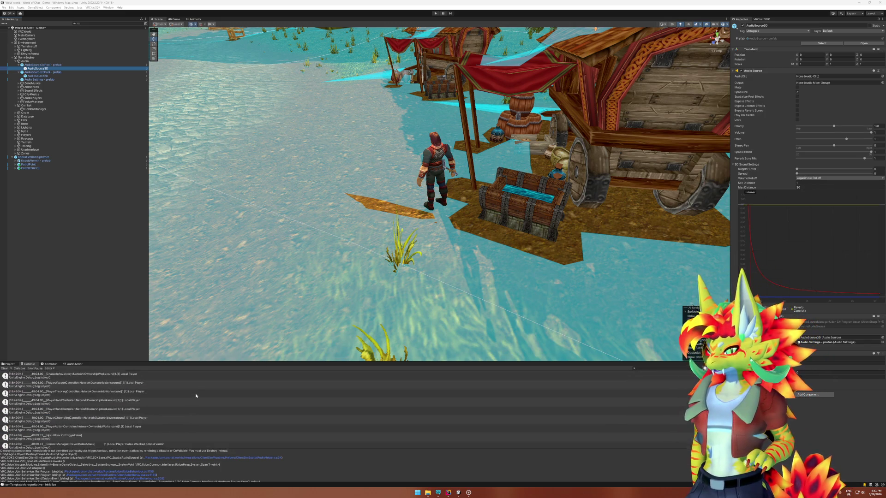
Inspect the 'KoboldVermin wounded' Console entry's details, then return to the spatial audio helper code in Rider.
{"action": "scroll", "coordinate": [196, 394], "scroll_direction": "up", "scroll_amount": 2}
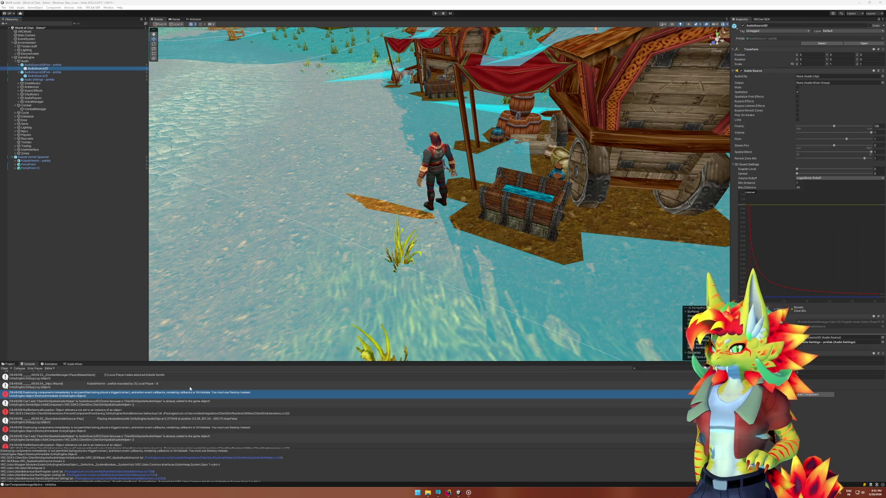
{"action": "left_click", "coordinate": [182, 385]}
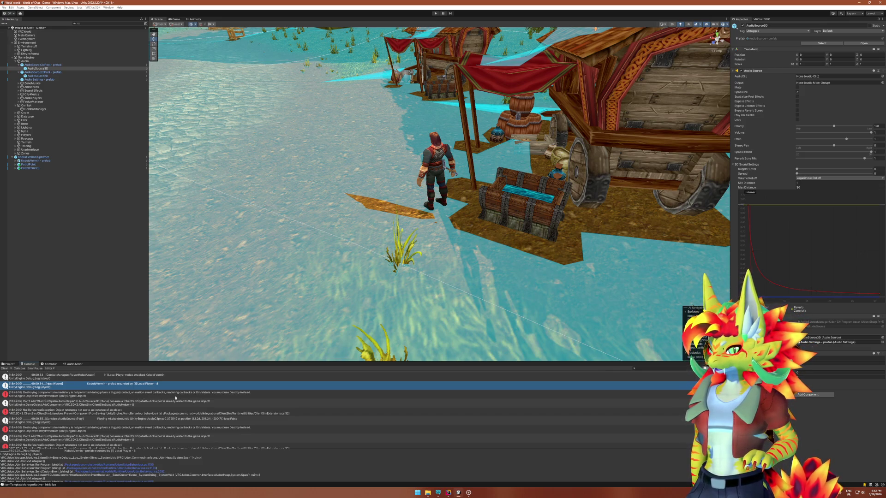
{"action": "left_click", "coordinate": [448, 493]}
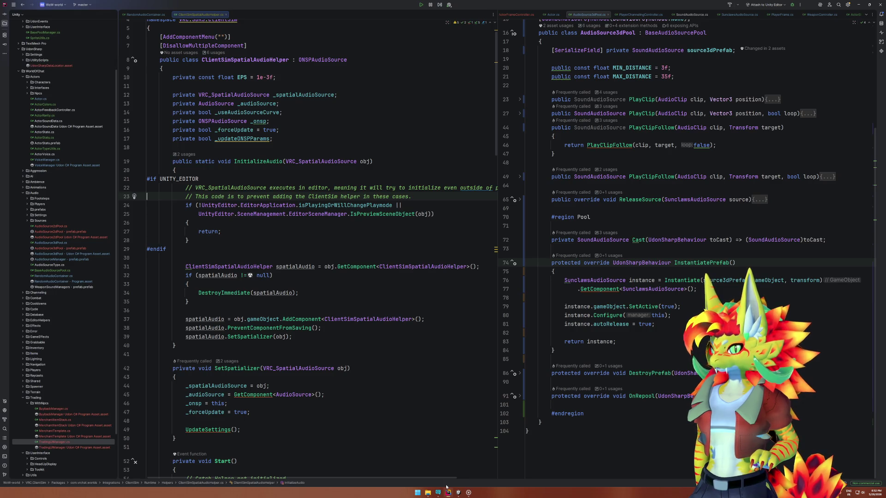
Add a new line after line 33's opening brace and begin an 'if(' statement before DestroyImmediate.
{"action": "left_click", "coordinate": [446, 491]}
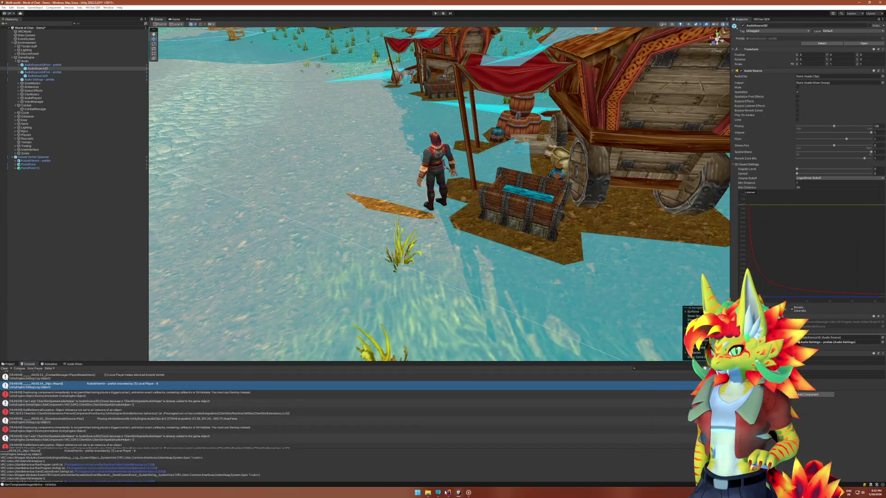
{"action": "left_click", "coordinate": [447, 492]}
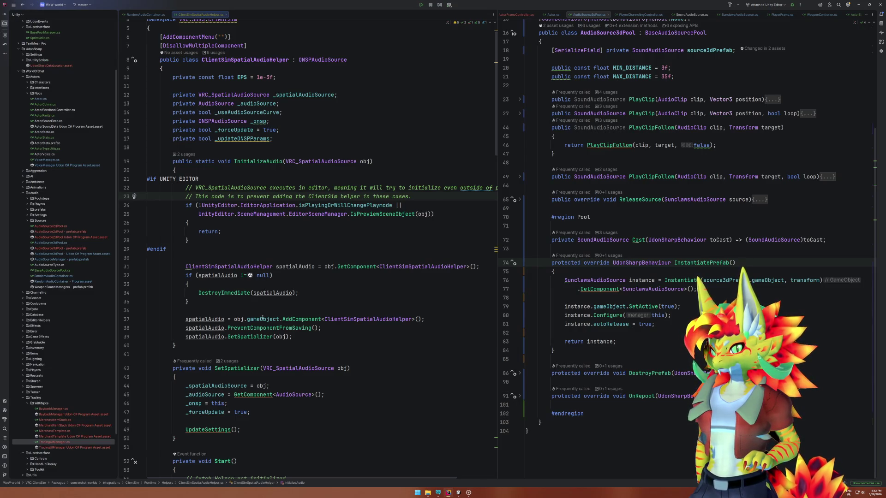
{"action": "mouse_move", "coordinate": [262, 318]}
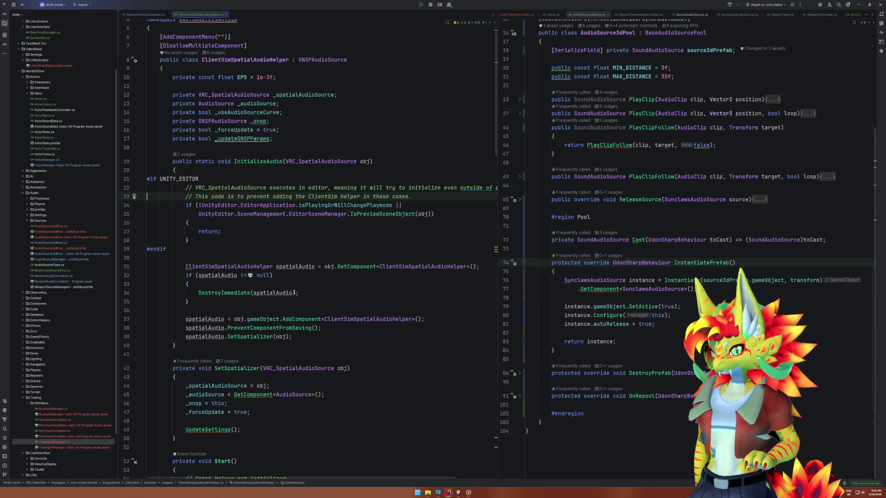
{"action": "left_click", "coordinate": [307, 284]}
{"action": "key", "text": "Return"}
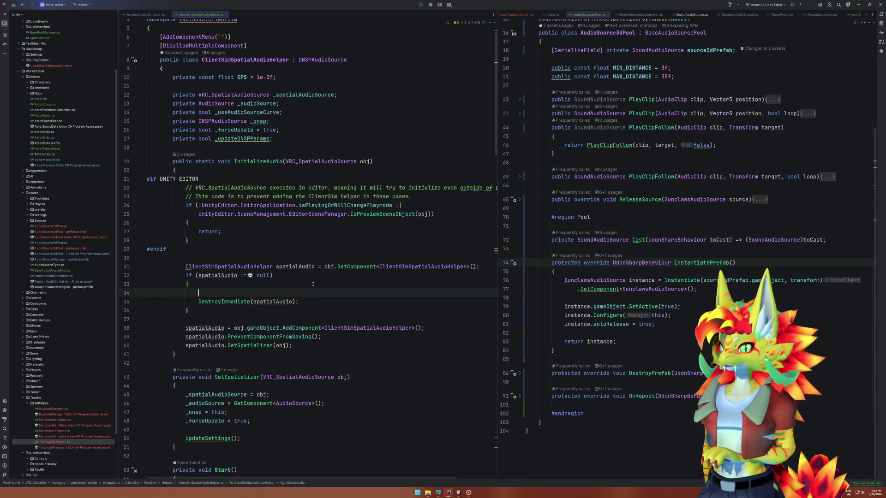
{"action": "type", "text": "if("}
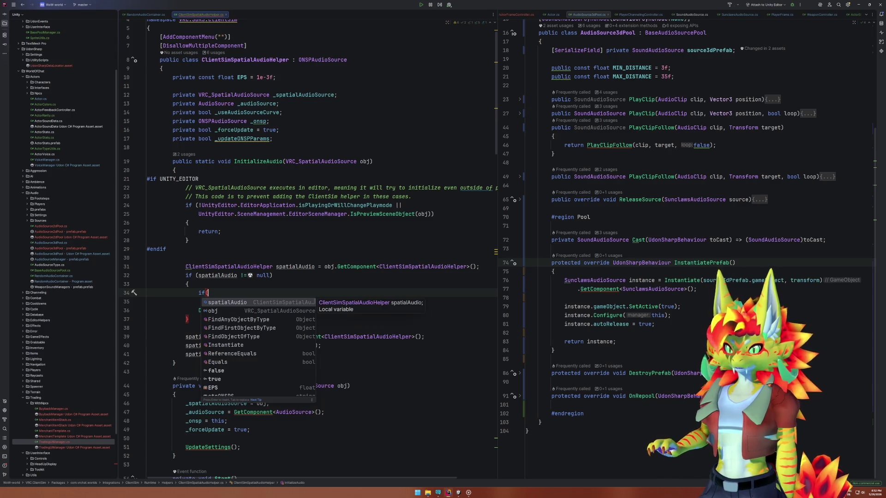
{"action": "key", "text": "Escape"}
{"action": "left_click", "coordinate": [457, 491]}
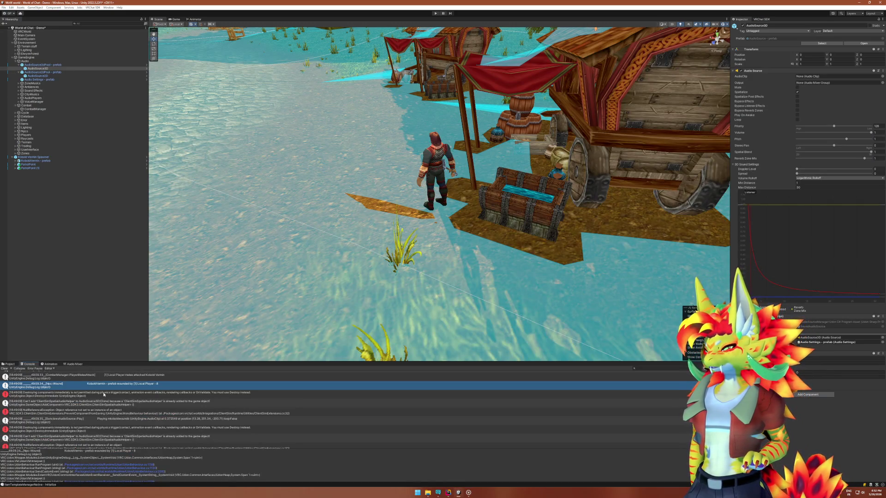
Select the 'Destroying components immediately' error and highlight its message text in the stack-trace pane.
{"action": "left_click", "coordinate": [103, 394]}
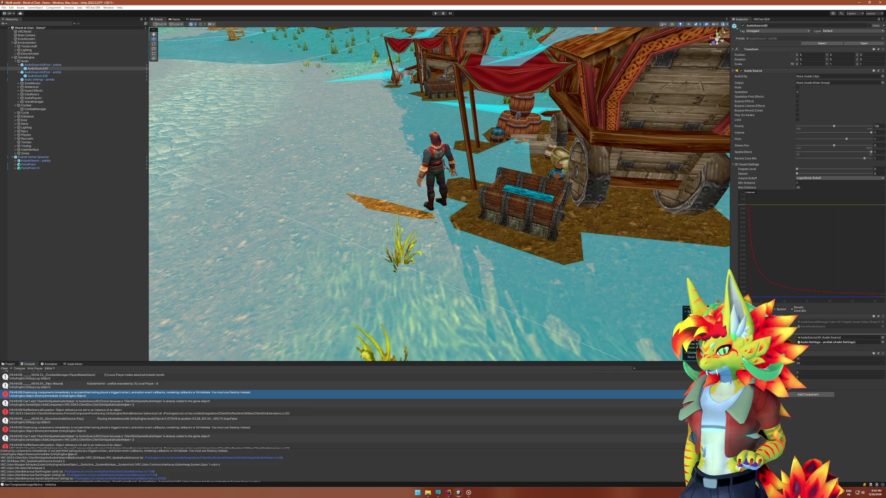
{"action": "left_click_drag", "start_coordinate": [1, 451], "coordinate": [108, 453]}
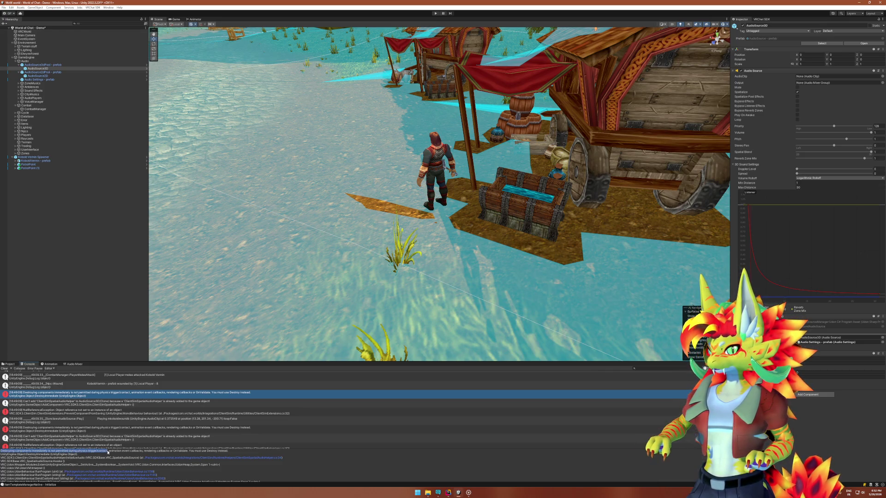
{"action": "key", "text": "alt+Tab"}
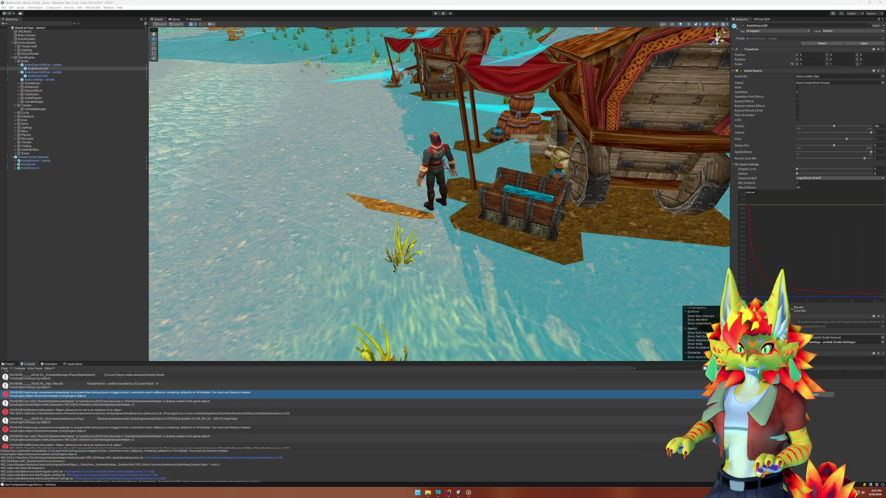
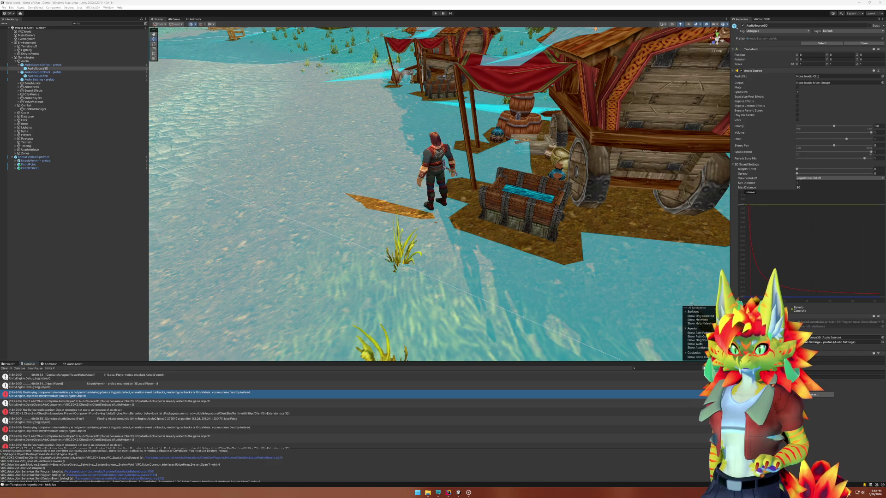
Switch from the Unity demo scene back to Rider to keep editing the spatial audio helper.
{"action": "left_click", "coordinate": [449, 495]}
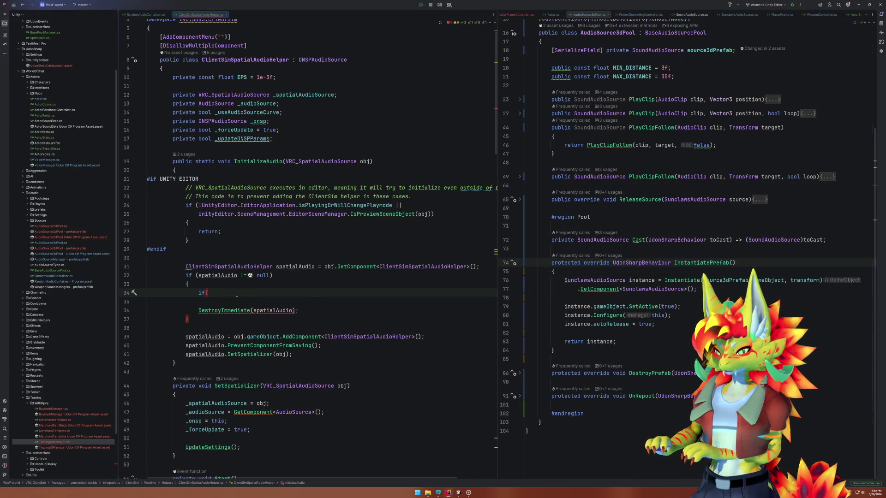
Start an if(Physics. condition on line 34, browse the Physics member suggestions, then return to Unity.
{"action": "type", "text": "Physics.?"}
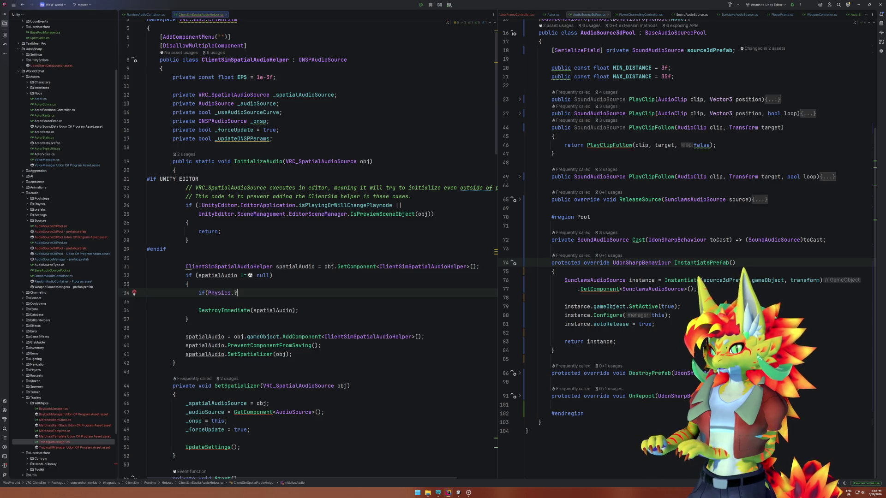
{"action": "key", "text": "BackSpace"}
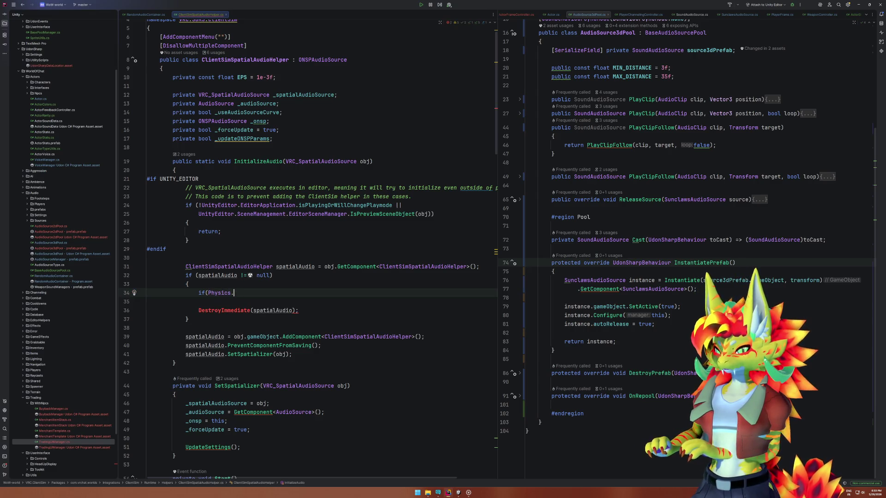
{"action": "key", "text": "ctrl+space"}
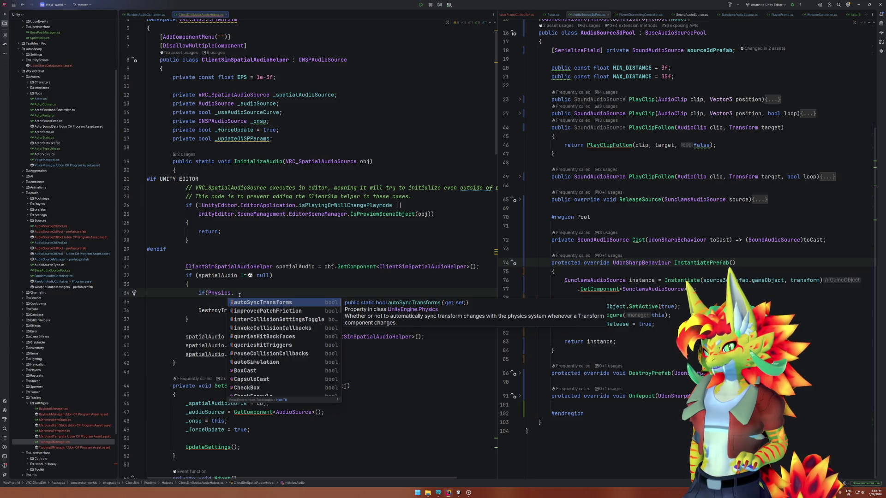
{"action": "scroll", "coordinate": [274, 344], "scroll_direction": "down", "scroll_amount": 4}
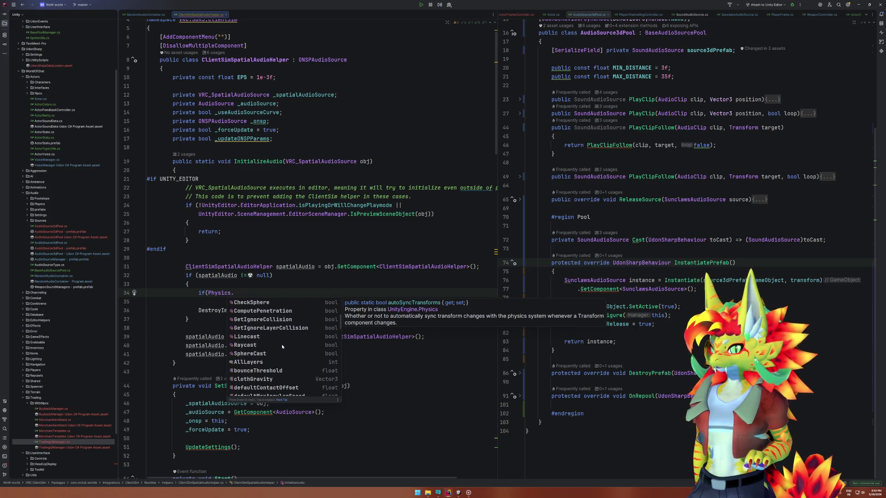
{"action": "scroll", "coordinate": [282, 345], "scroll_direction": "down", "scroll_amount": 1}
{"action": "scroll", "coordinate": [283, 346], "scroll_direction": "down", "scroll_amount": 2}
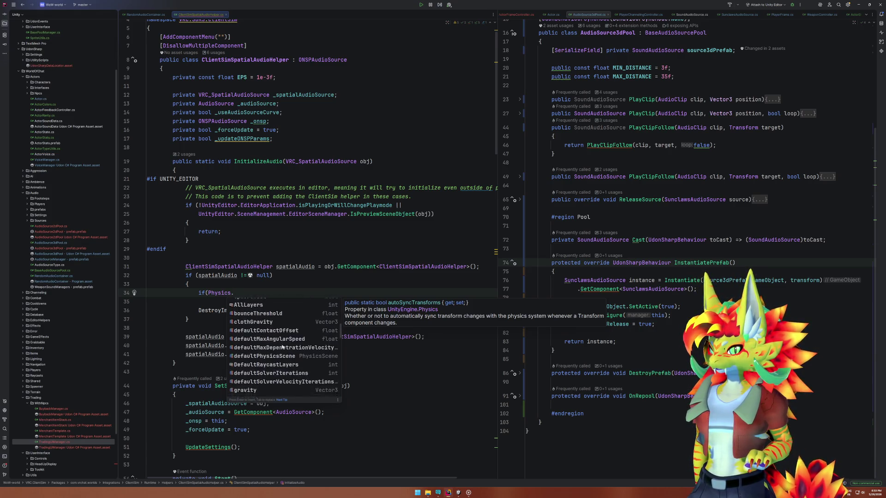
{"action": "scroll", "coordinate": [283, 347], "scroll_direction": "down", "scroll_amount": 2}
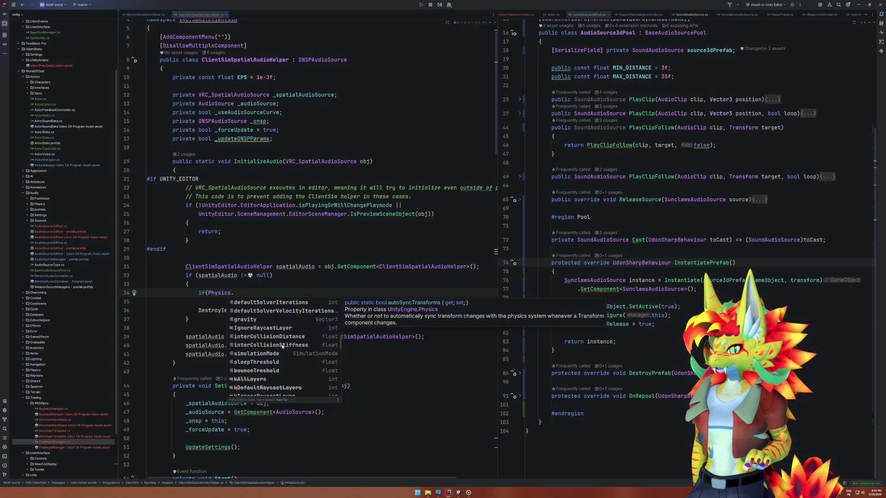
{"action": "scroll", "coordinate": [283, 346], "scroll_direction": "down", "scroll_amount": 2}
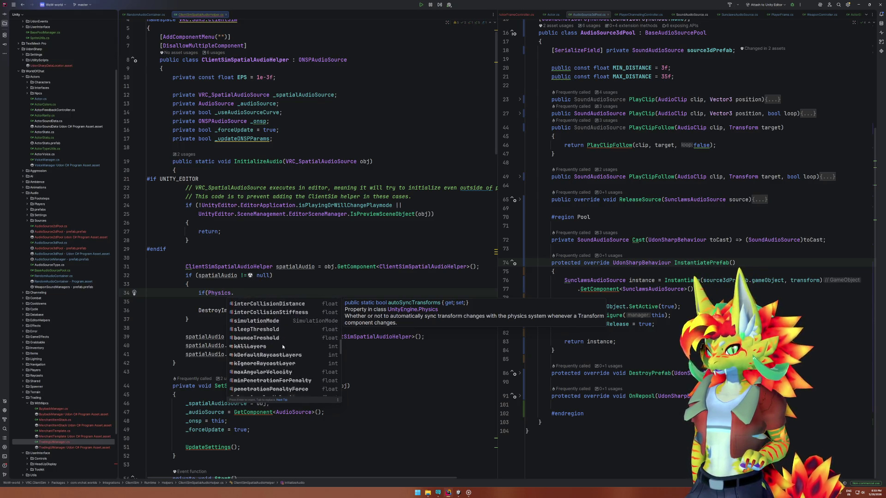
{"action": "scroll", "coordinate": [283, 346], "scroll_direction": "down", "scroll_amount": 2}
{"action": "scroll", "coordinate": [283, 346], "scroll_direction": "down", "scroll_amount": 2}
{"action": "scroll", "coordinate": [282, 347], "scroll_direction": "down", "scroll_amount": 1}
{"action": "scroll", "coordinate": [283, 346], "scroll_direction": "down", "scroll_amount": 2}
{"action": "scroll", "coordinate": [283, 346], "scroll_direction": "down", "scroll_amount": 2}
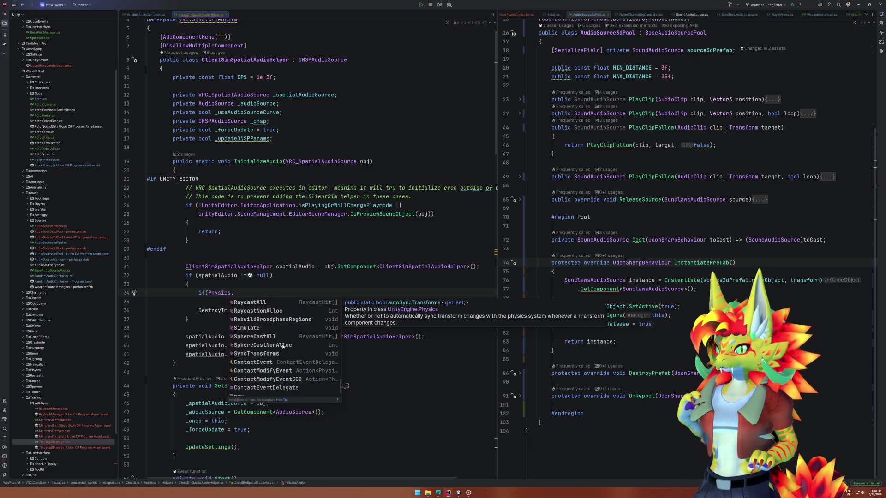
{"action": "left_click", "coordinate": [458, 493]}
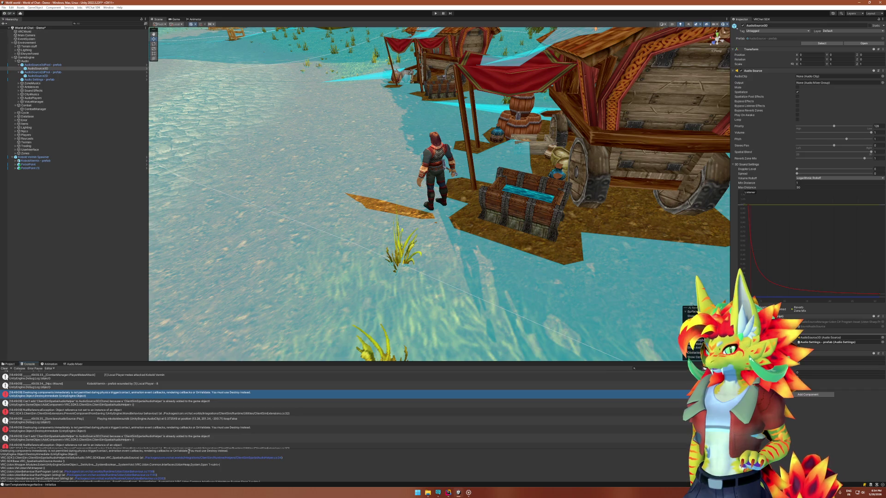
Select the first line of the console error detail, then switch back to Rider.
{"action": "left_click_drag", "start_coordinate": [188, 452], "coordinate": [82, 447]}
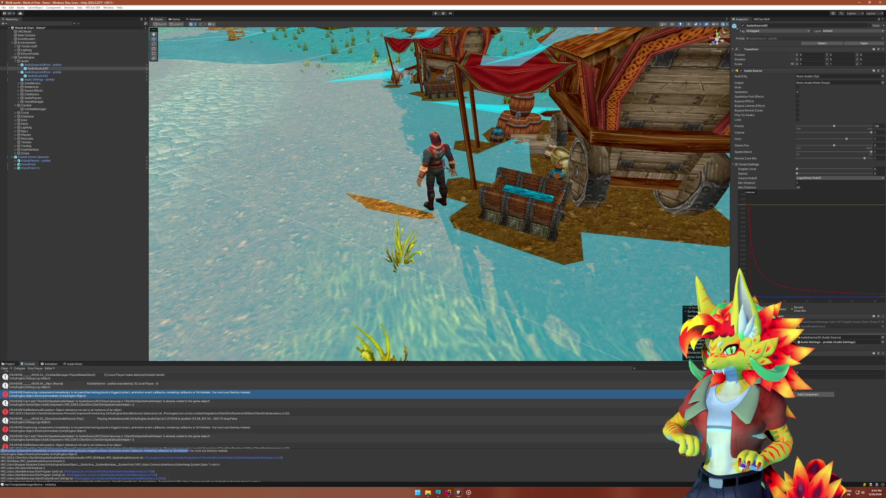
{"action": "left_click", "coordinate": [448, 492]}
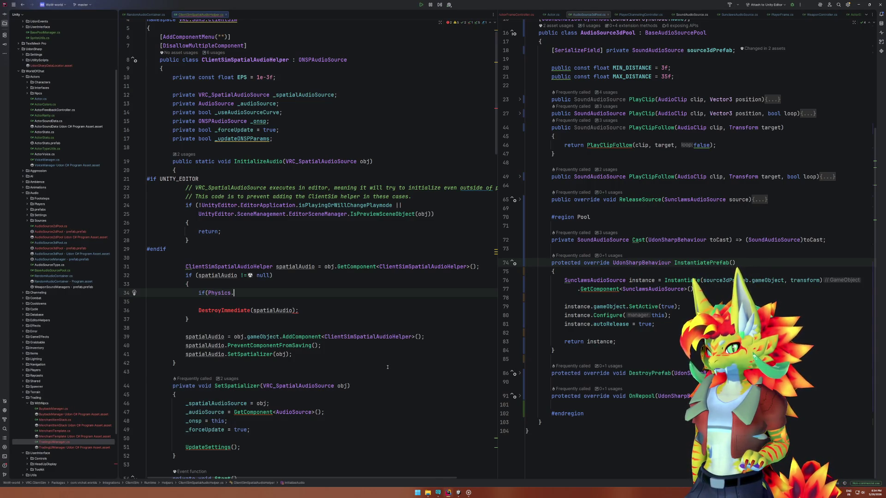
Open the InitializeAudio usage in ClientSimMain.cs from its '2 usages' list.
{"action": "left_click", "coordinate": [184, 154]}
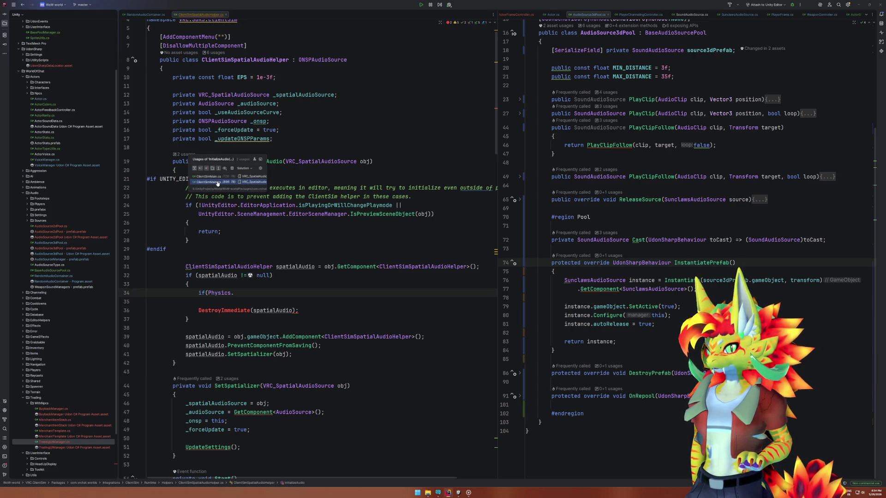
{"action": "left_click", "coordinate": [215, 182]}
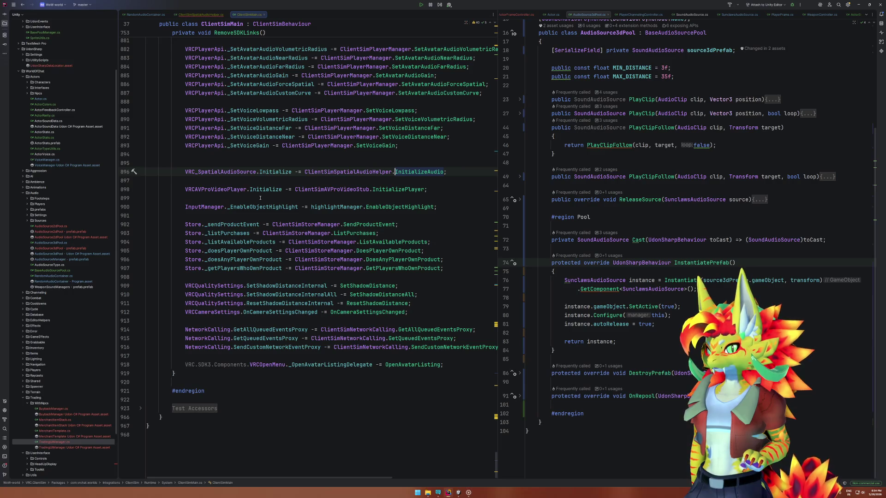
{"action": "scroll", "coordinate": [260, 198], "scroll_direction": "up", "scroll_amount": 9}
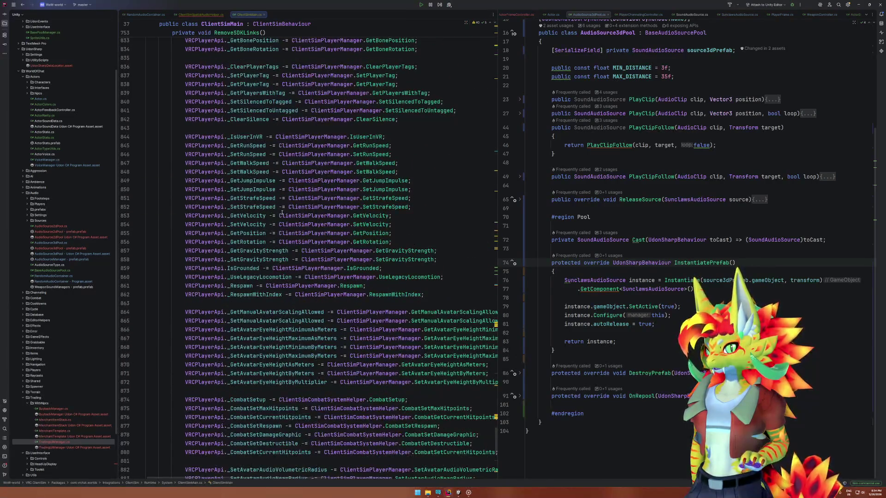
{"action": "scroll", "coordinate": [282, 211], "scroll_direction": "down", "scroll_amount": 2}
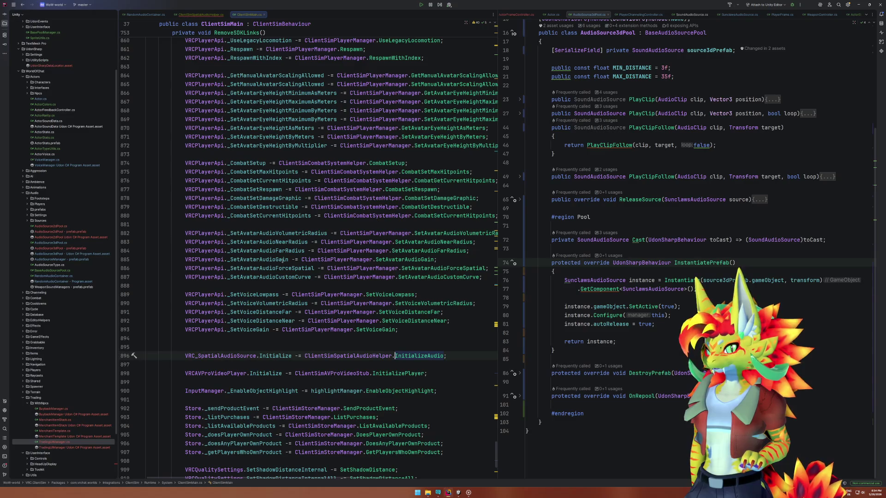
Jump to Initialize's declaration in the decompiled VRC_SpatialAudioSource, then navigate back to the helper script.
{"action": "left_click", "coordinate": [275, 356]}
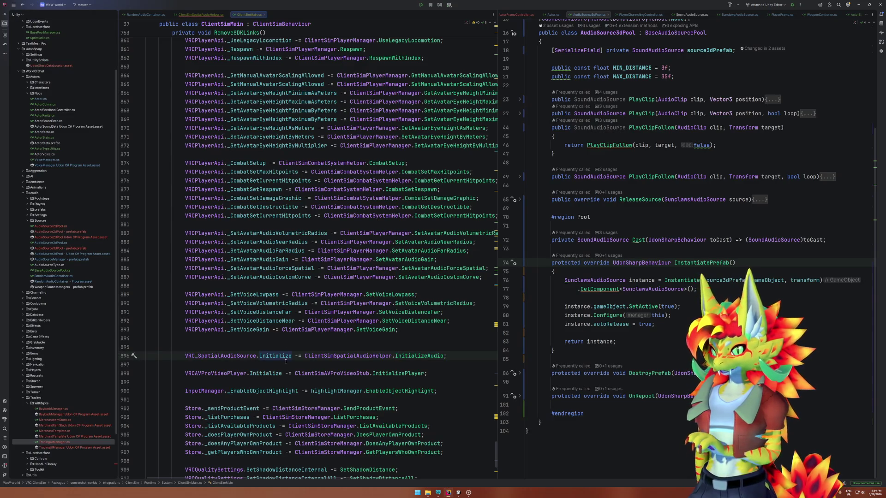
{"action": "key", "text": "F12"}
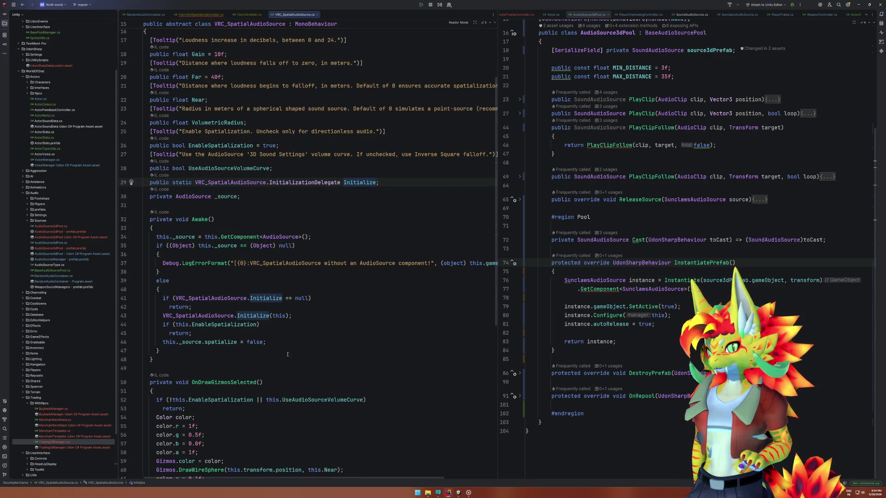
{"action": "scroll", "coordinate": [352, 341], "scroll_direction": "up", "scroll_amount": 5}
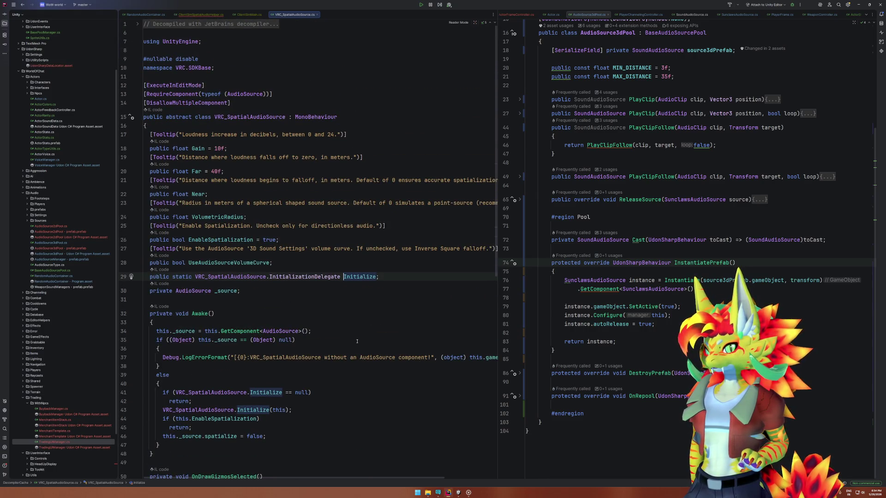
{"action": "left_click", "coordinate": [21, 5]}
{"action": "left_click", "coordinate": [20, 6]}
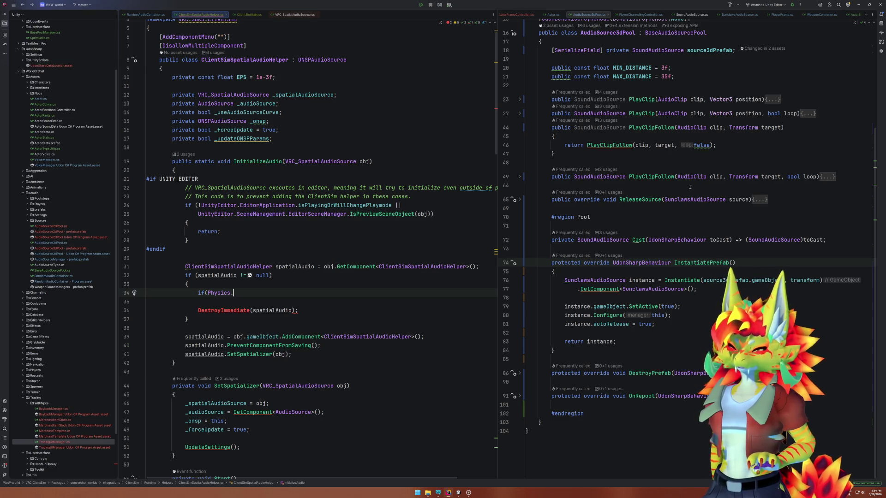
Delete the unfinished if(Physics. condition and replace DestroyImmediate with Destroy on line 34.
{"action": "left_click", "coordinate": [461, 495]}
{"action": "left_click", "coordinate": [462, 494]}
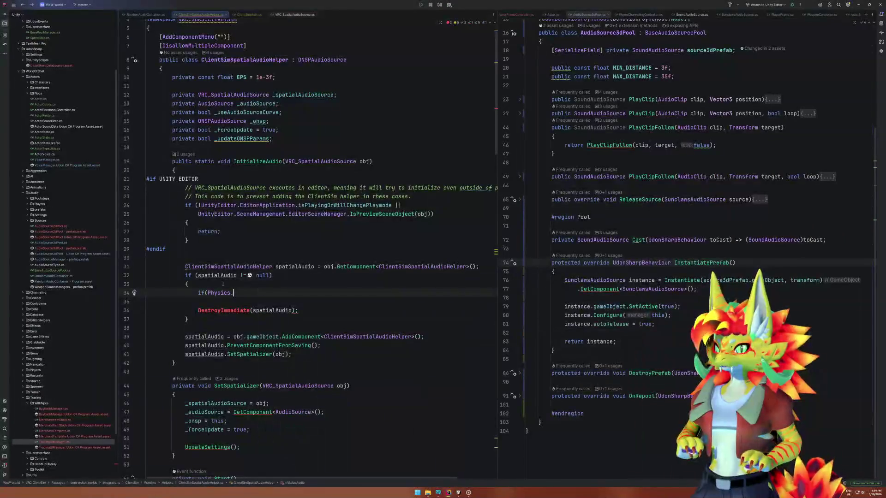
{"action": "left_click_drag", "start_coordinate": [243, 292], "coordinate": [199, 292]}
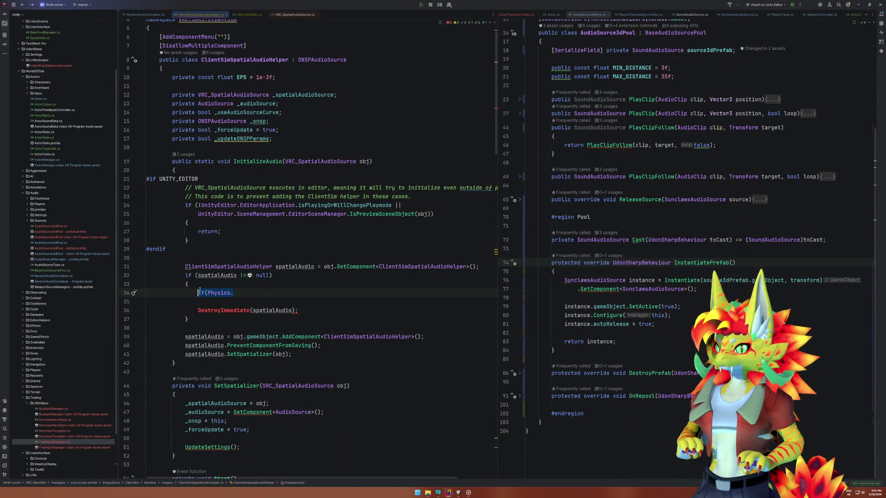
{"action": "key", "text": "BackSpace"}
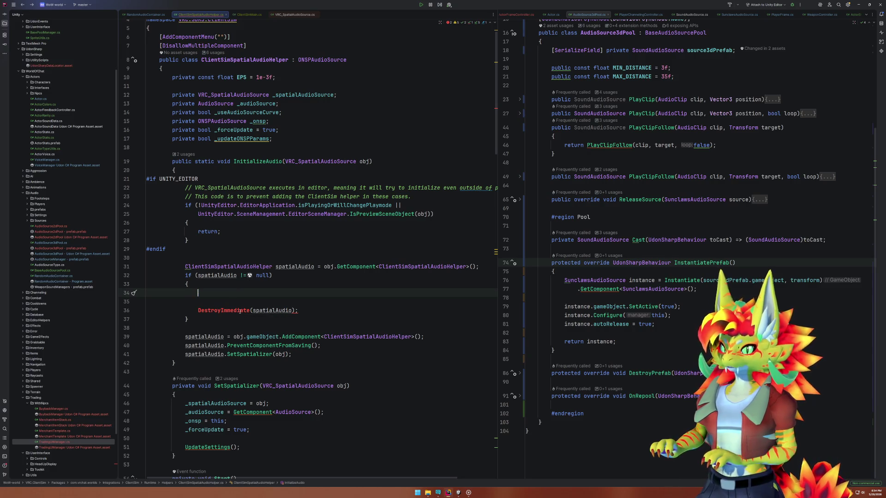
{"action": "key", "text": "ctrl+y"}
{"action": "key", "text": "ctrl+y"}
{"action": "double_click", "coordinate": [234, 295]}
{"action": "type", "text": "Destroy"}
{"action": "key", "text": "Return"}
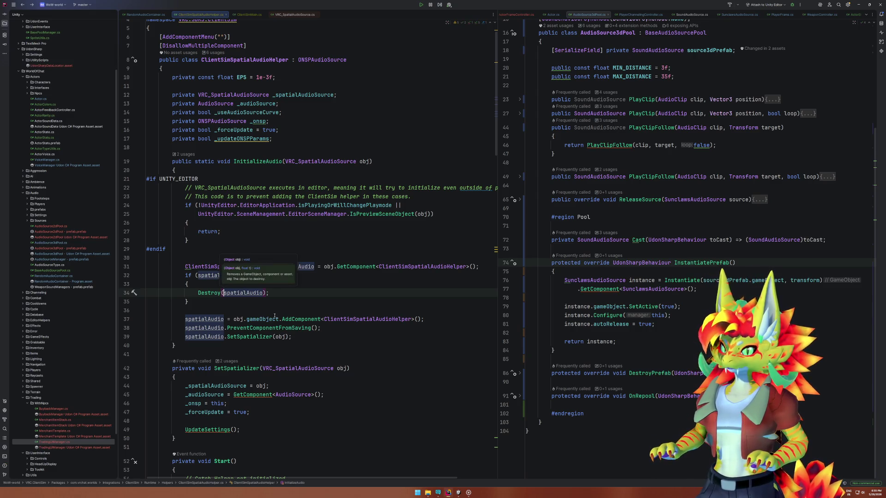
{"action": "key", "text": "Escape"}
Duplicate the Destroy line as a //DestroyImmediately comment with the spelling fixed, then switch to Unity.
{"action": "key", "text": "Home"}
{"action": "key", "text": "shift+Down"}
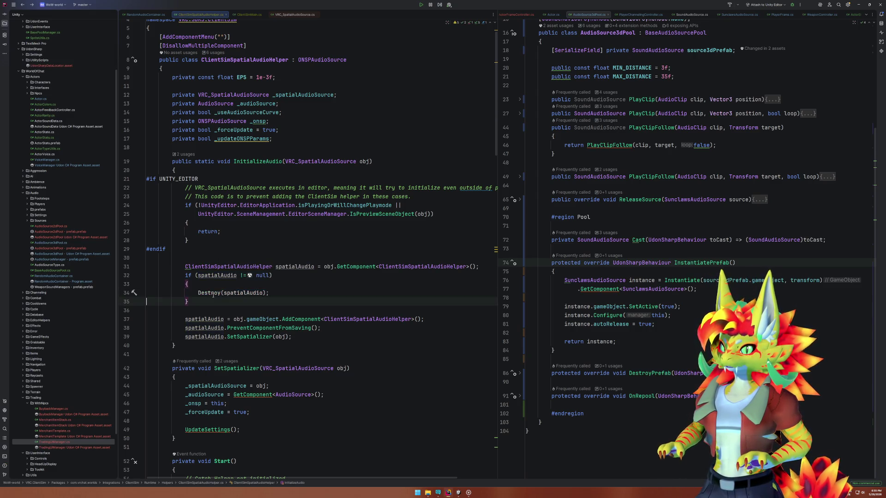
{"action": "key", "text": "ctrl+d"}
{"action": "left_click", "coordinate": [198, 301]}
{"action": "type", "text": "//Destroy"}
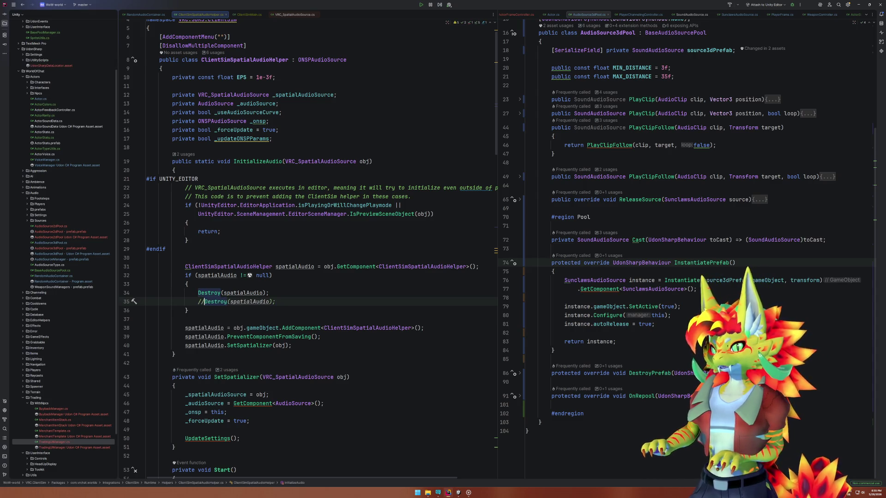
{"action": "type", "text": "Imediate"}
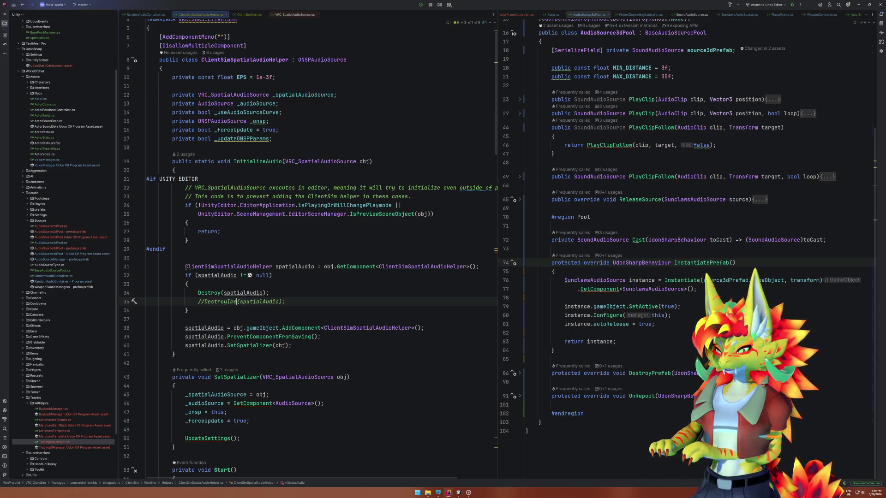
{"action": "type", "text": "ly"}
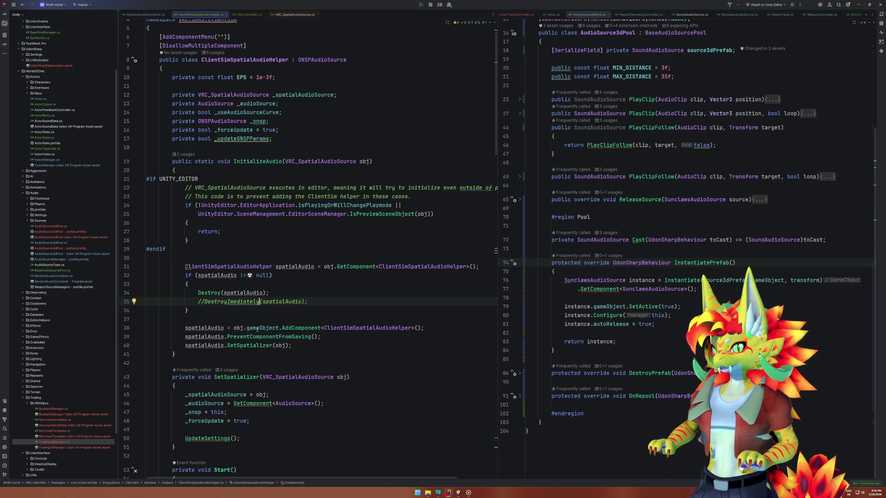
{"action": "key", "text": "alt+Return"}
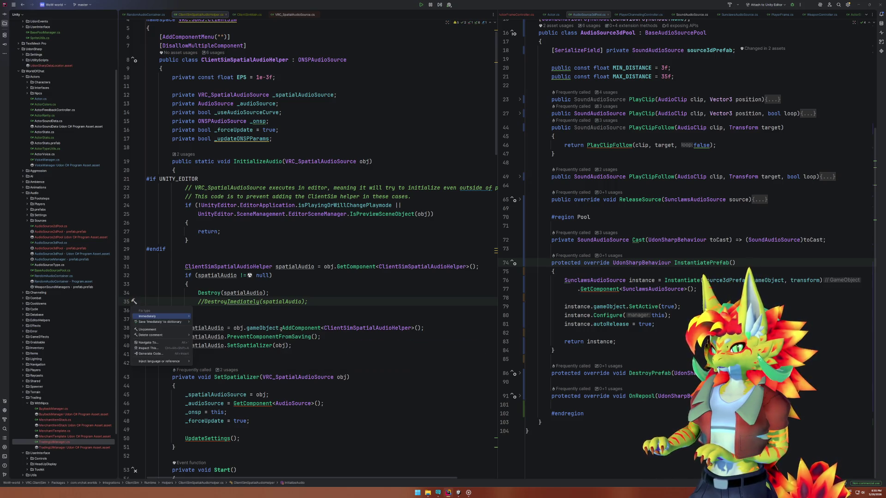
{"action": "key", "text": "Return"}
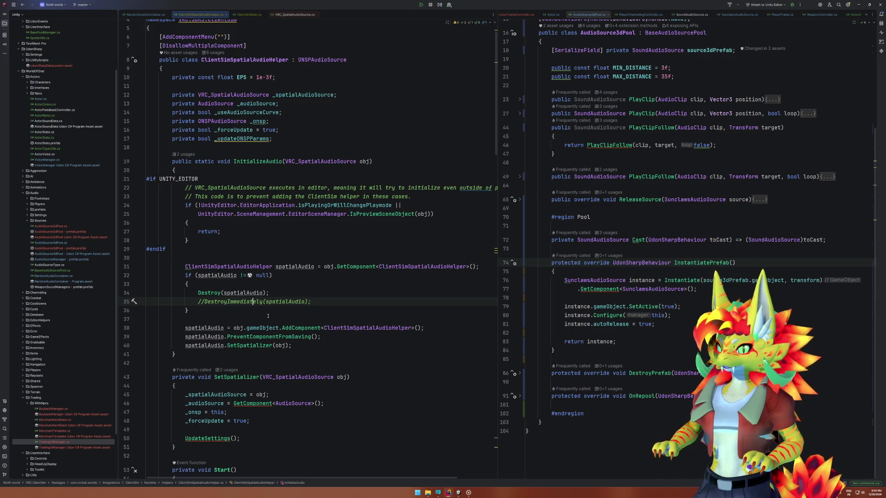
{"action": "left_click", "coordinate": [458, 492]}
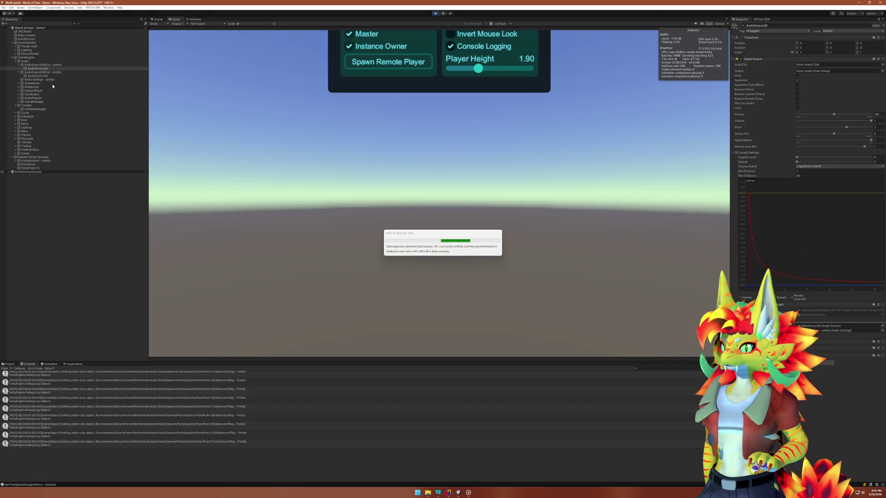
Inspect the AudioSource2D pool object, then in Play mode walk to the Kobold Vermin and attack it twice.
{"action": "left_click", "coordinate": [47, 72]}
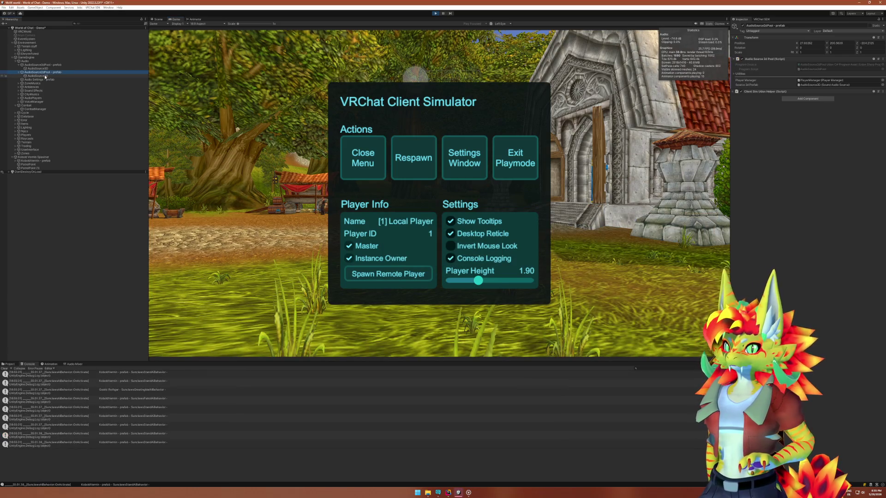
{"action": "left_click", "coordinate": [46, 76]}
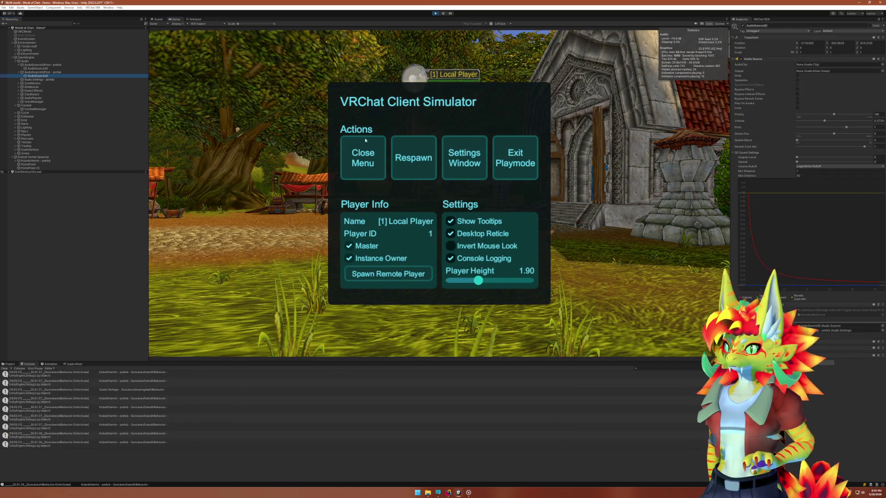
{"action": "left_click", "coordinate": [362, 158]}
{"action": "key", "text": "w"}
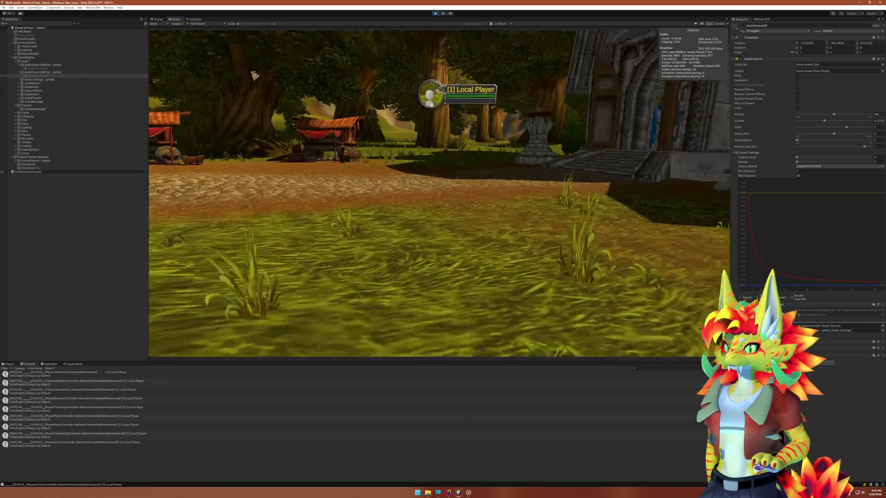
{"action": "key", "text": "w"}
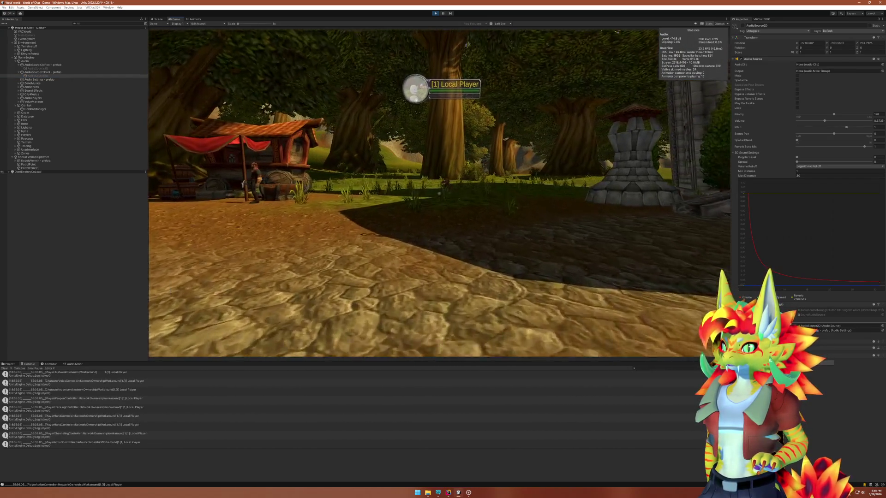
{"action": "key", "text": "w"}
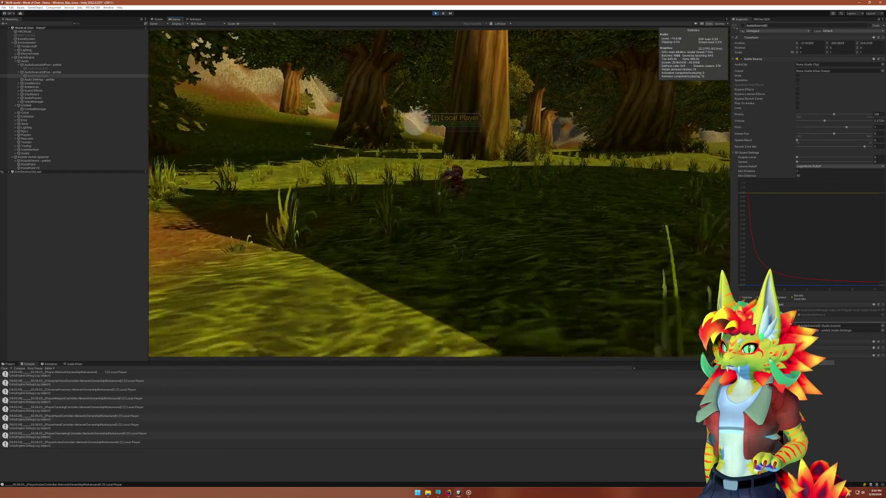
{"action": "left_click", "coordinate": [439, 193]}
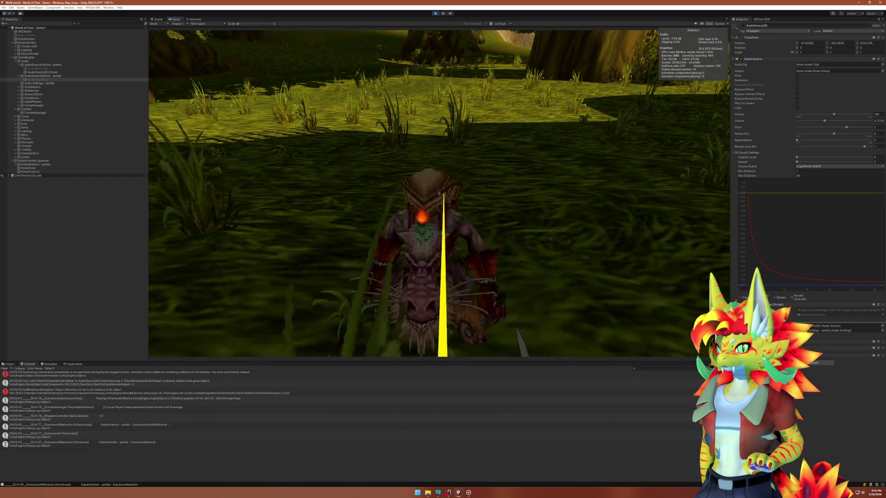
{"action": "left_click", "coordinate": [439, 193]}
Stop Play mode and show the stack trace of the 'Destroying components immediately' console error.
{"action": "key", "text": "super"}
{"action": "left_click", "coordinate": [436, 21]}
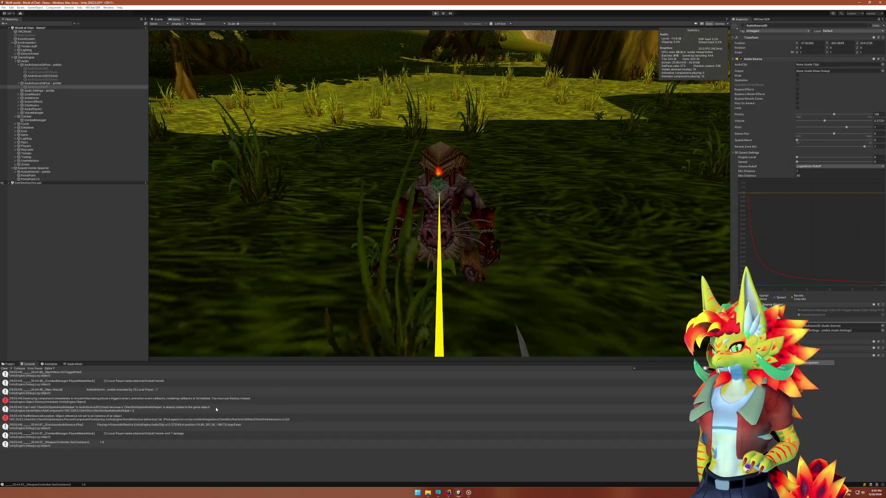
{"action": "key", "text": "ctrl+p"}
{"action": "scroll", "coordinate": [210, 409], "scroll_direction": "up", "scroll_amount": 3}
{"action": "left_click", "coordinate": [98, 397]}
{"action": "left_click", "coordinate": [66, 406]}
{"action": "left_click", "coordinate": [67, 396]}
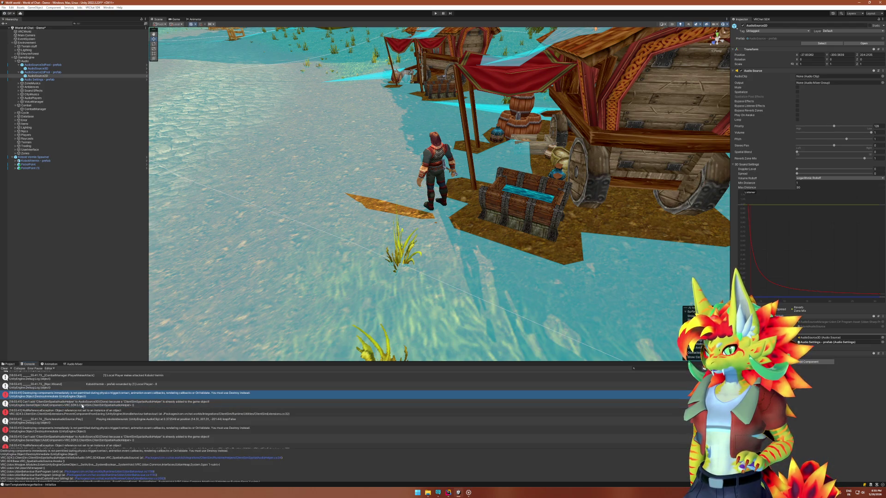
{"action": "double_click", "coordinate": [80, 417]}
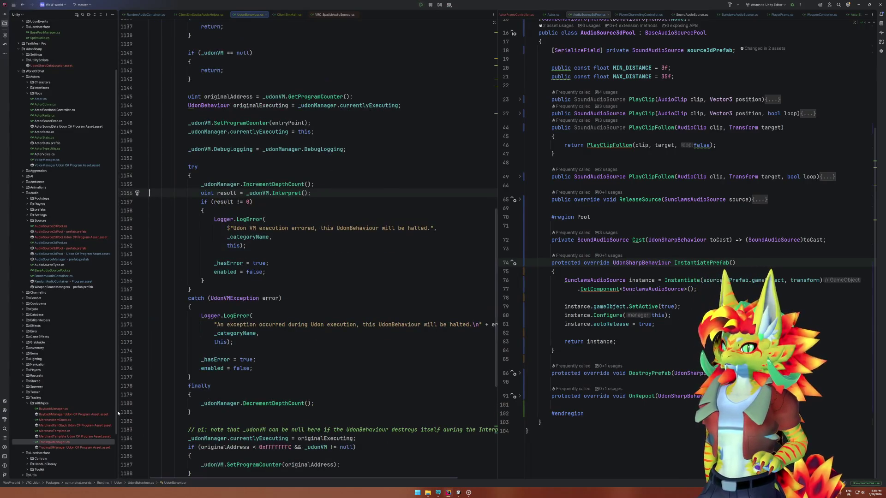
{"action": "key", "text": "alt+Tab"}
{"action": "double_click", "coordinate": [74, 395]}
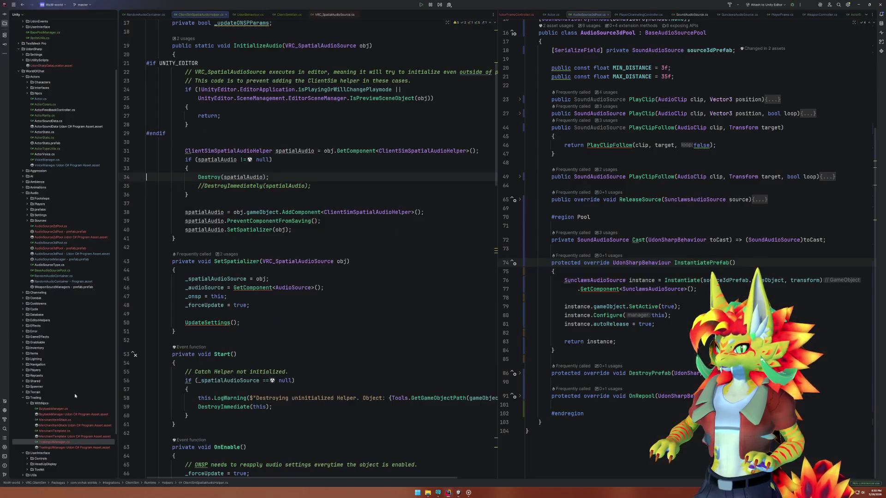
{"action": "key", "text": "alt+Tab"}
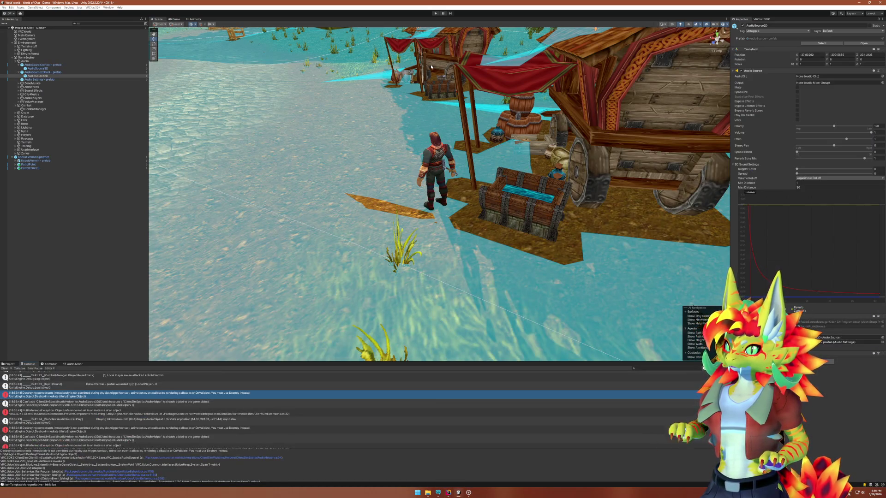
Start Play mode again, dismiss the Client Simulator menu, and switch to the Scene view while running.
{"action": "left_click", "coordinate": [435, 13]}
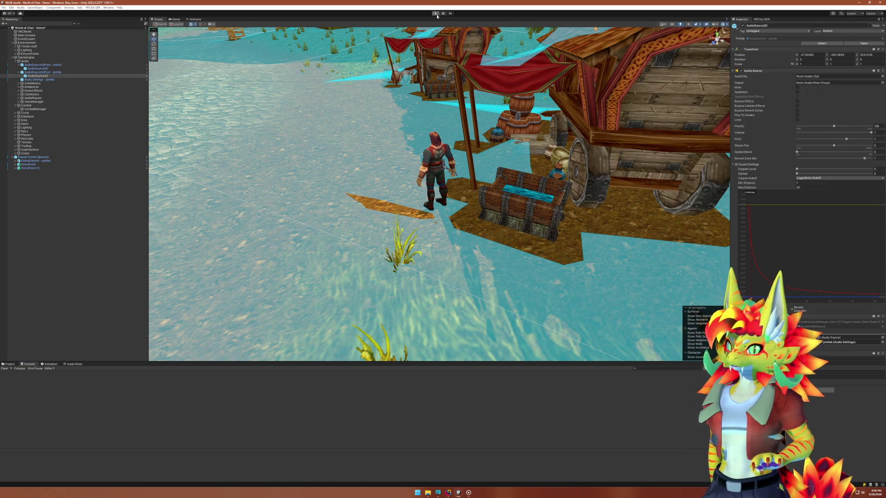
{"action": "left_click", "coordinate": [435, 14]}
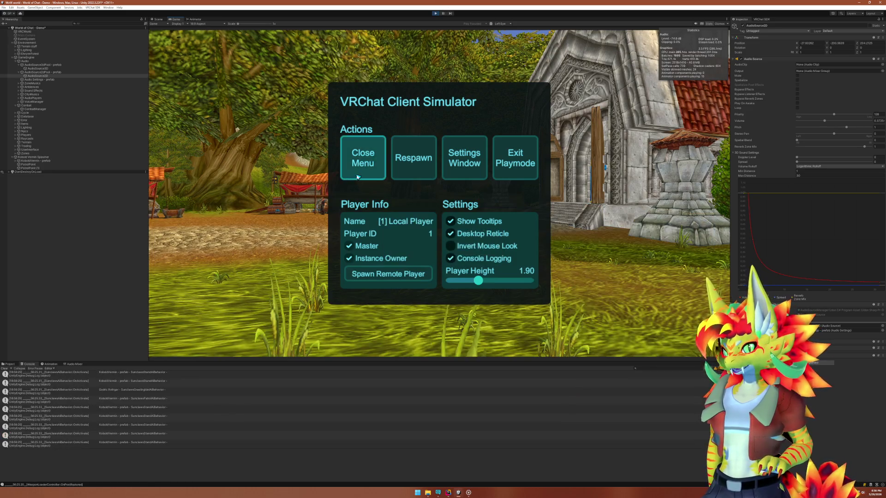
{"action": "left_click", "coordinate": [362, 157]}
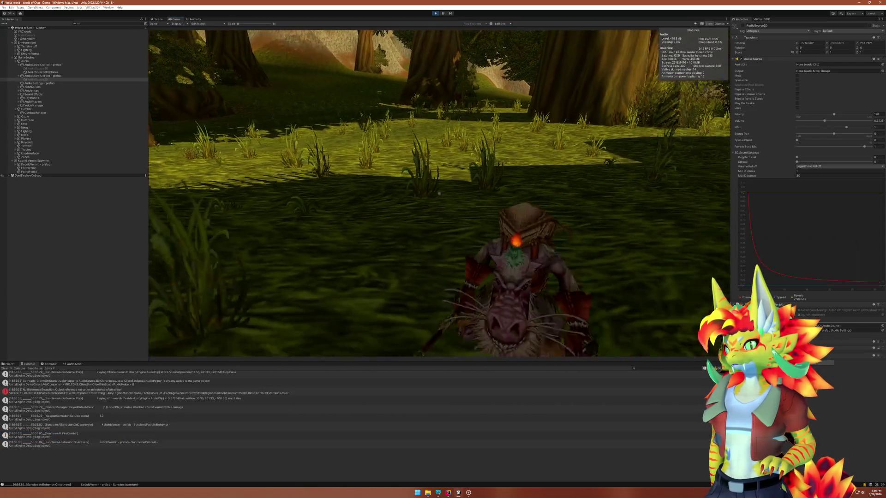
{"action": "key", "text": "super"}
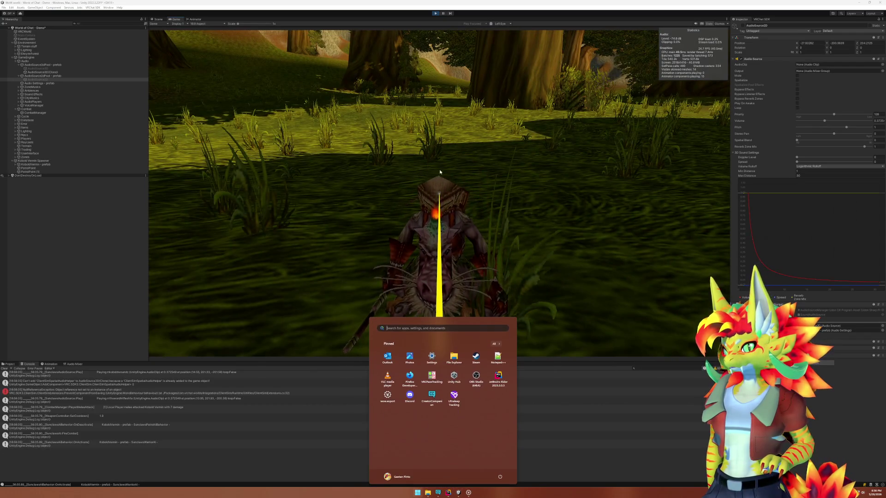
{"action": "left_click", "coordinate": [244, 356]}
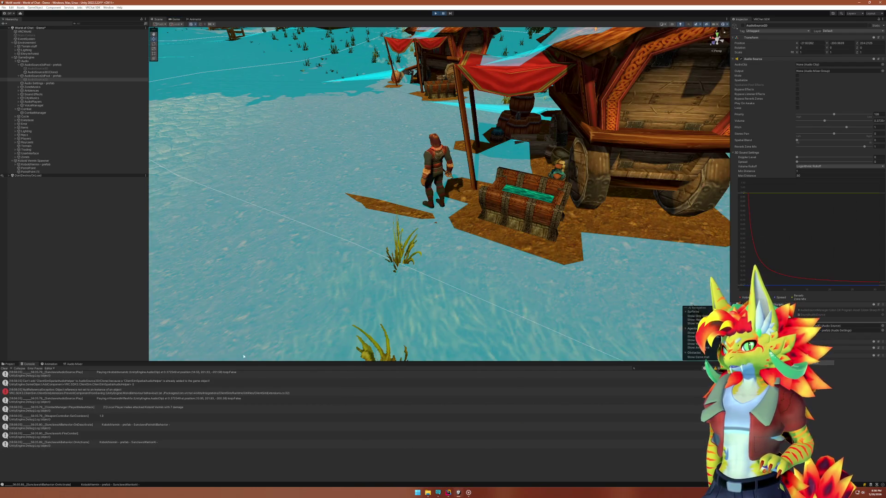
Open the NullReferenceException's source in Rider from the Unity console, then come back to Unity.
{"action": "left_click", "coordinate": [141, 398]}
{"action": "scroll", "coordinate": [134, 406], "scroll_direction": "up", "scroll_amount": 2}
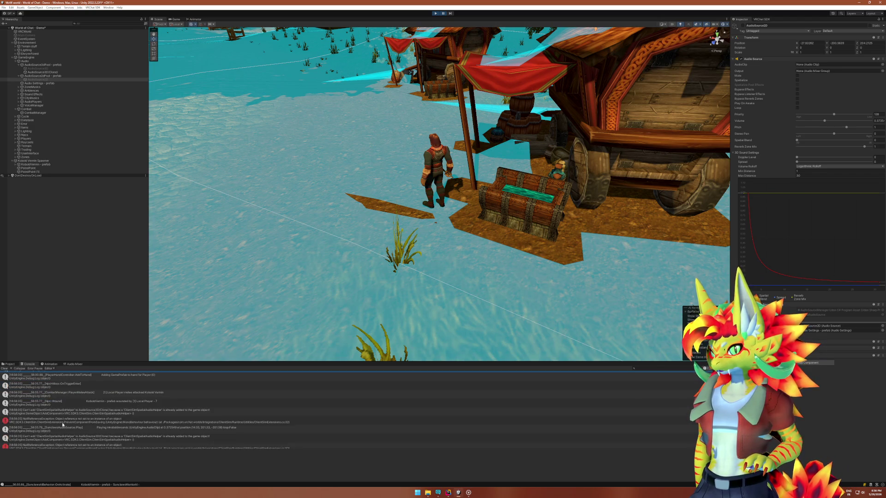
{"action": "double_click", "coordinate": [62, 424]}
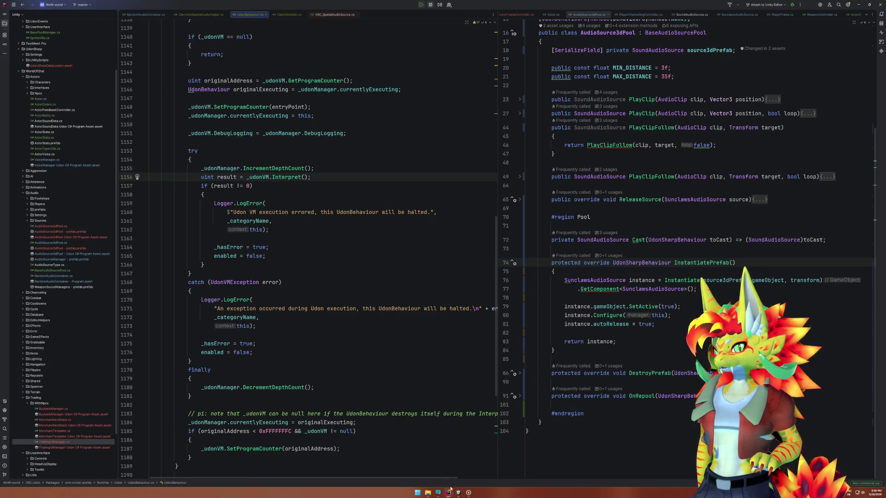
{"action": "left_click", "coordinate": [459, 493]}
Read the helper-adding error and NullReferenceException stack traces, then select PreventComponentFromSaving and switch to Rider.
{"action": "left_click", "coordinate": [134, 435]}
{"action": "left_click", "coordinate": [121, 429]}
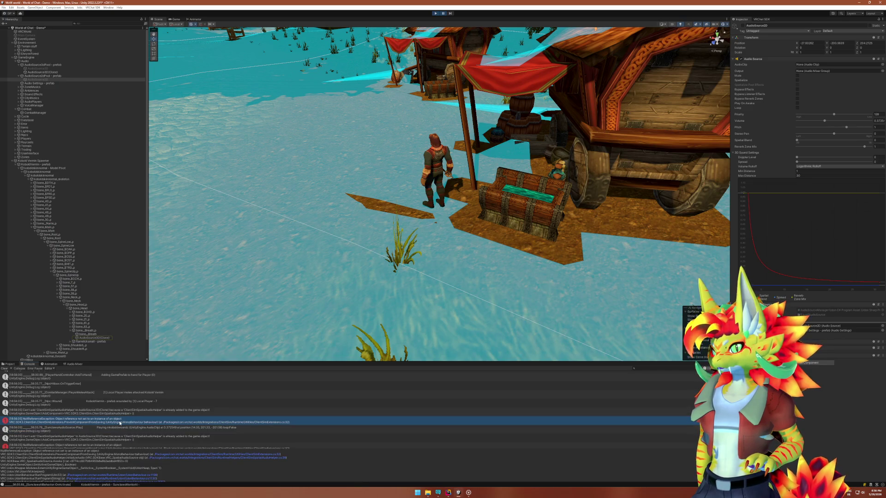
{"action": "left_click", "coordinate": [121, 414]}
{"action": "left_click", "coordinate": [118, 421]}
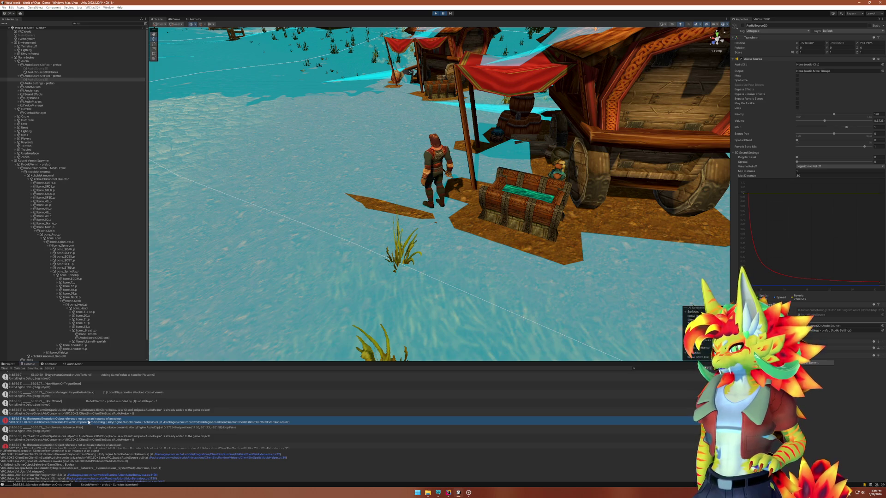
{"action": "double_click", "coordinate": [89, 421]}
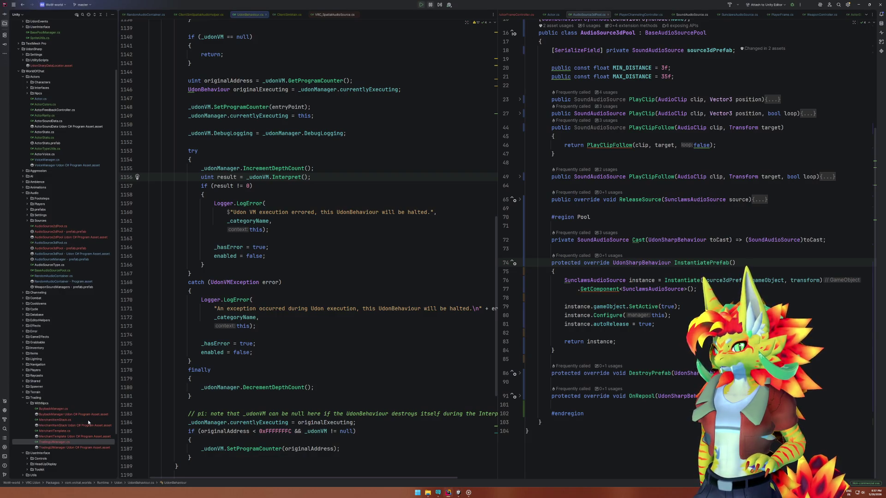
{"action": "left_click", "coordinate": [457, 494]}
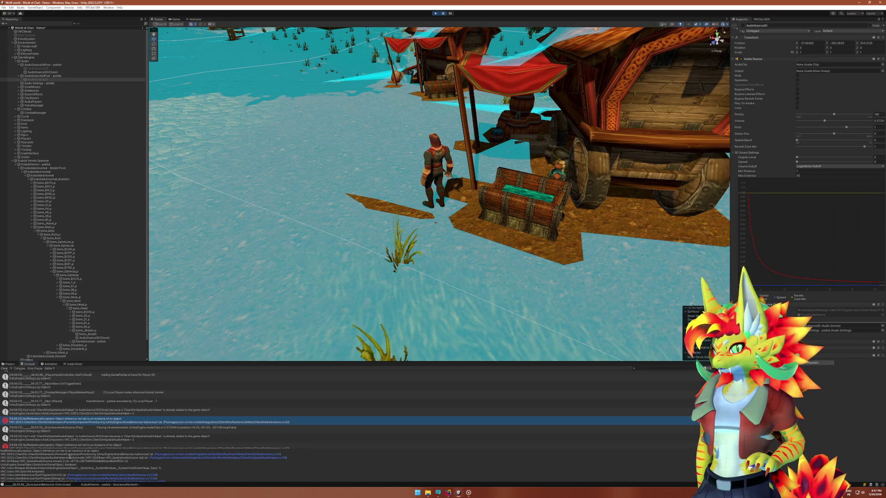
{"action": "double_click", "coordinate": [91, 455]}
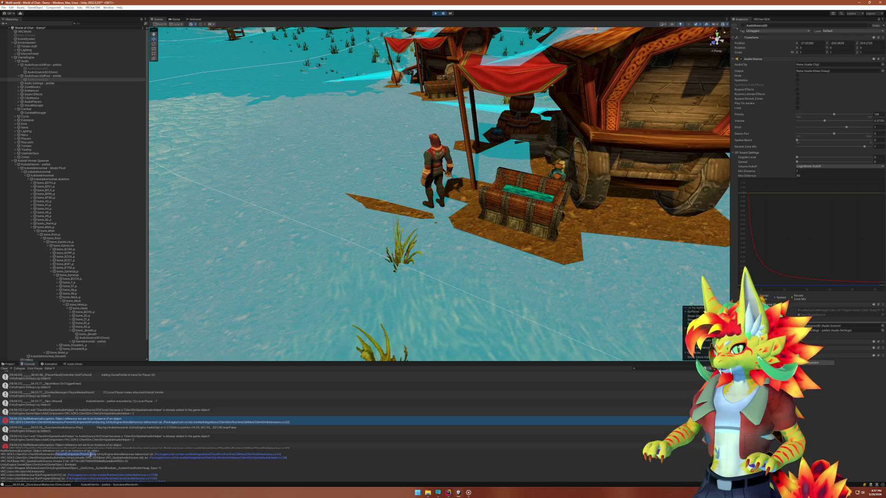
{"action": "left_click", "coordinate": [448, 492]}
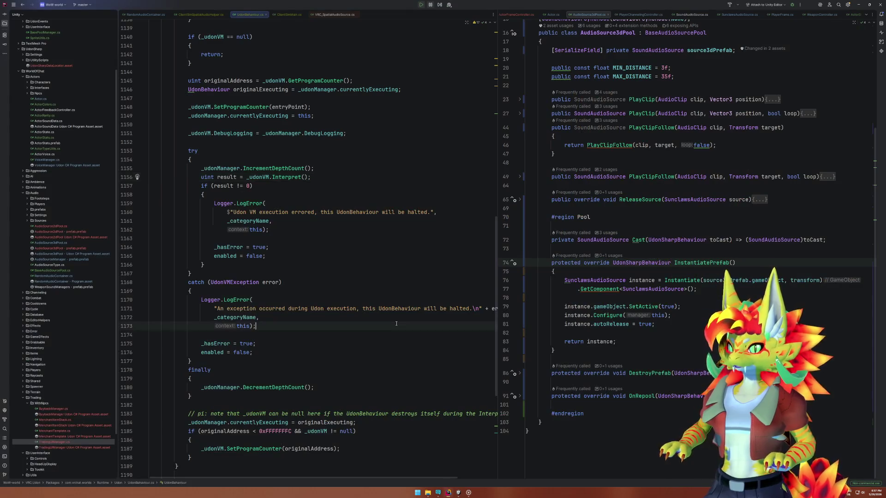
Search for PreventComponentFromSaving, open its call in ClientSimSpatialAudioHelper.cs, and peek at its definition.
{"action": "key", "text": "shift"}
{"action": "key", "text": "shift"}
{"action": "type", "text": "PreventComponentFromSaving"}
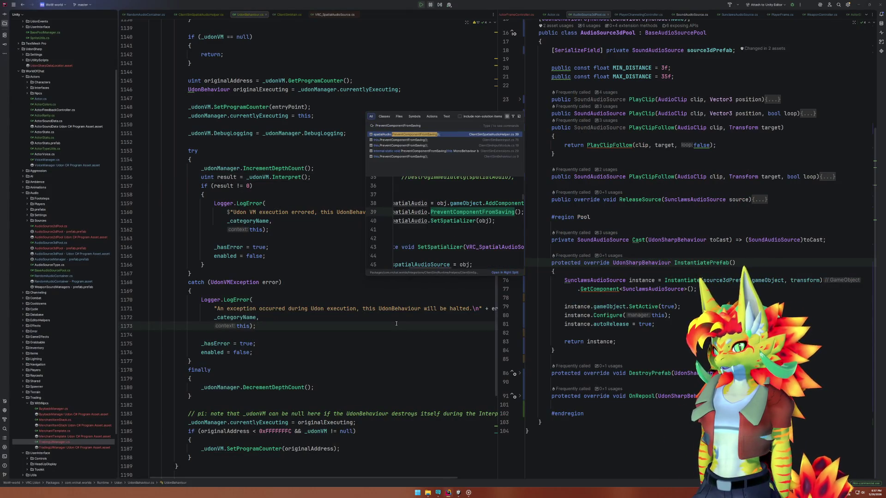
{"action": "key", "text": "Return"}
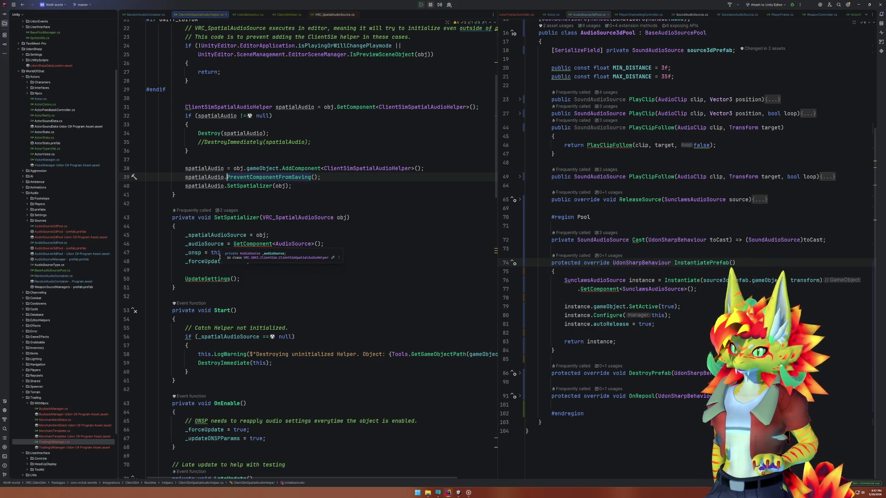
{"action": "left_click", "coordinate": [237, 177], "text": "ctrl"}
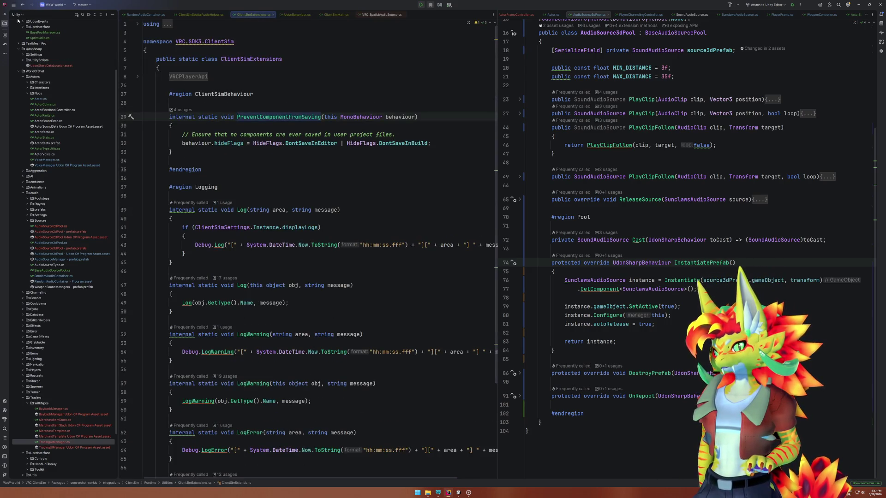
{"action": "left_click", "coordinate": [23, 4]}
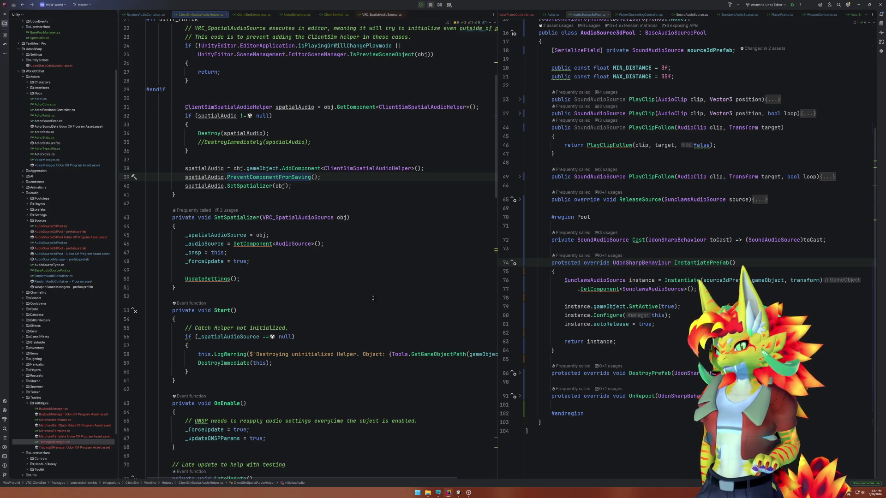
Reopen the console error source, list PreventComponentFromSaving usages, open the spatialAudio call site, then return to Unity.
{"action": "left_click", "coordinate": [458, 493]}
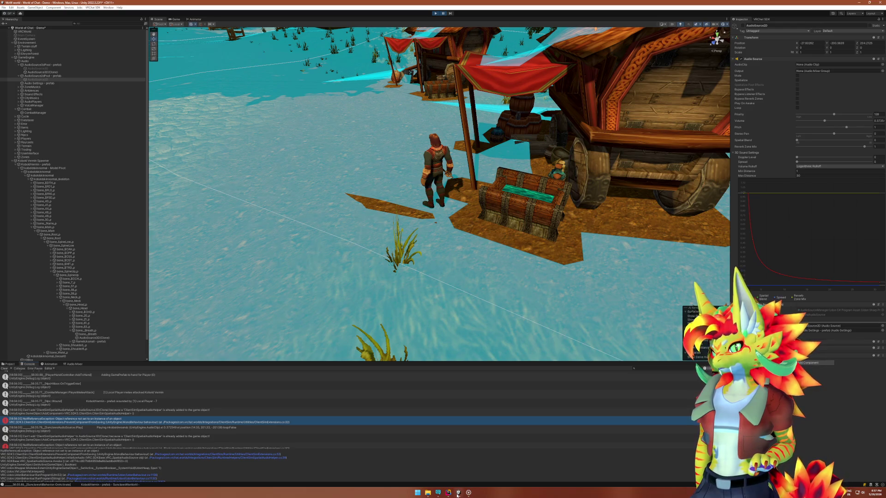
{"action": "double_click", "coordinate": [238, 419]}
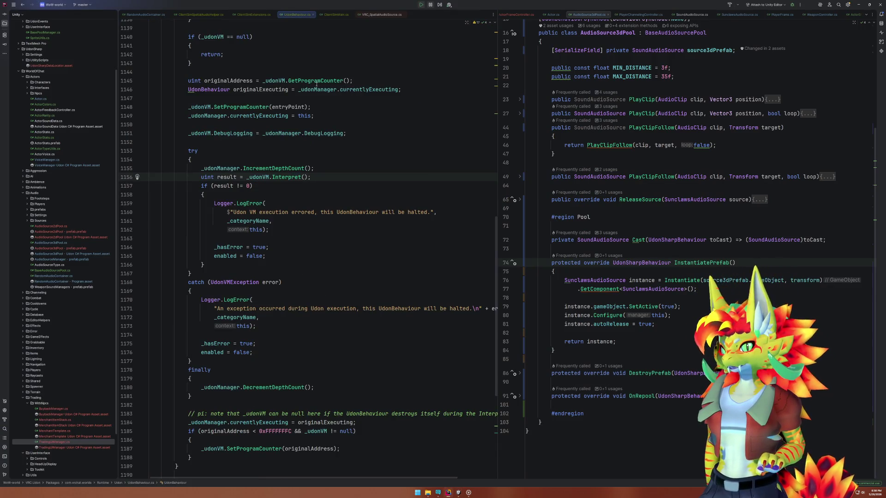
{"action": "left_click", "coordinate": [447, 493]}
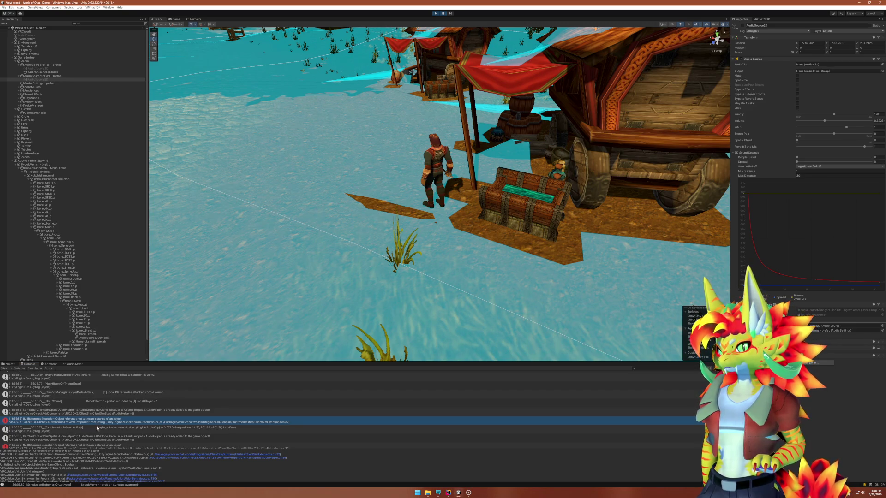
{"action": "key", "text": "alt+Tab"}
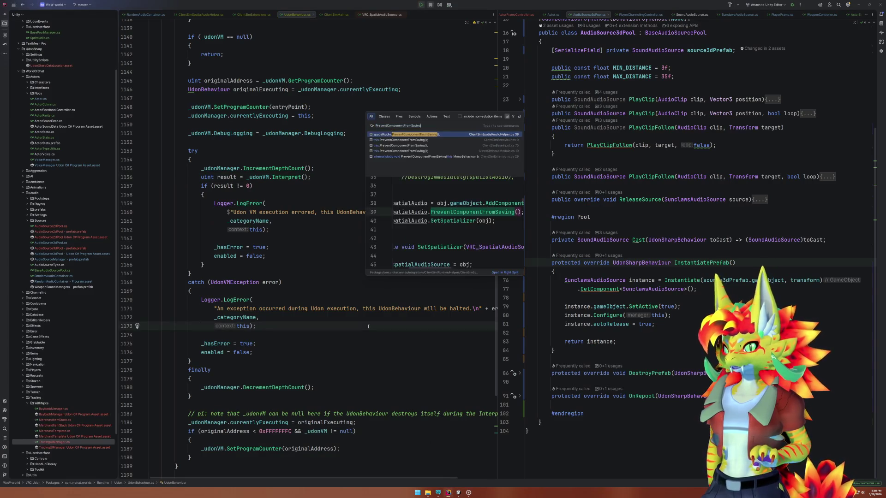
{"action": "key", "text": "ctrl+Tab"}
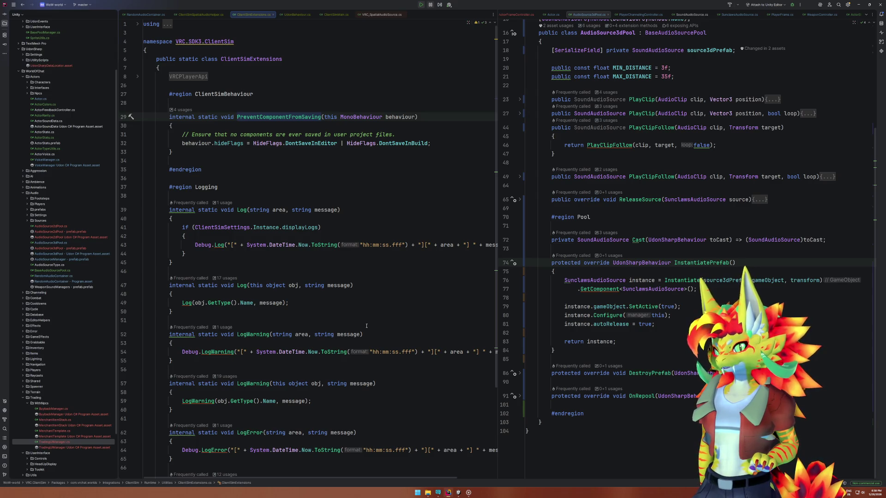
{"action": "key", "text": "shift"}
{"action": "key", "text": "shift"}
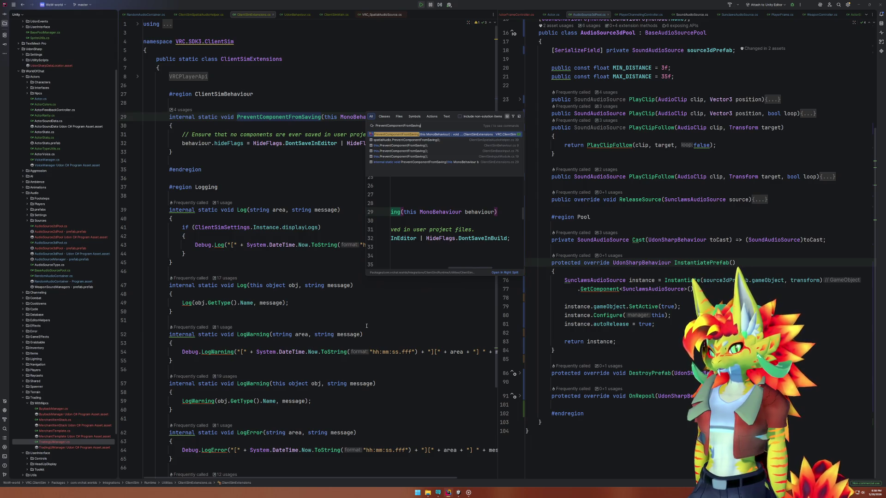
{"action": "key", "text": "Down"}
{"action": "key", "text": "Return"}
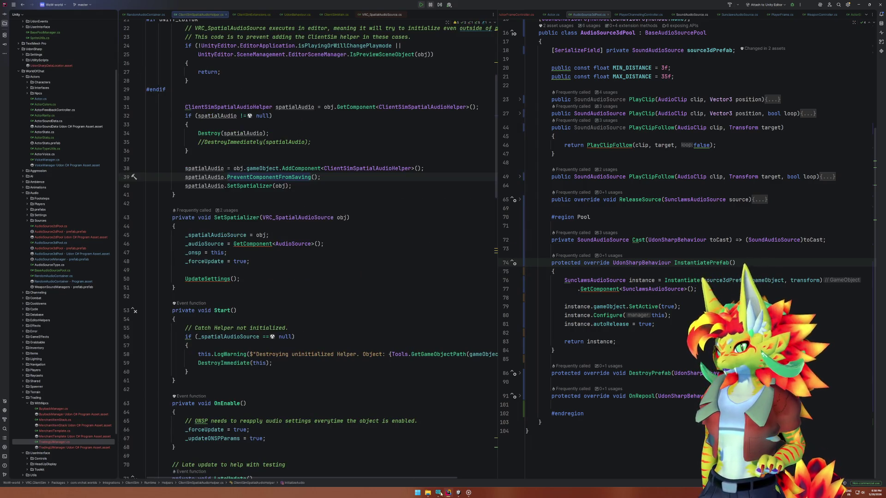
{"action": "left_click", "coordinate": [455, 493]}
Scroll through the console errors, then return to ClientSimSpatialAudioHelper.cs line 39 in Rider.
{"action": "mouse_move", "coordinate": [445, 494]}
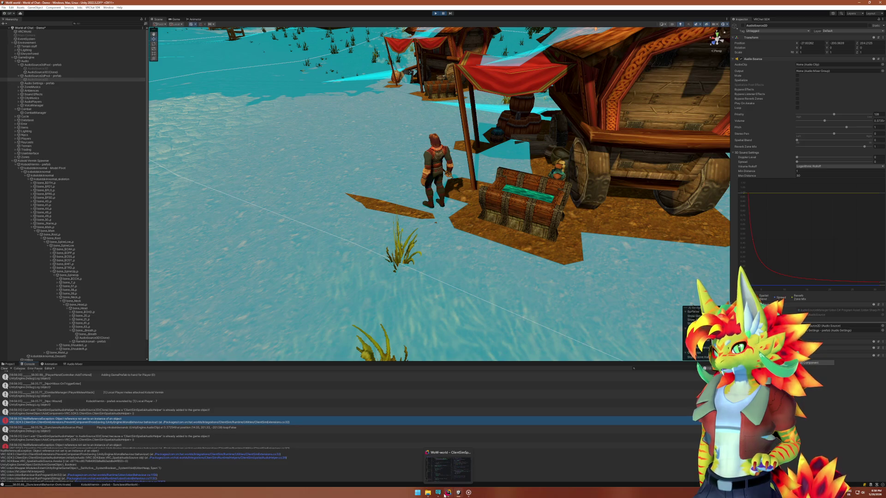
{"action": "scroll", "coordinate": [298, 443], "scroll_direction": "down", "scroll_amount": 2}
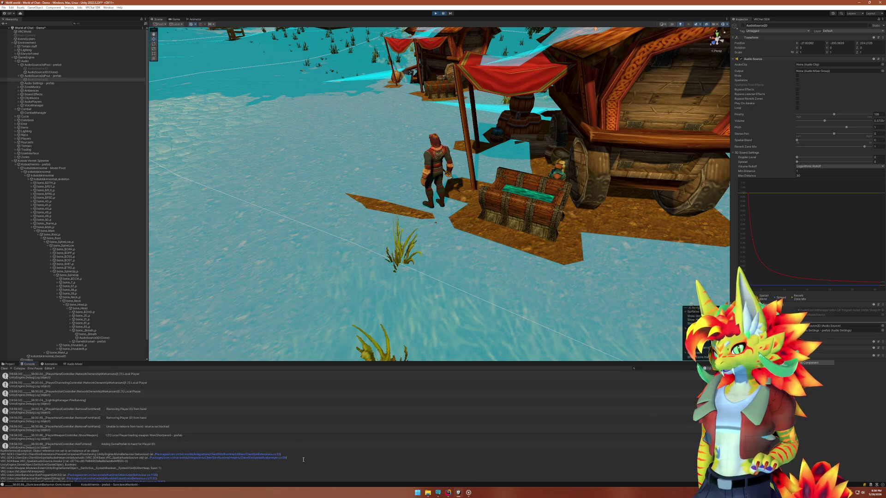
{"action": "scroll", "coordinate": [293, 418], "scroll_direction": "down", "scroll_amount": 2}
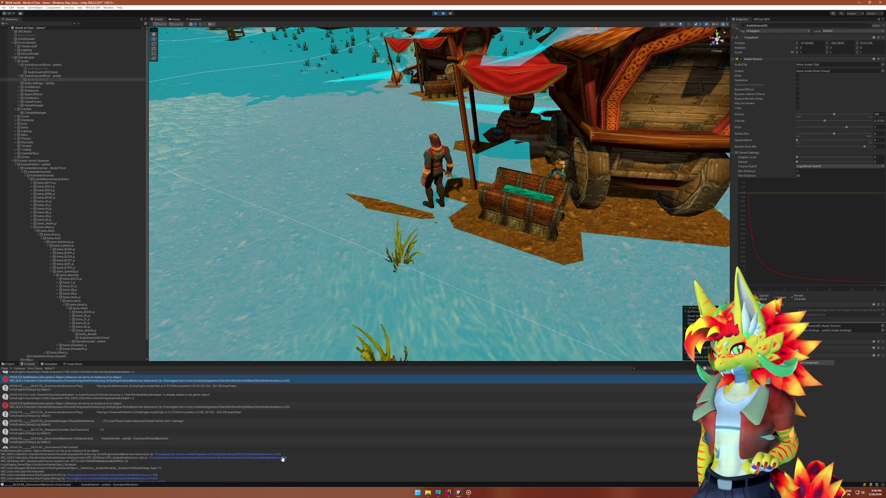
{"action": "left_click", "coordinate": [448, 493]}
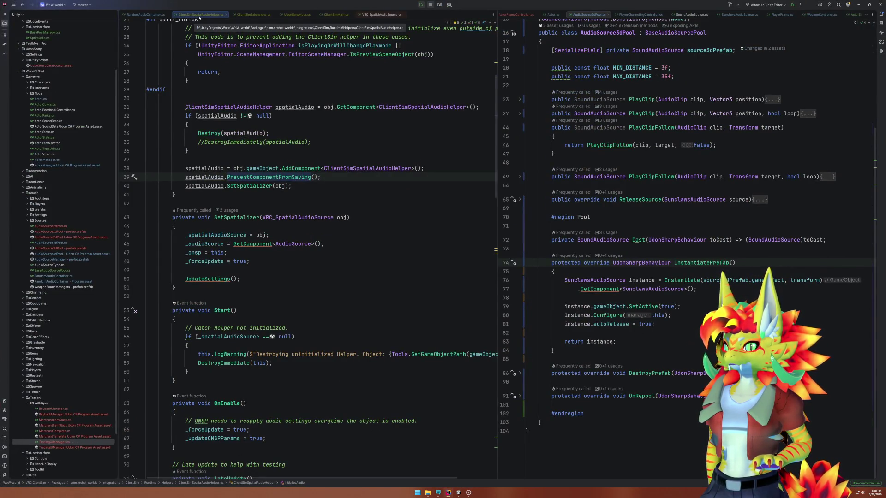
{"action": "key", "text": "ctrl+b"}
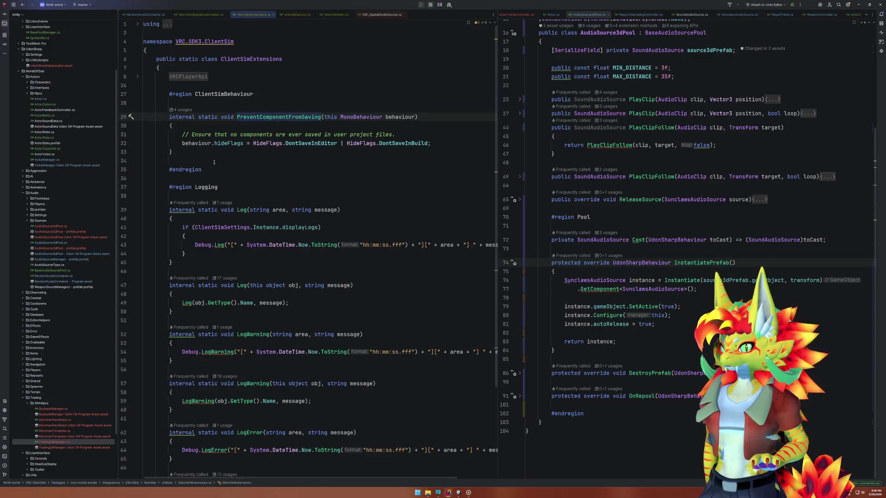
{"action": "left_click_drag", "start_coordinate": [182, 143], "coordinate": [287, 143]}
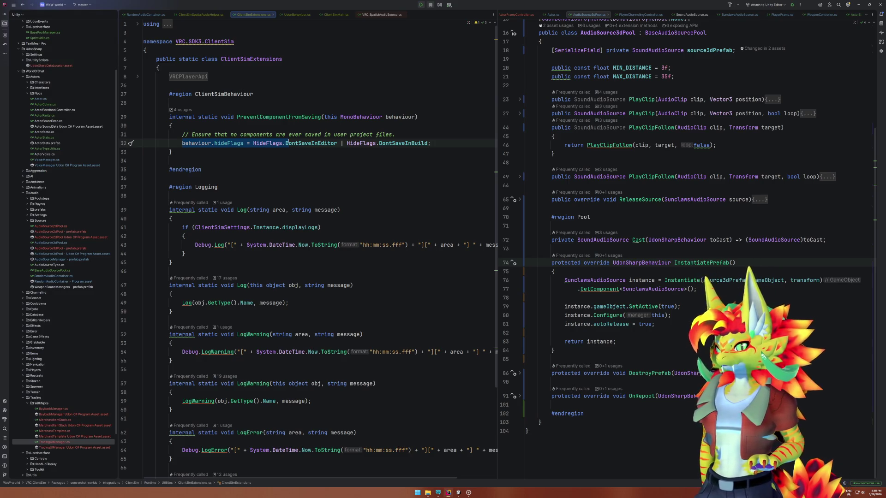
{"action": "left_click", "coordinate": [276, 117]}
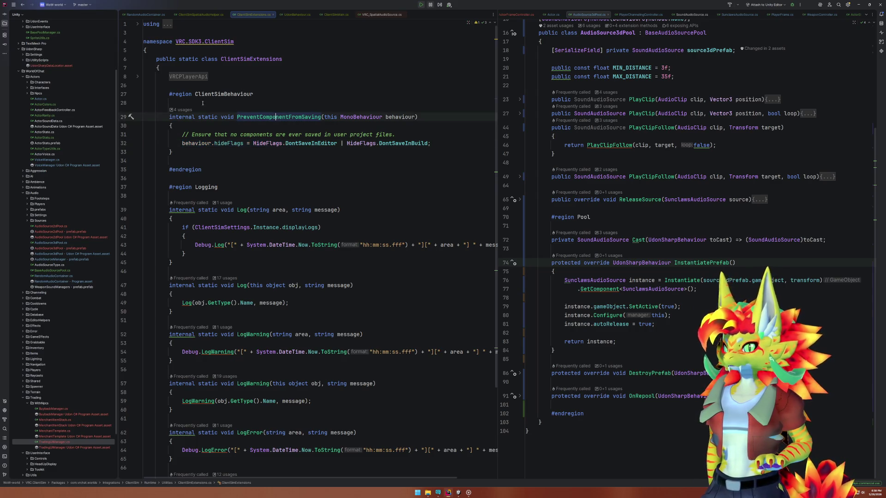
{"action": "middle_click", "coordinate": [252, 14]}
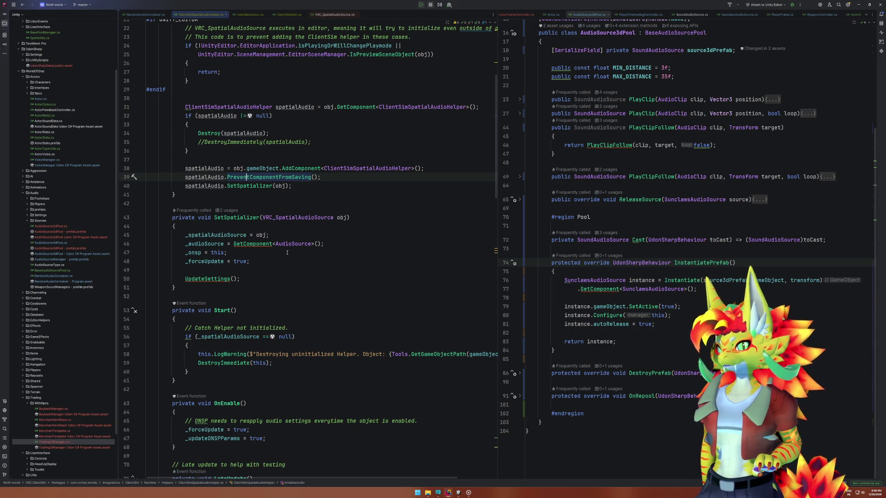
{"action": "mouse_move", "coordinate": [215, 134]}
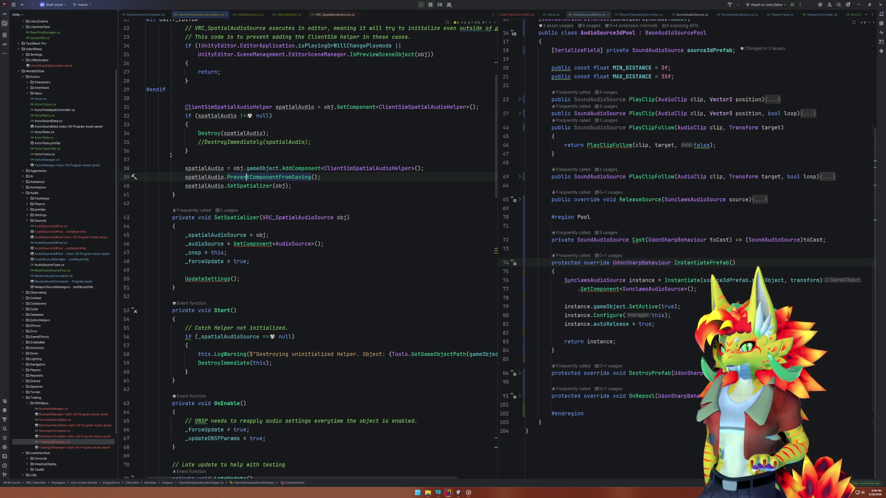
{"action": "scroll", "coordinate": [335, 108], "scroll_direction": "up", "scroll_amount": 3}
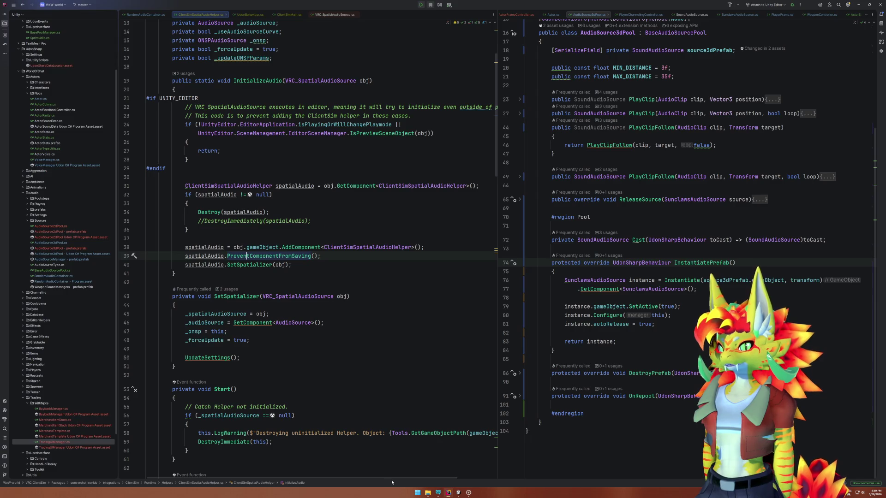
{"action": "left_click_drag", "start_coordinate": [389, 478], "coordinate": [433, 474]}
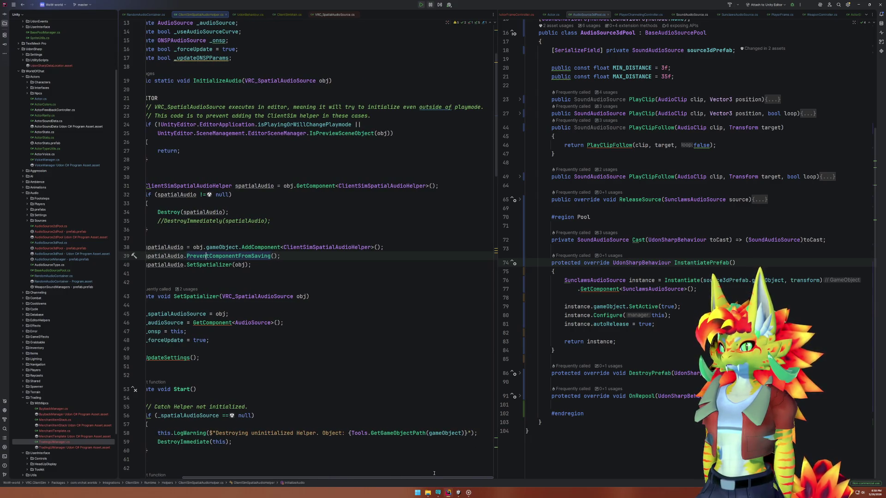
{"action": "scroll", "coordinate": [254, 117], "scroll_direction": "left", "scroll_amount": 3}
{"action": "left_click_drag", "start_coordinate": [195, 116], "coordinate": [414, 116]}
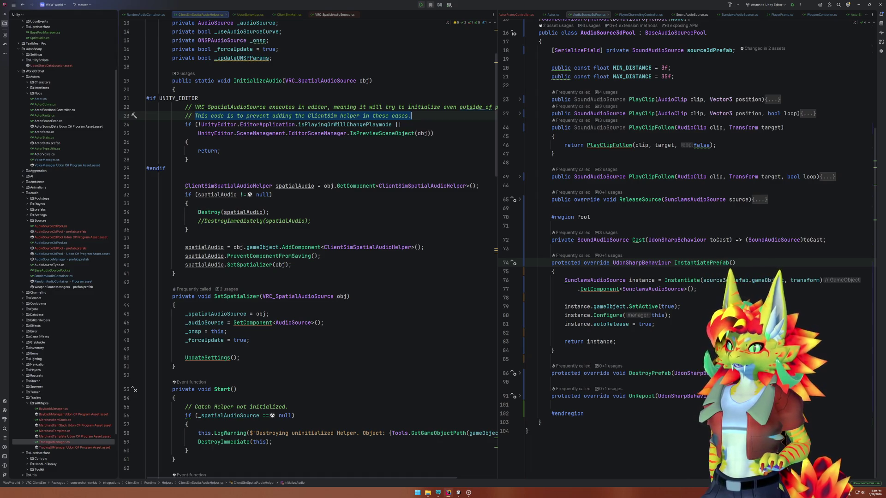
{"action": "left_click_drag", "start_coordinate": [199, 212], "coordinate": [204, 221]}
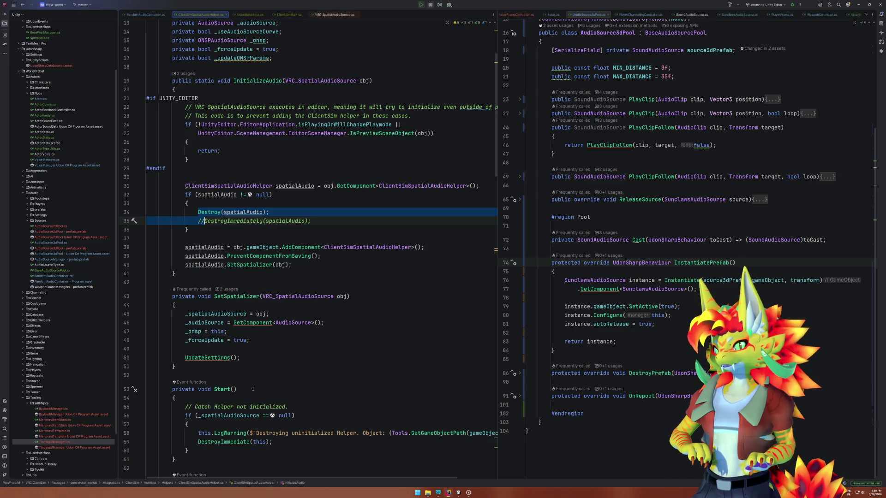
{"action": "left_click", "coordinate": [240, 433]}
{"action": "scroll", "coordinate": [277, 410], "scroll_direction": "up", "scroll_amount": 4}
{"action": "scroll", "coordinate": [307, 395], "scroll_direction": "down", "scroll_amount": 3}
{"action": "scroll", "coordinate": [307, 395], "scroll_direction": "down", "scroll_amount": 7}
{"action": "scroll", "coordinate": [306, 393], "scroll_direction": "up", "scroll_amount": 8}
{"action": "scroll", "coordinate": [305, 392], "scroll_direction": "down", "scroll_amount": 1}
{"action": "scroll", "coordinate": [305, 391], "scroll_direction": "down", "scroll_amount": 20}
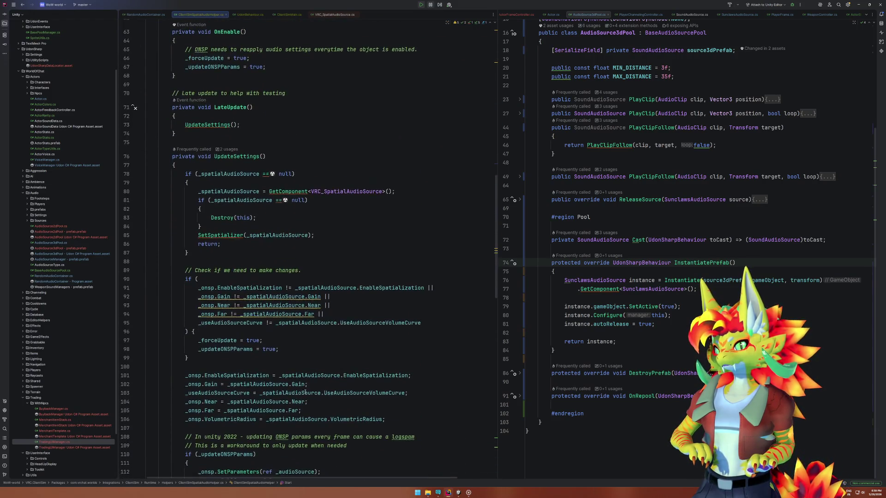
{"action": "scroll", "coordinate": [300, 382], "scroll_direction": "down", "scroll_amount": 15}
{"action": "scroll", "coordinate": [376, 354], "scroll_direction": "up", "scroll_amount": 9}
{"action": "scroll", "coordinate": [376, 354], "scroll_direction": "up", "scroll_amount": 8}
{"action": "key", "text": "ctrl+b"}
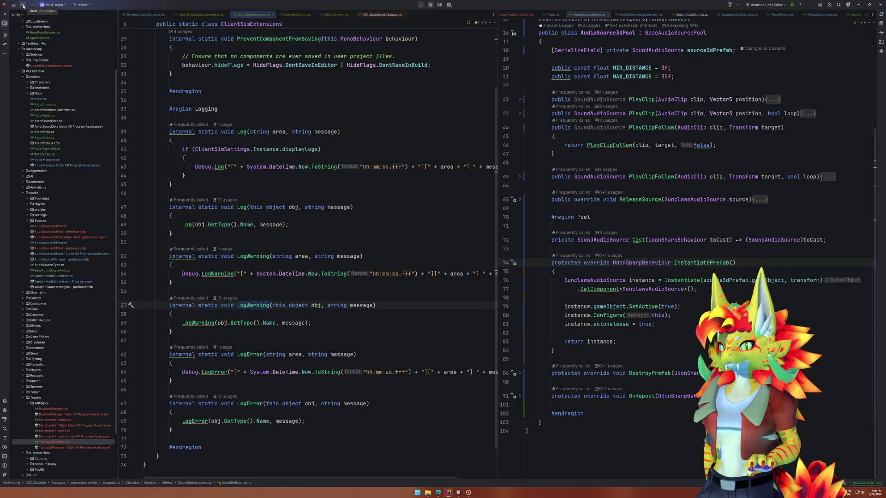
{"action": "left_click", "coordinate": [24, 6]}
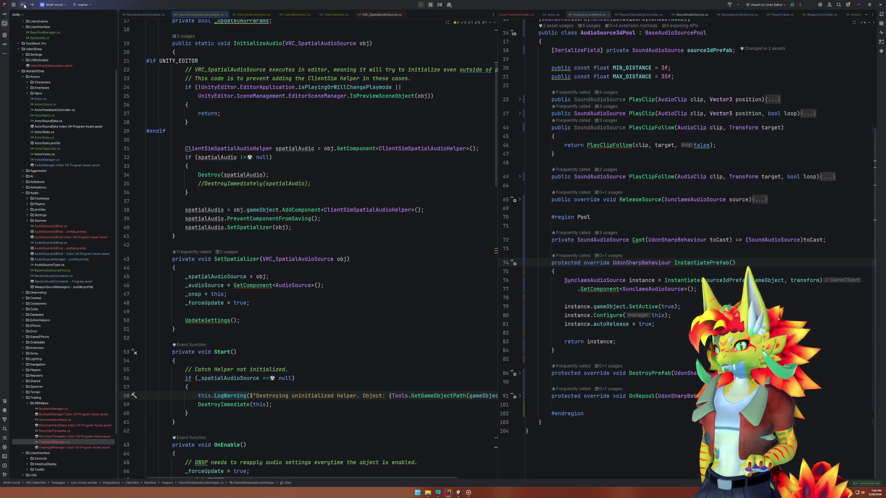
{"action": "left_click", "coordinate": [24, 6]}
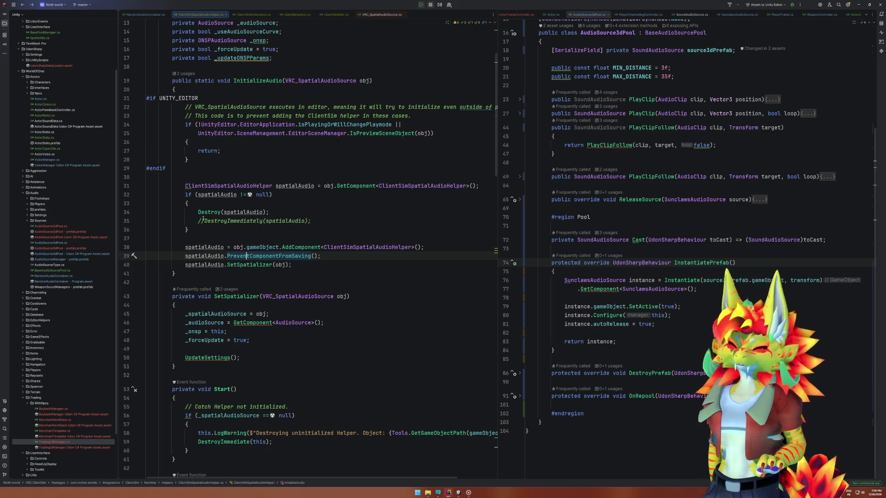
{"action": "left_click", "coordinate": [198, 212]}
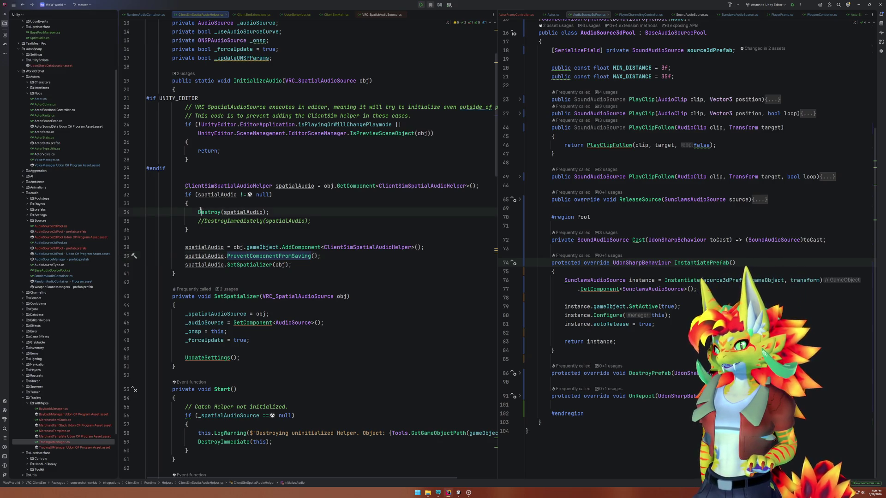
{"action": "type", "text": "//"}
{"action": "key", "text": "Down"}
{"action": "key", "text": "BackSpace"}
{"action": "key", "text": "BackSpace"}
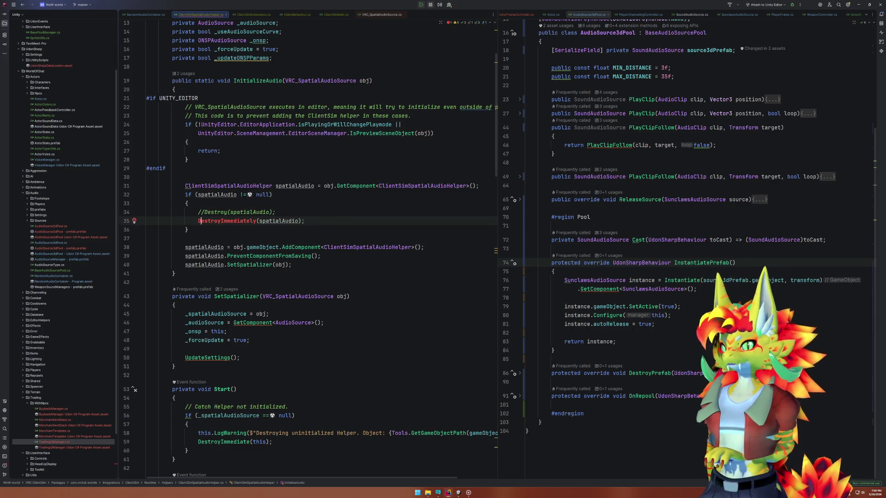
{"action": "key", "text": "ctrl+w"}
{"action": "key", "text": "ctrl+shift+w"}
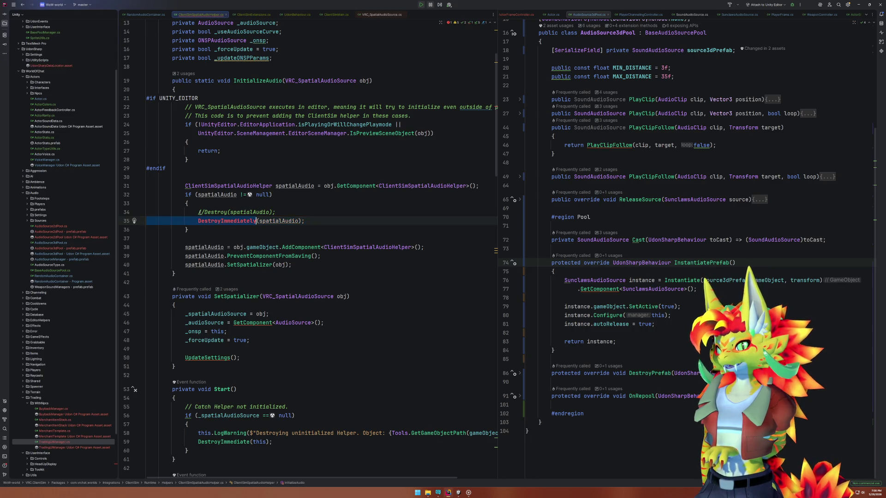
{"action": "key", "text": "ctrl+shift+w"}
{"action": "type", "text": "D"}
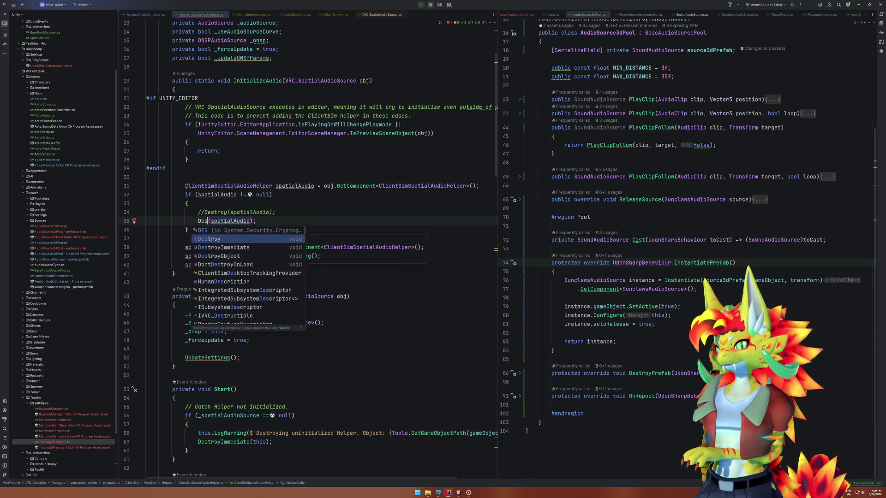
{"action": "key", "text": "Return"}
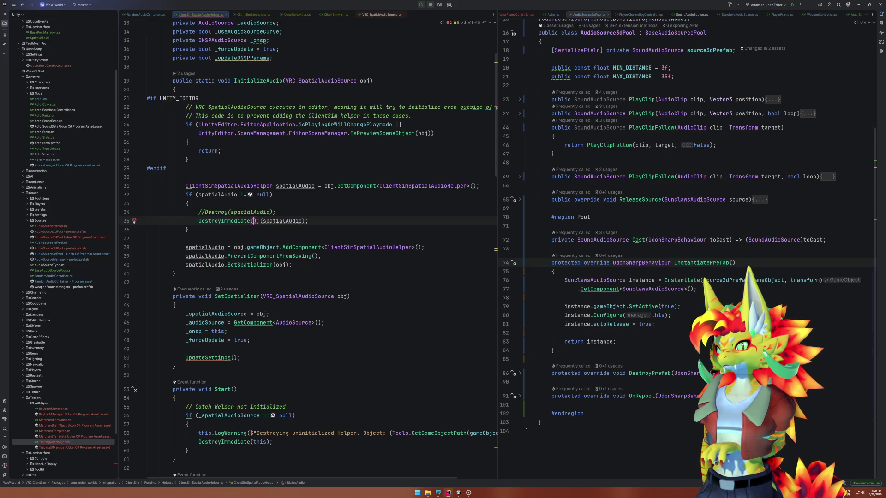
{"action": "key", "text": "BackSpace"}
{"action": "key", "text": "Delete"}
{"action": "key", "text": "Delete"}
{"action": "type", "text": "("}
{"action": "left_click", "coordinate": [217, 229]}
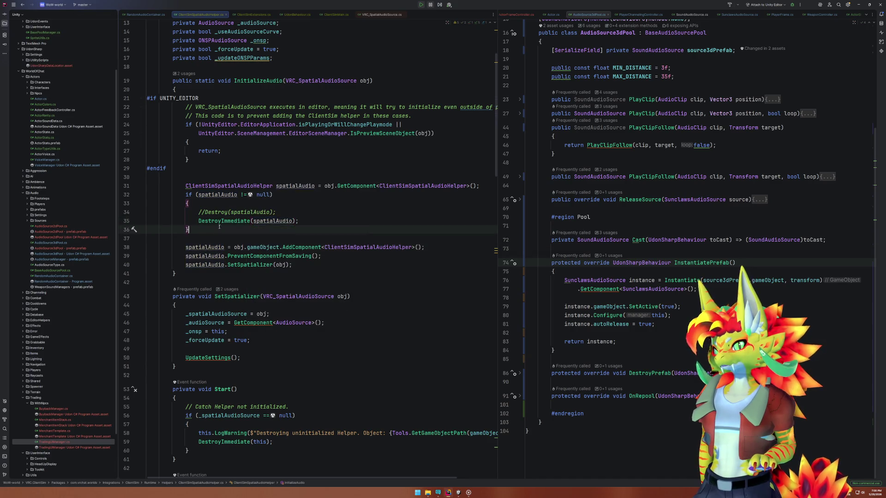
{"action": "mouse_move", "coordinate": [222, 222]}
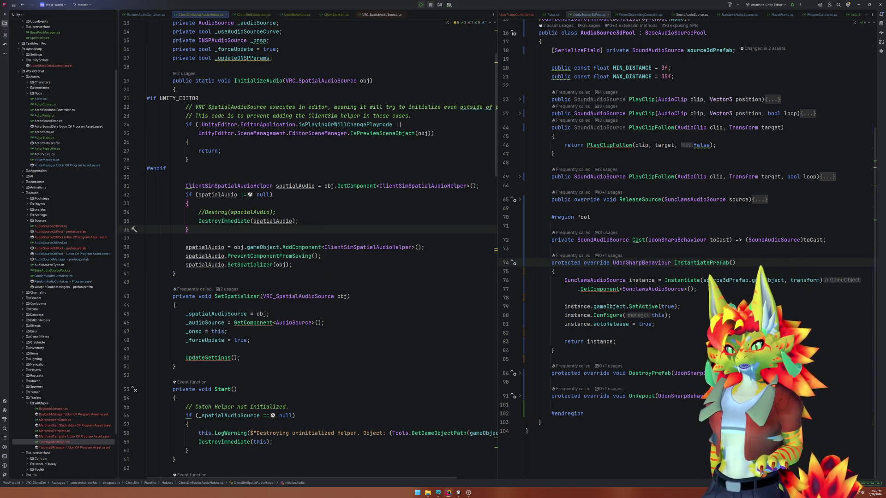
{"action": "key", "text": "super+d"}
{"action": "key", "text": "super+d"}
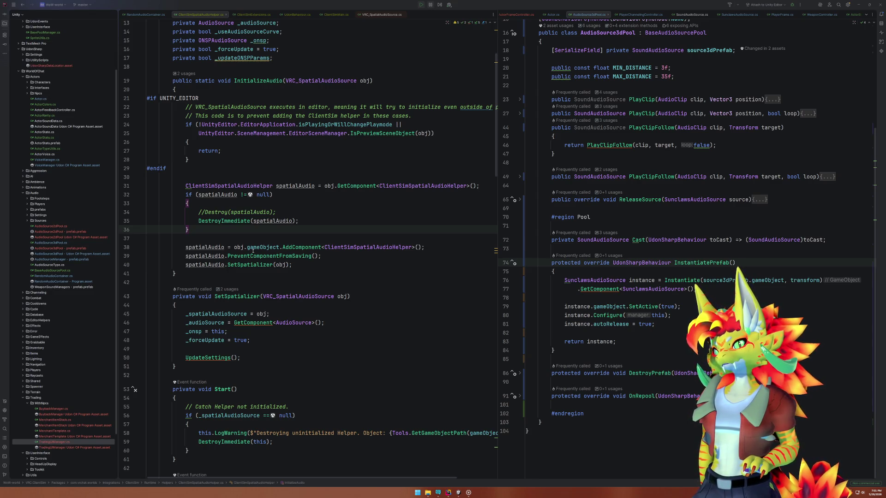
{"action": "left_click", "coordinate": [292, 186]}
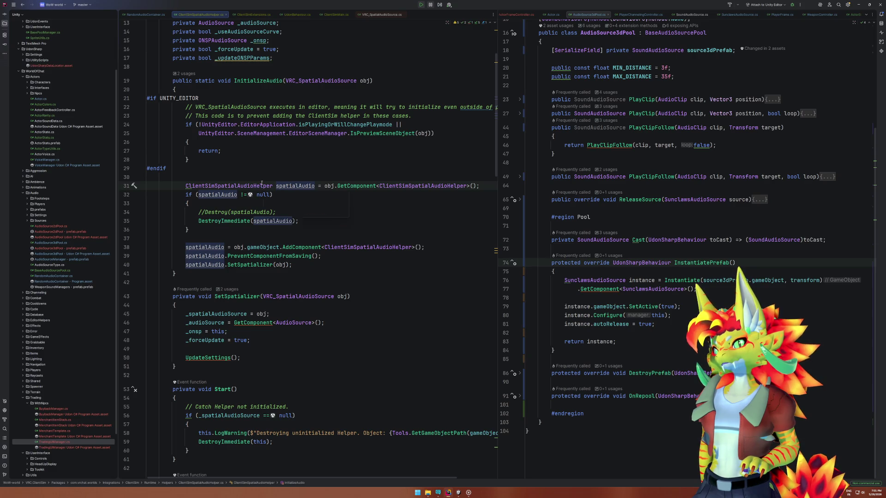
{"action": "mouse_move", "coordinate": [261, 184]}
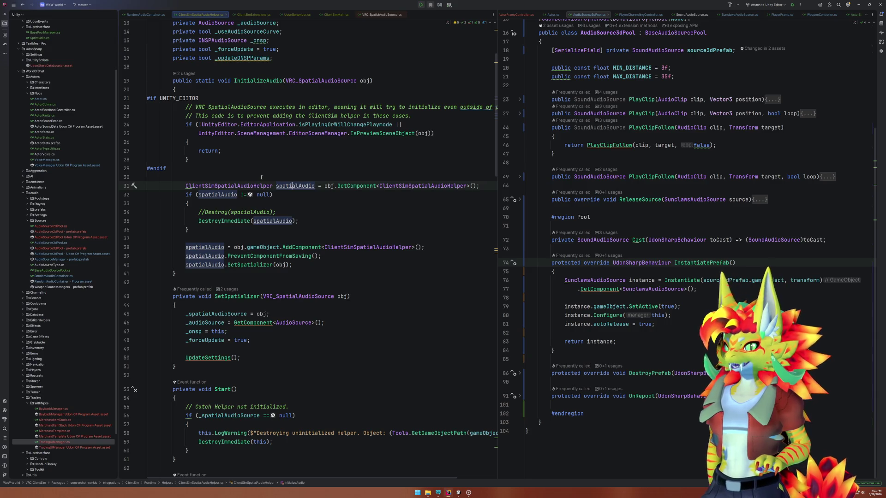
{"action": "left_click", "coordinate": [325, 185]}
{"action": "key", "text": "shift+End"}
{"action": "left_click_drag", "start_coordinate": [176, 198], "coordinate": [295, 200]}
{"action": "left_click_drag", "start_coordinate": [199, 221], "coordinate": [272, 221]}
{"action": "left_click_drag", "start_coordinate": [186, 247], "coordinate": [445, 247]}
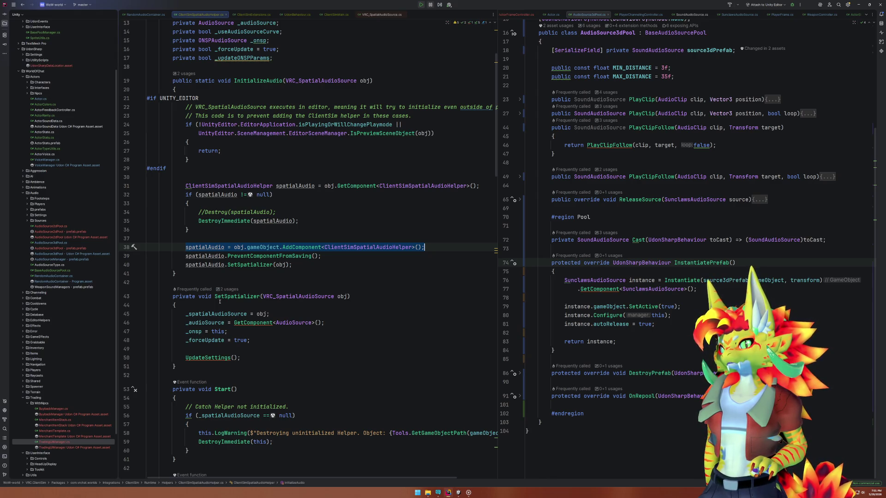
{"action": "left_click", "coordinate": [259, 187]}
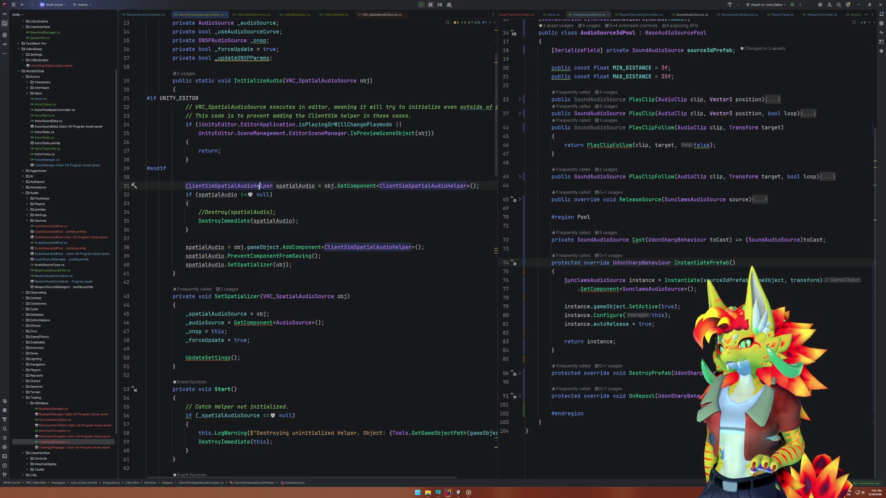
{"action": "left_click", "coordinate": [258, 186], "text": "ctrl"}
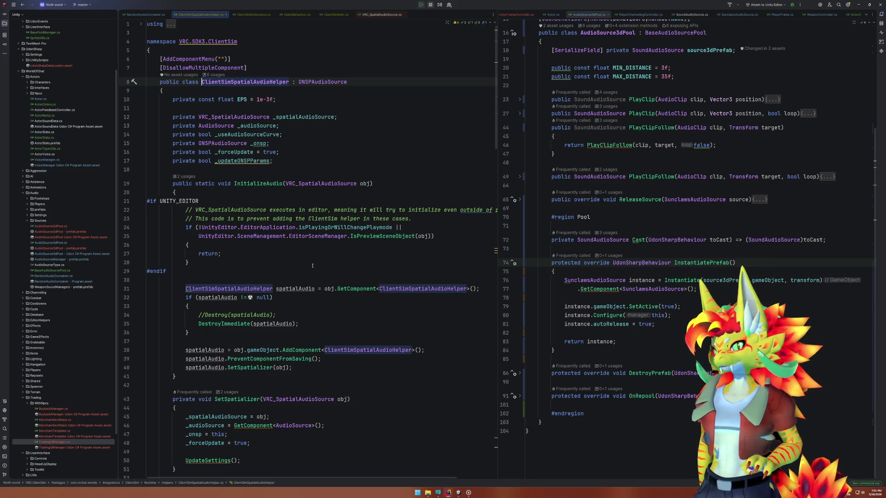
{"action": "scroll", "coordinate": [312, 266], "scroll_direction": "down", "scroll_amount": 5}
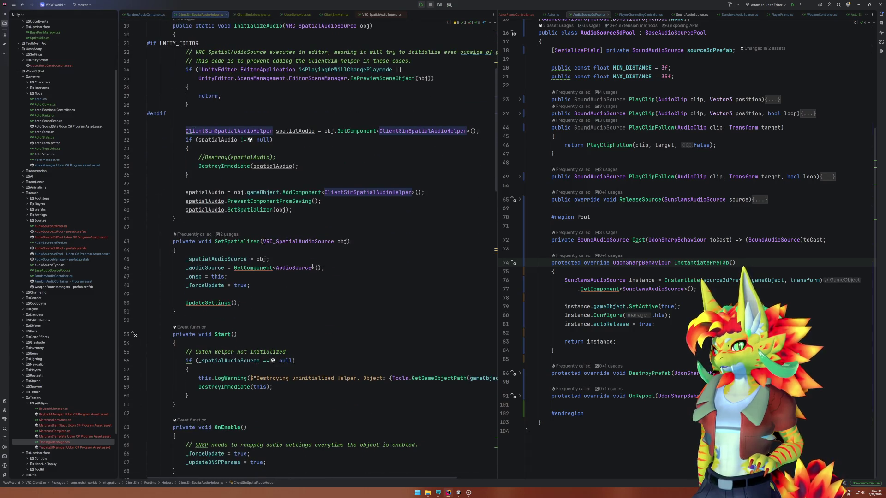
{"action": "scroll", "coordinate": [313, 266], "scroll_direction": "up", "scroll_amount": 3}
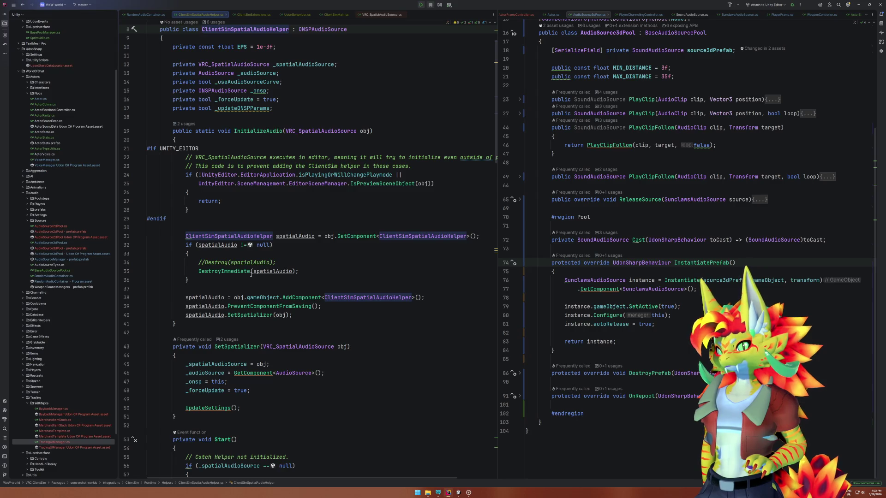
{"action": "mouse_move", "coordinate": [251, 274]}
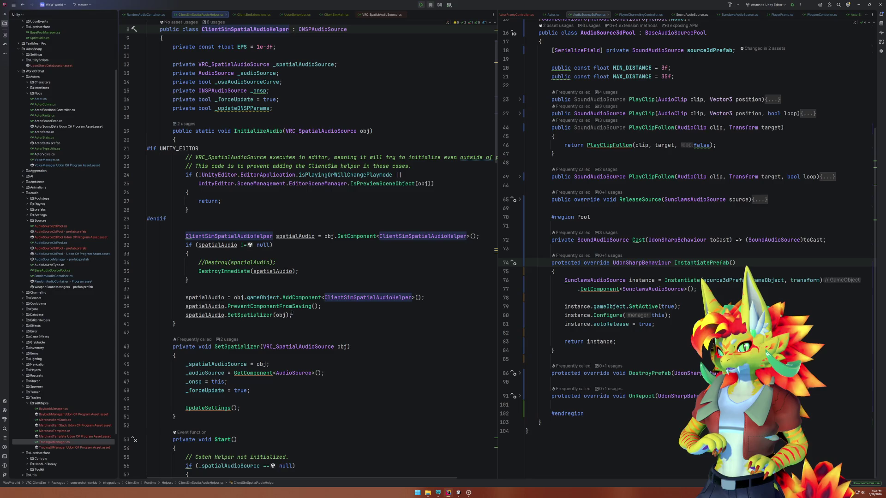
Duplicate the InitializeAudio method below the original and wrap the copy in /* */.
{"action": "mouse_move", "coordinate": [189, 326]}
{"action": "left_mouse_down"}
{"action": "mouse_move", "coordinate": [138, 236]}
{"action": "mouse_move", "coordinate": [106, 132]}
{"action": "mouse_move", "coordinate": [83, 130]}
{"action": "left_mouse_up"}
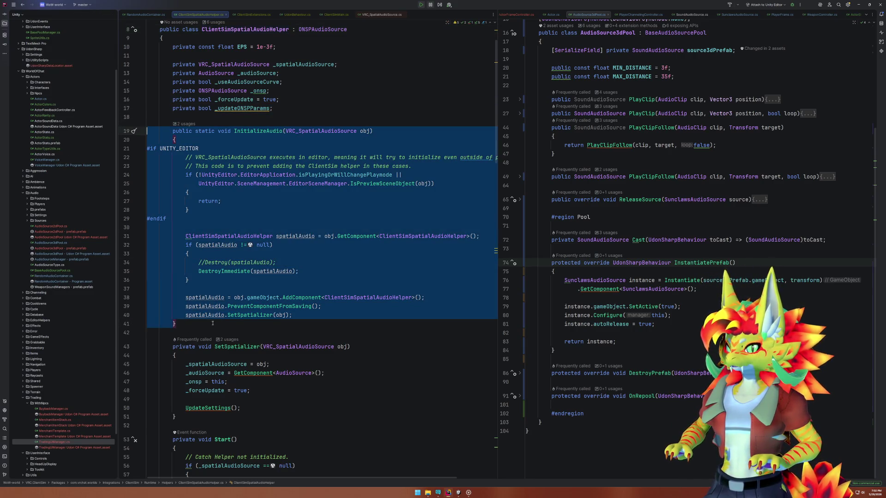
{"action": "key", "text": "ctrl+c"}
{"action": "left_click", "coordinate": [214, 321]}
{"action": "key", "text": "Return"}
{"action": "key", "text": "ctrl+v"}
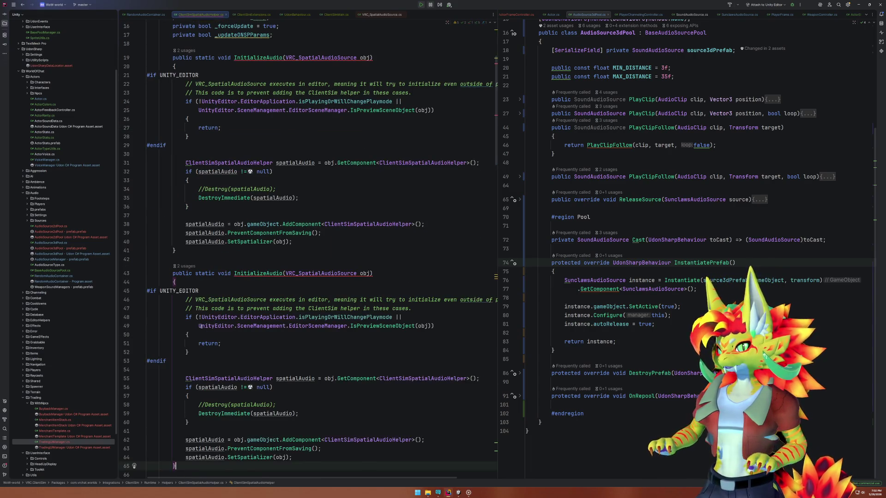
{"action": "left_click", "coordinate": [206, 261]}
{"action": "type", "text": "/*"}
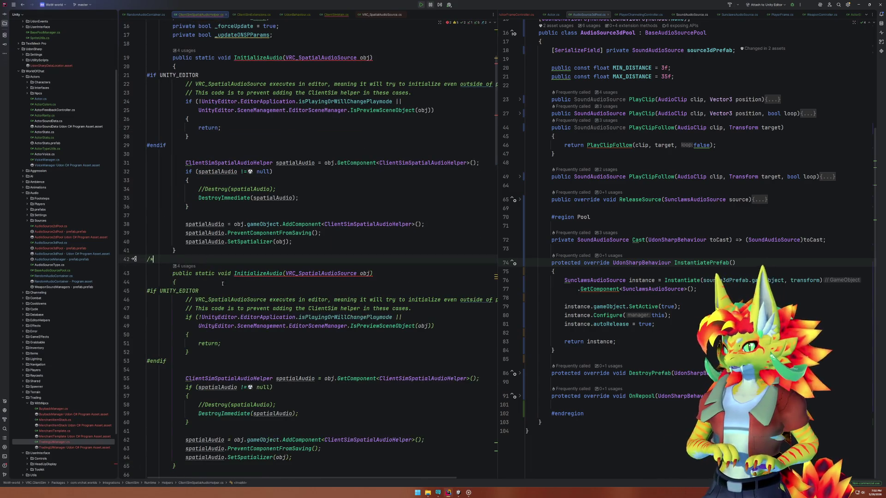
{"action": "scroll", "coordinate": [208, 259], "scroll_direction": "down", "scroll_amount": 4}
{"action": "left_click", "coordinate": [187, 364]}
{"action": "type", "text": "*/"}
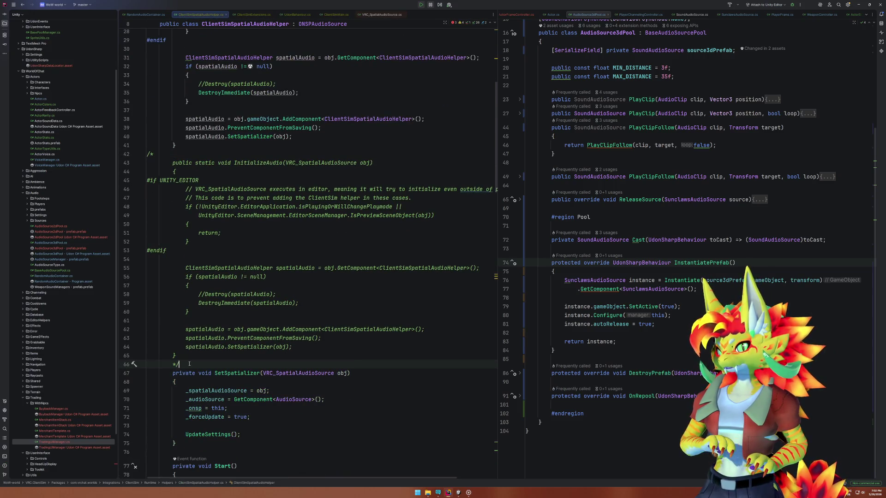
{"action": "key", "text": "Return"}
Label the copy '//HACK : Backup of the old function crashing when instantiating new audio sources'.
{"action": "left_click", "coordinate": [185, 153]}
{"action": "key", "text": "Return"}
{"action": "key", "text": "Return"}
{"action": "key", "text": "Up"}
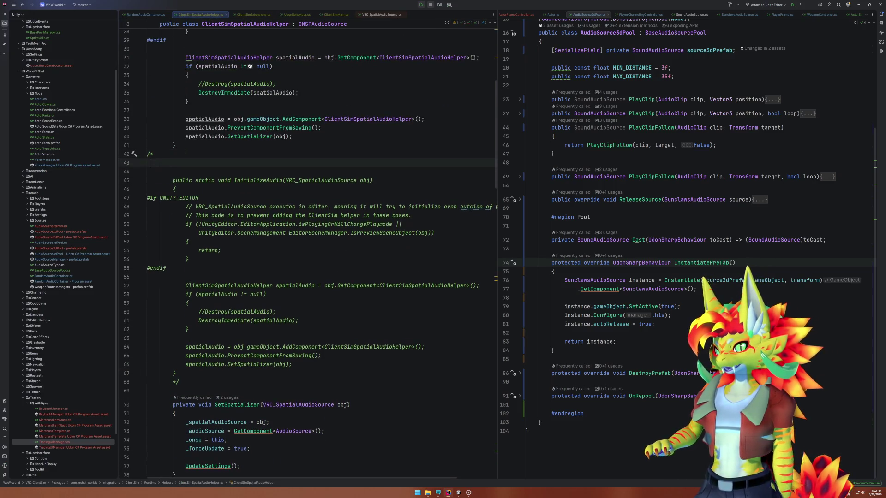
{"action": "type", "text": "//"}
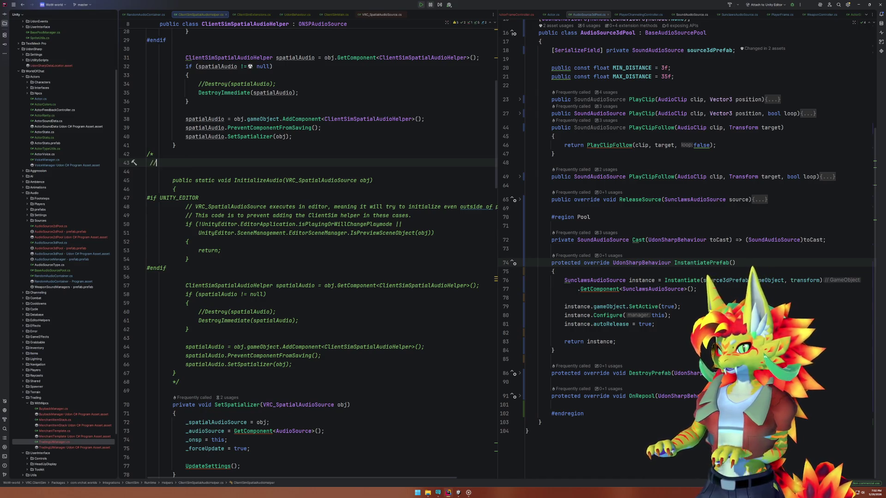
{"action": "type", "text": "HACK :"}
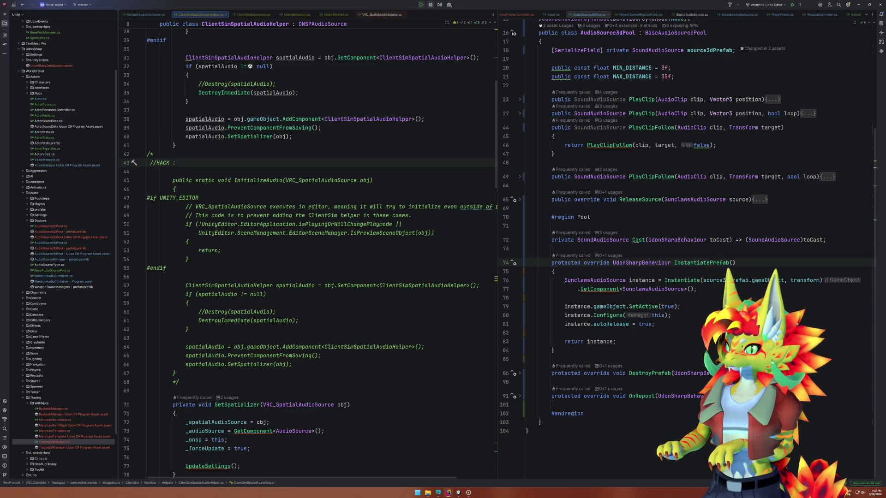
{"action": "key", "text": "ctrl+y"}
{"action": "key", "text": "alt+shift+Up"}
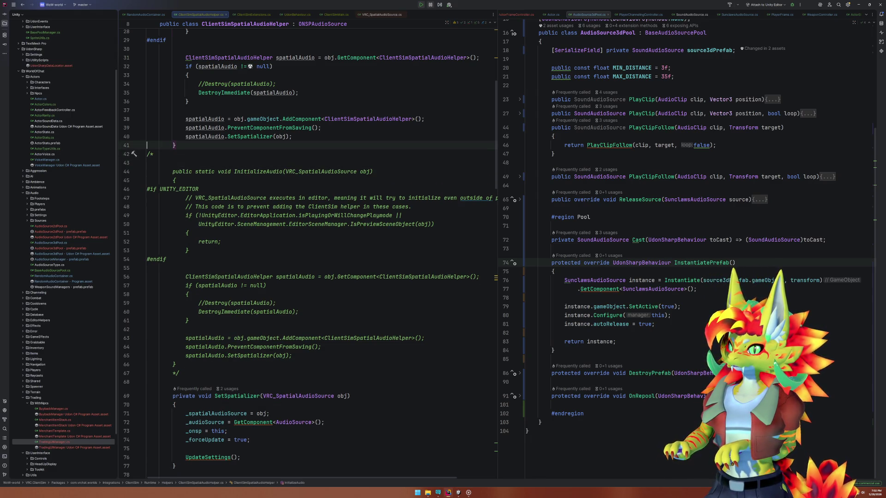
{"action": "key", "text": "ctrl+z"}
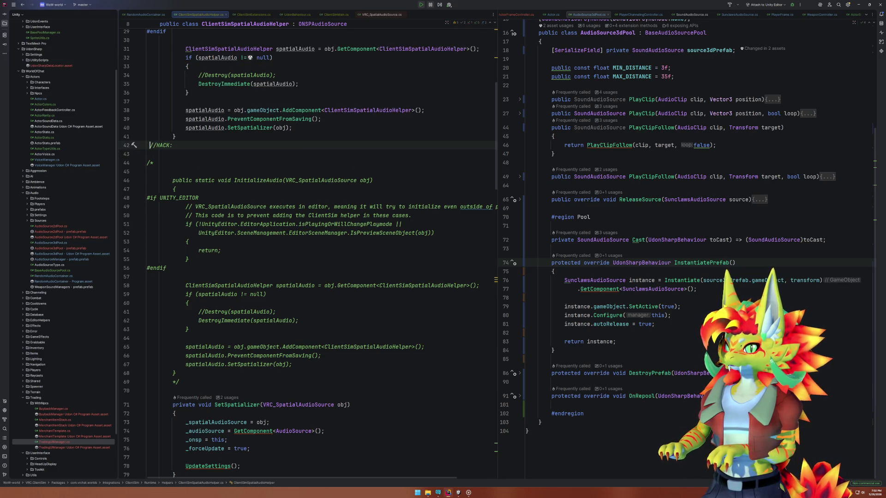
{"action": "key", "text": "Return"}
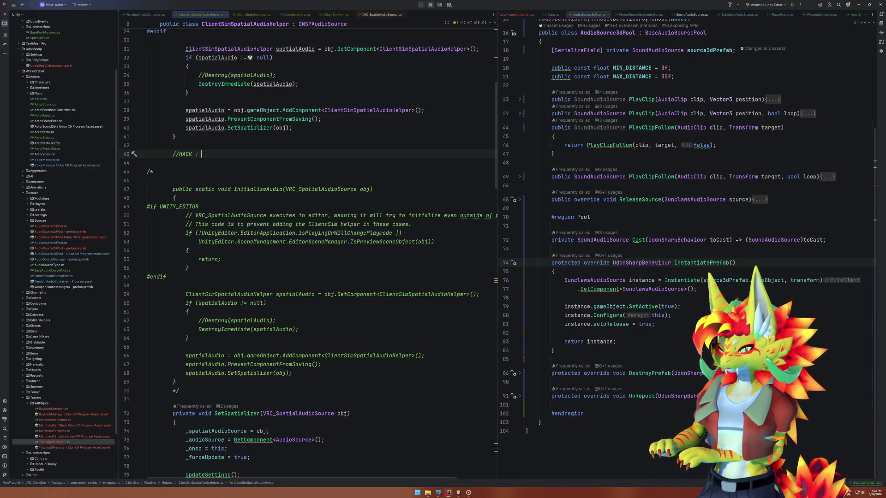
{"action": "type", "text": "Back"}
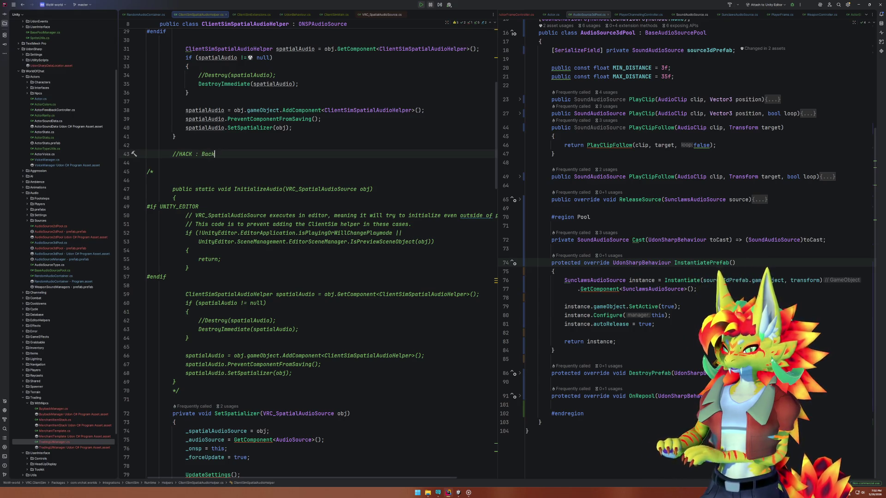
{"action": "type", "text": "up of the olf"}
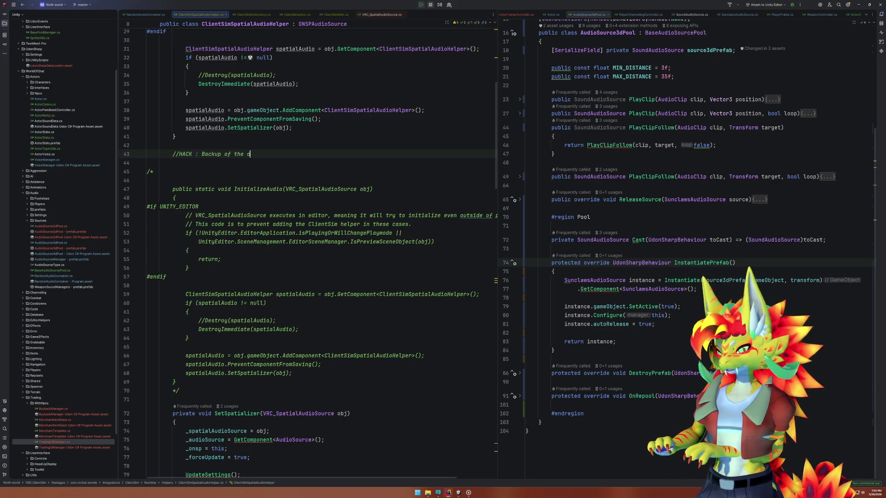
{"action": "key", "text": "BackSpace"}
{"action": "type", "text": "d f"}
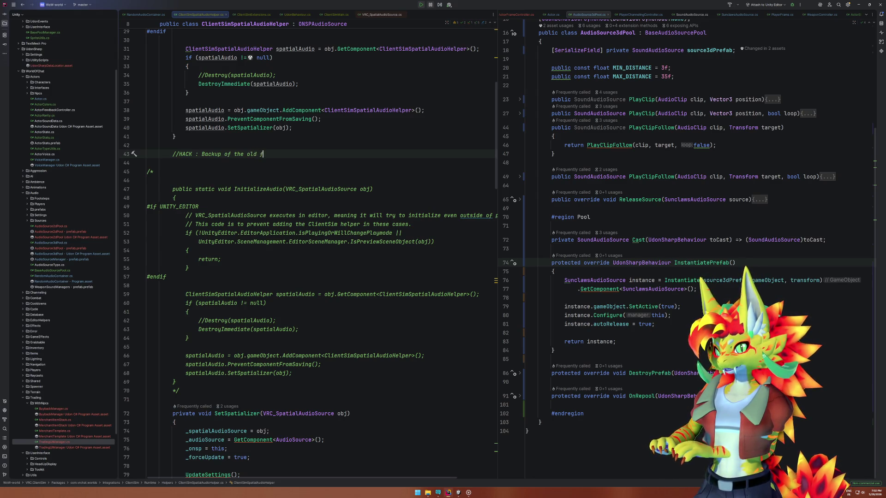
{"action": "type", "text": "unction crash"}
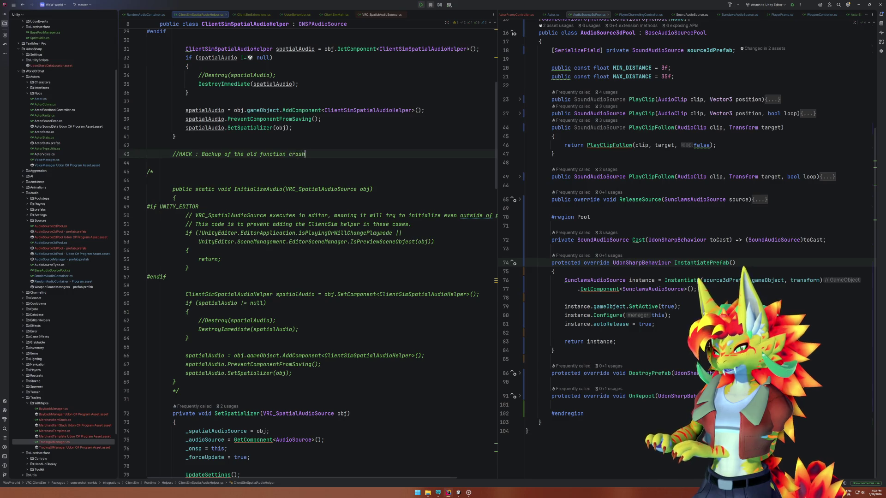
{"action": "type", "text": "ing when insta"}
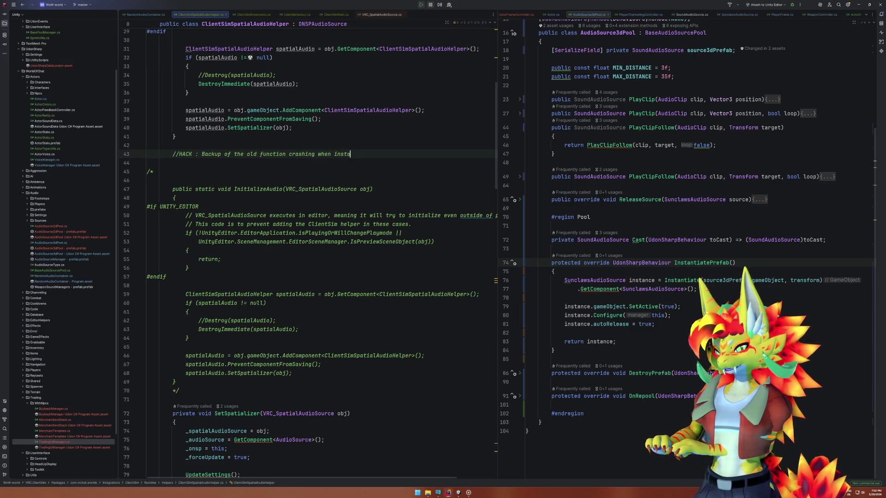
{"action": "type", "text": "ntiating new "}
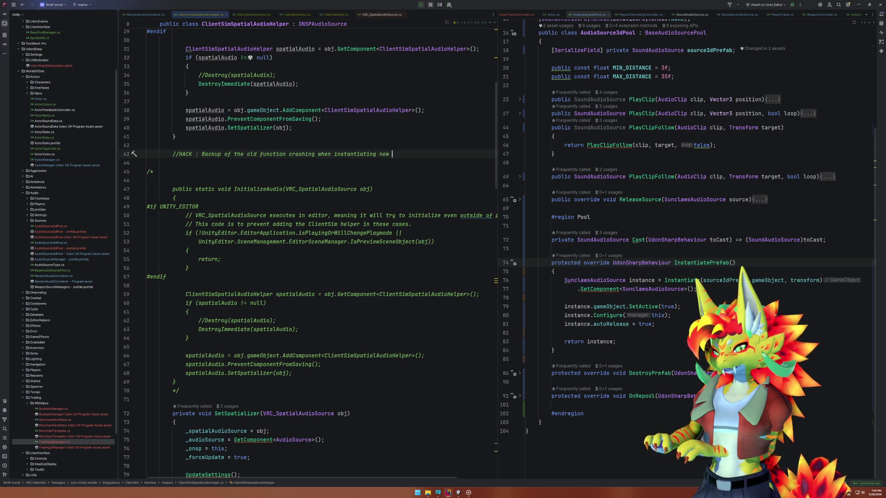
{"action": "type", "text": "audio sources"}
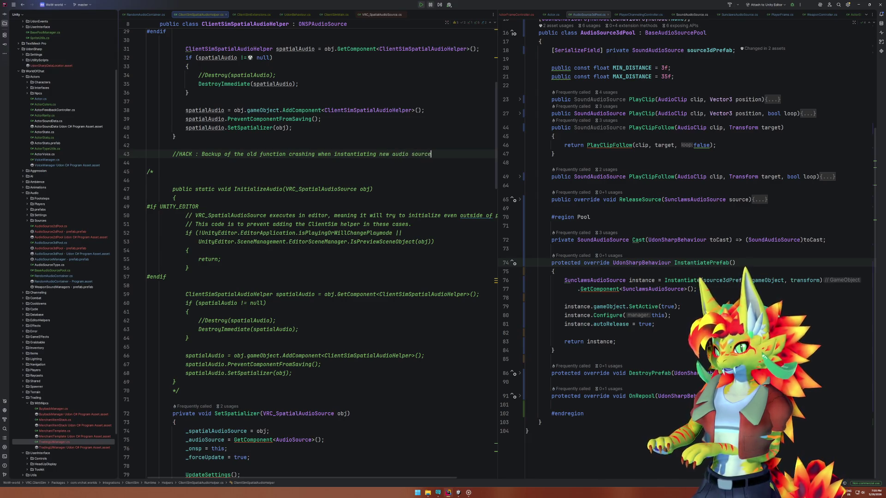
{"action": "scroll", "coordinate": [291, 259], "scroll_direction": "up", "scroll_amount": 5}
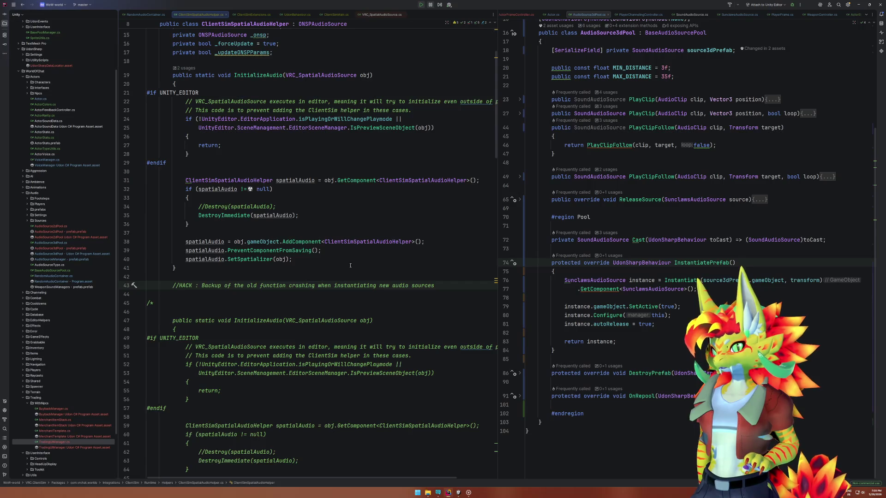
Change the spatialAudio null check on line 32 from != to ==.
{"action": "scroll", "coordinate": [350, 266], "scroll_direction": "down", "scroll_amount": 1}
{"action": "scroll", "coordinate": [179, 262], "scroll_direction": "up", "scroll_amount": 2}
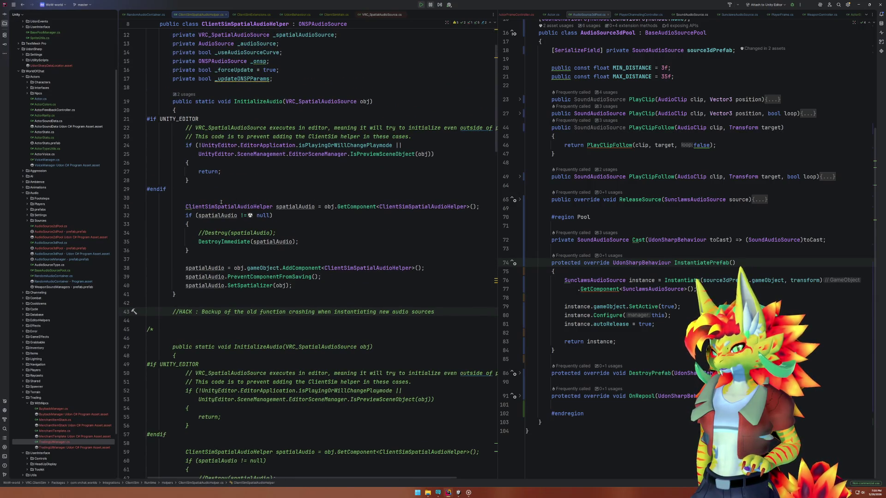
{"action": "left_click_drag", "start_coordinate": [183, 206], "coordinate": [480, 206]}
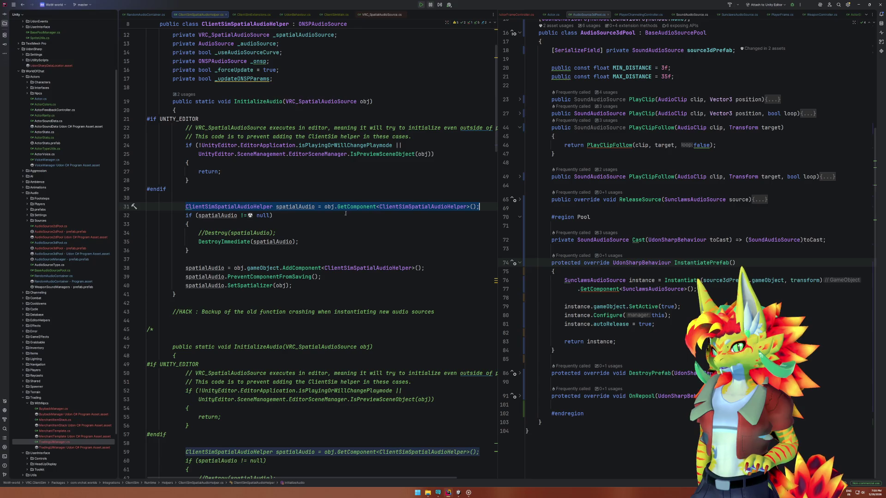
{"action": "left_click", "coordinate": [207, 215]}
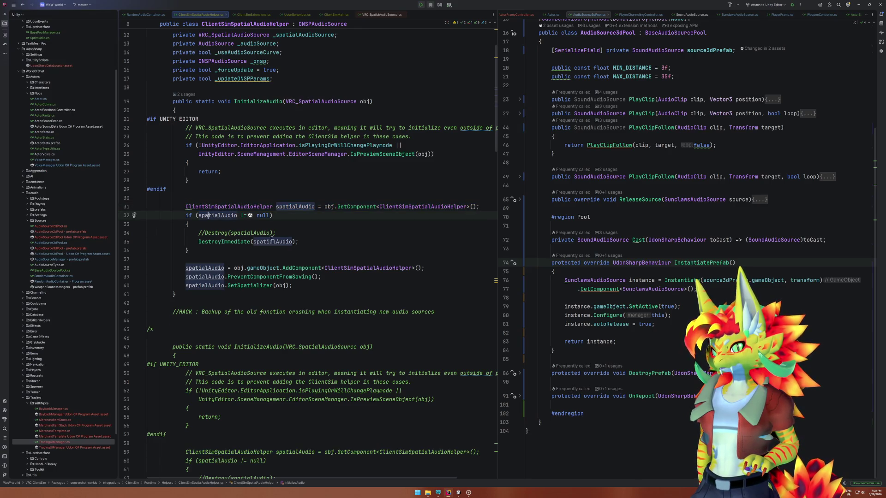
{"action": "left_click", "coordinate": [240, 215]}
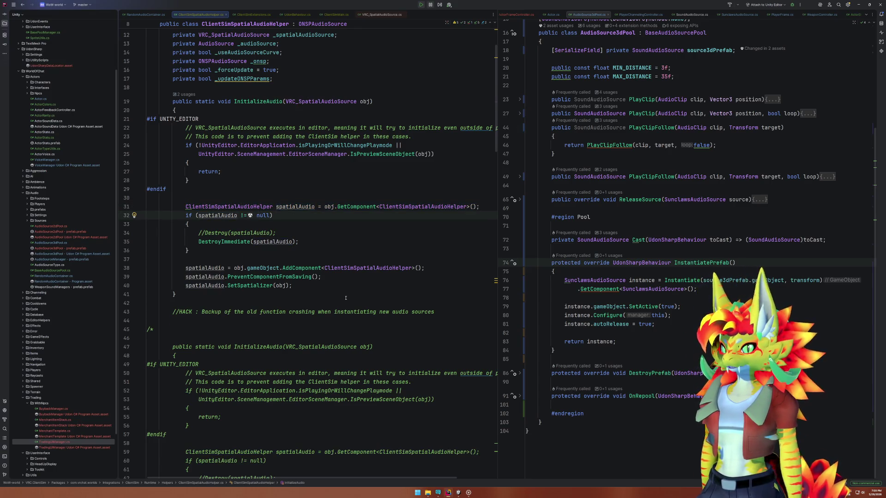
{"action": "key", "text": "Delete"}
{"action": "type", "text": "="}
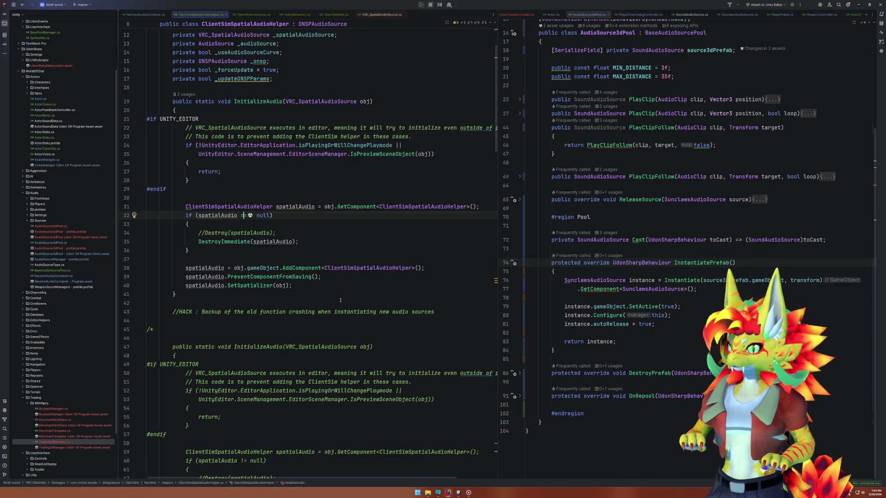
Copy the AddComponent call into the null-check block, indent it, and delete the leftover Destroy lines.
{"action": "left_click", "coordinate": [290, 268]}
{"action": "key", "text": "ctrl+c"}
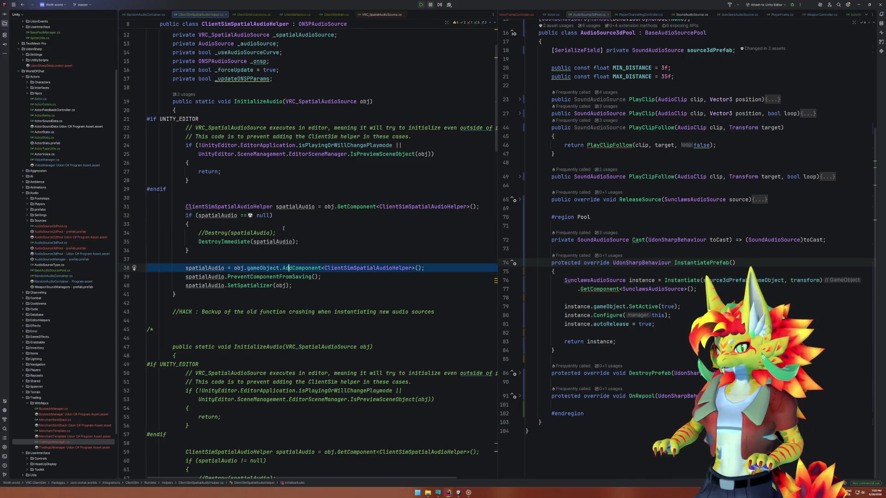
{"action": "left_click", "coordinate": [295, 231]}
{"action": "key", "text": "ctrl+v"}
{"action": "left_click", "coordinate": [186, 224]}
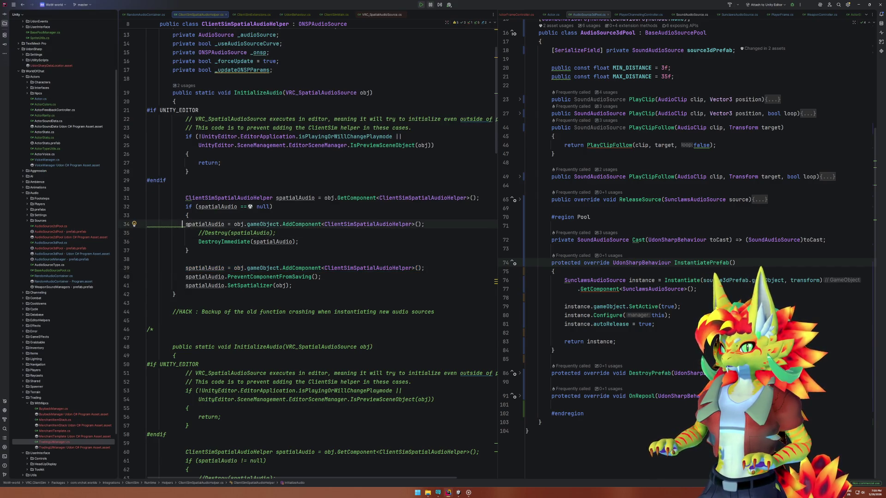
{"action": "key", "text": "Tab"}
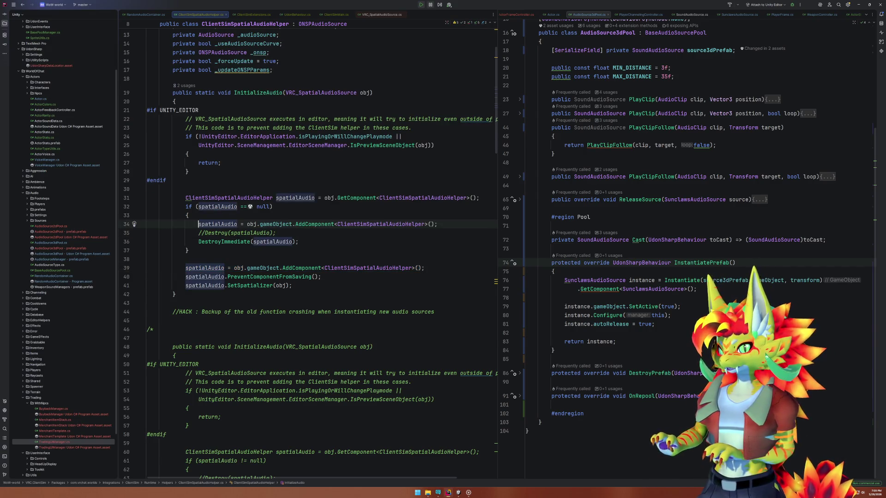
{"action": "key", "text": "Down"}
{"action": "key", "text": "ctrl+x"}
{"action": "key", "text": "ctrl+x"}
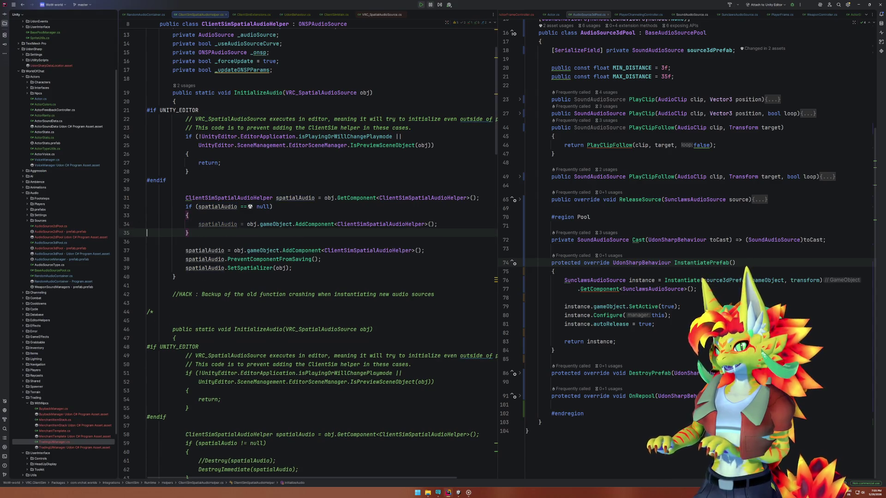
Comment out the unconditional AddComponent line with //, then start Play Mode in Unity.
{"action": "double_click", "coordinate": [222, 225]}
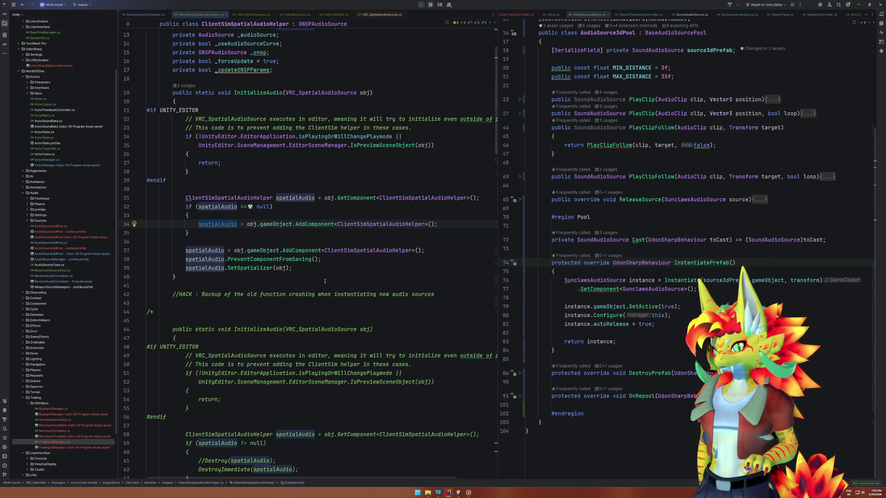
{"action": "left_click", "coordinate": [310, 251]}
{"action": "key", "text": "Home"}
{"action": "type", "text": "//"}
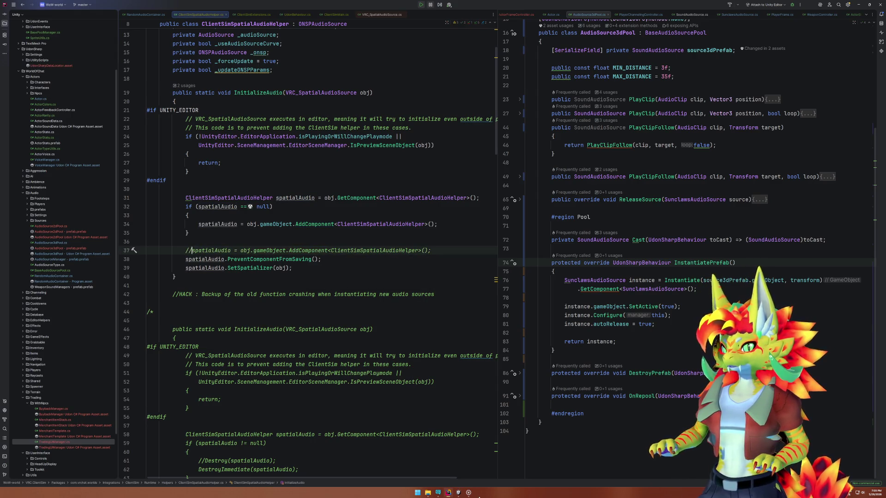
{"action": "left_click", "coordinate": [458, 492]}
{"action": "left_click", "coordinate": [436, 14]}
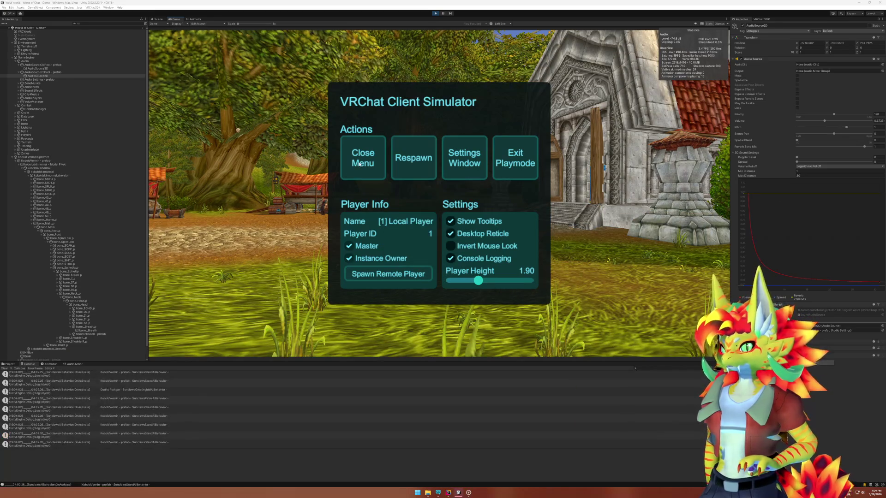
Close the Client Simulator menu, walk to the kobold with W, attack it, then pause.
{"action": "left_click", "coordinate": [354, 170]}
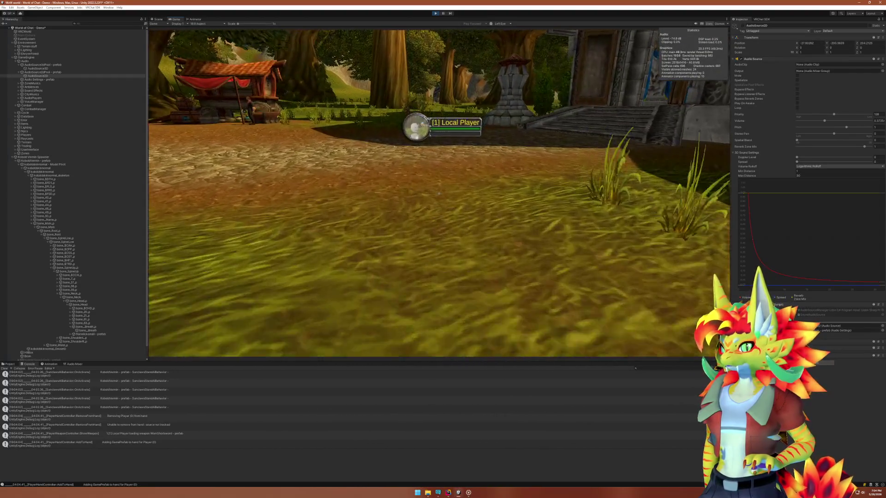
{"action": "key", "text": "w"}
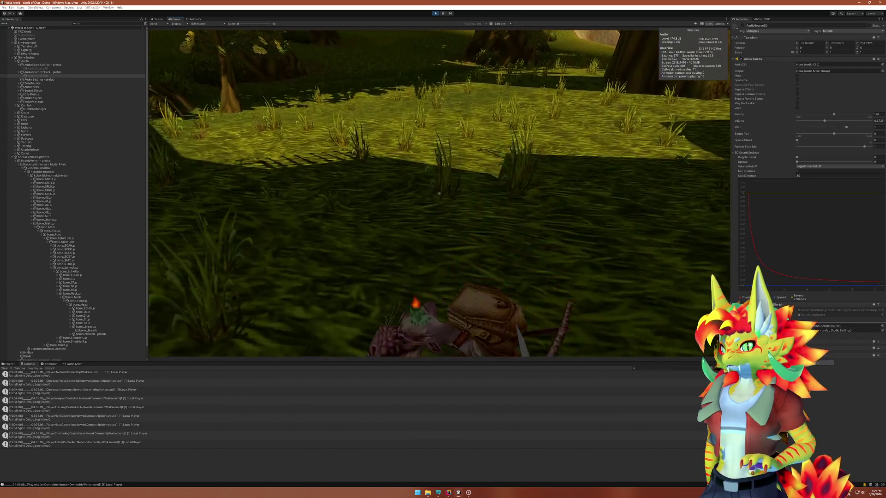
{"action": "left_click", "coordinate": [439, 194]}
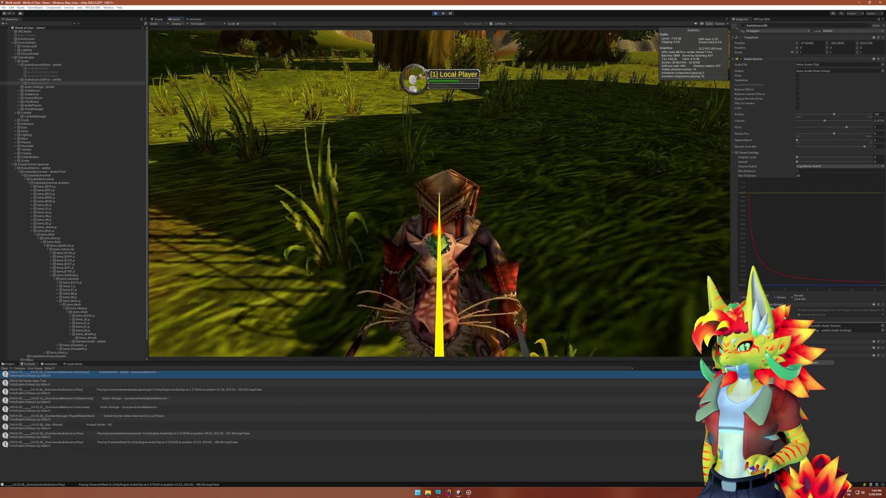
{"action": "key", "text": "super"}
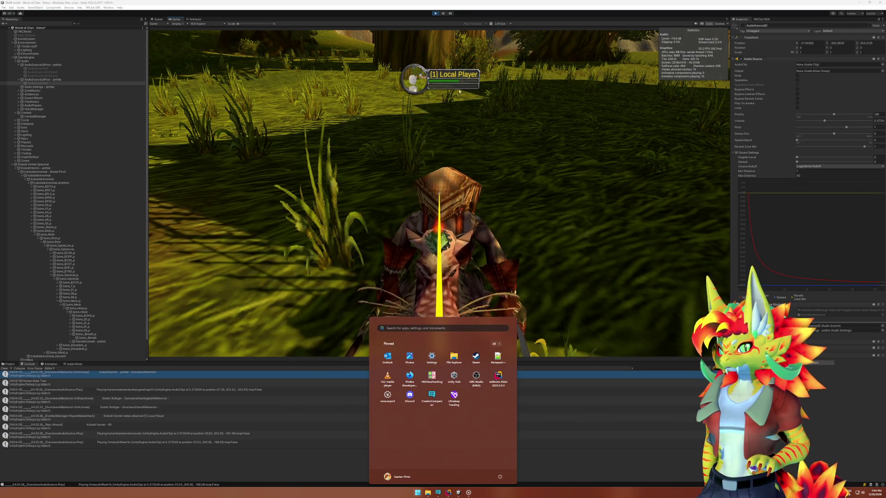
{"action": "key", "text": "super"}
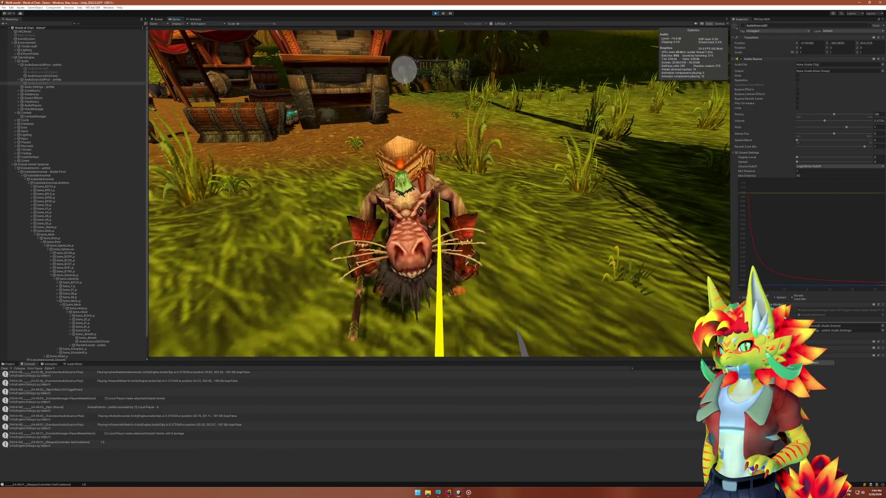
{"action": "key", "text": "super"}
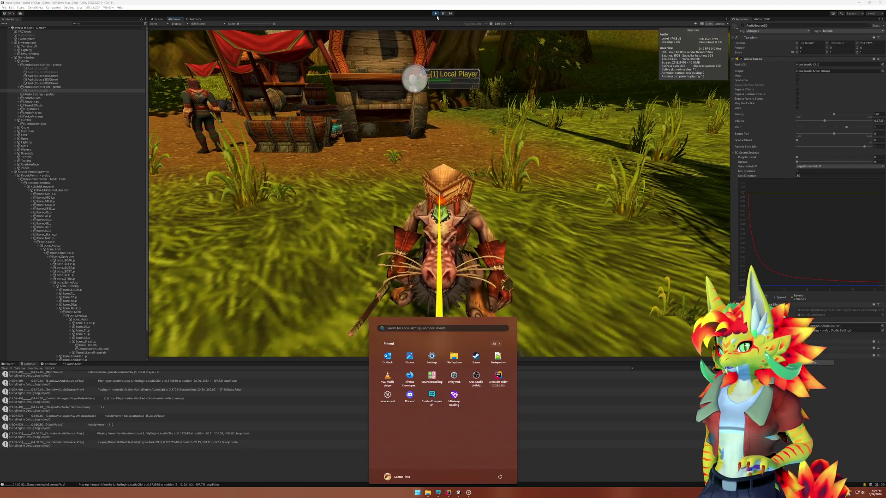
{"action": "left_click", "coordinate": [443, 13]}
{"action": "left_click", "coordinate": [158, 19]}
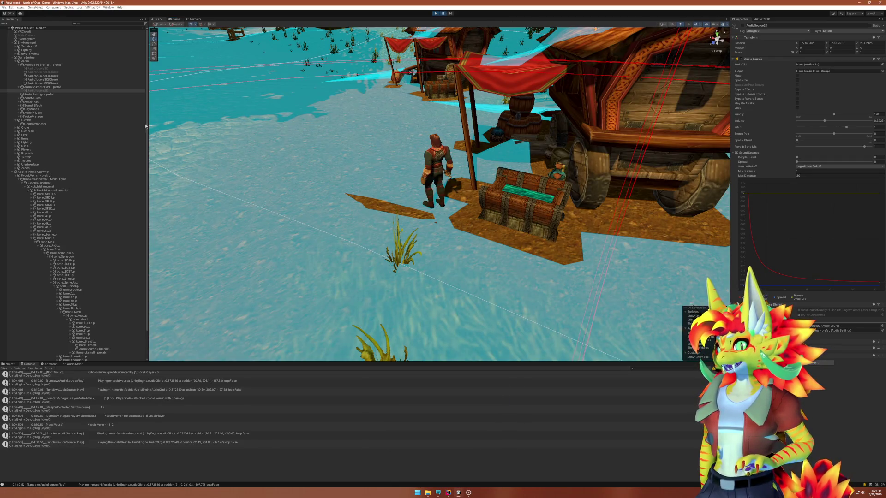
Select the kobold in the Scene view, then its Brain object in the Hierarchy.
{"action": "scroll", "coordinate": [576, 222], "scroll_direction": "down", "scroll_amount": 5}
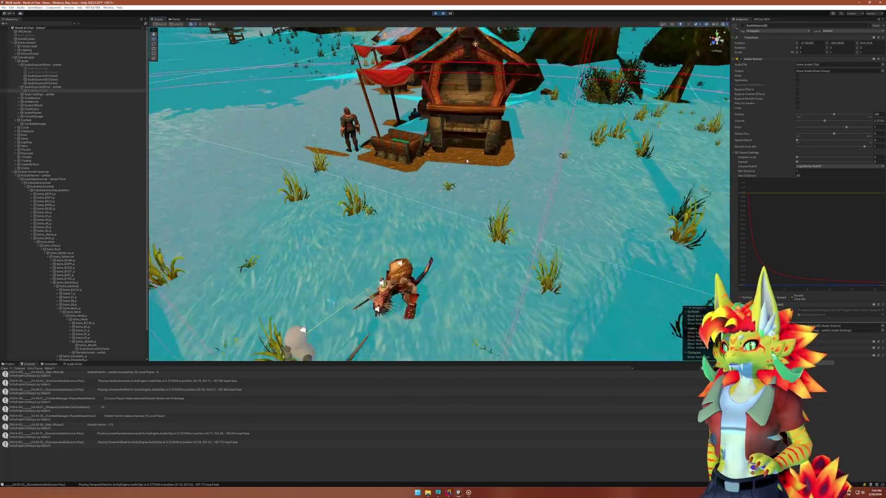
{"action": "left_click", "coordinate": [417, 253]}
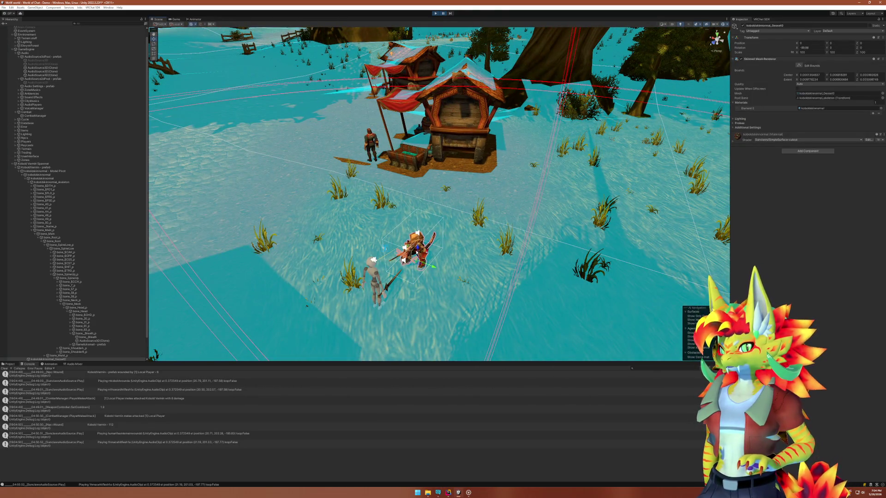
{"action": "scroll", "coordinate": [59, 339], "scroll_direction": "down", "scroll_amount": 2}
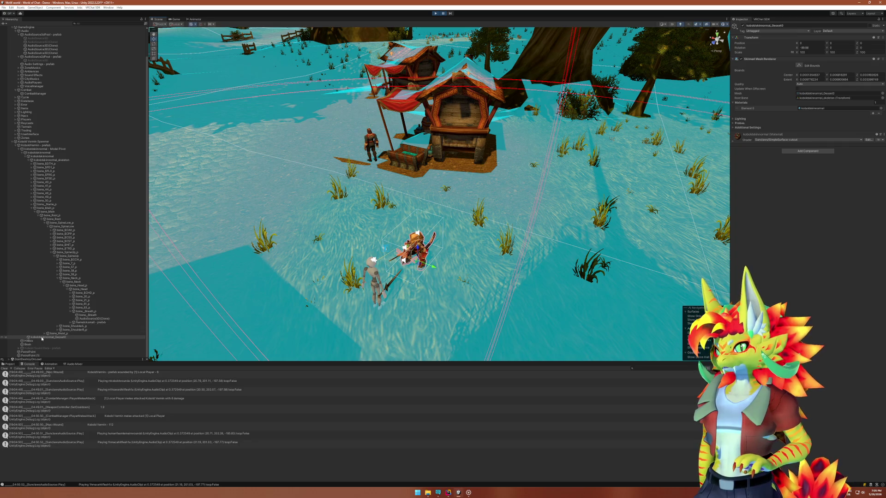
{"action": "left_click", "coordinate": [16, 151]}
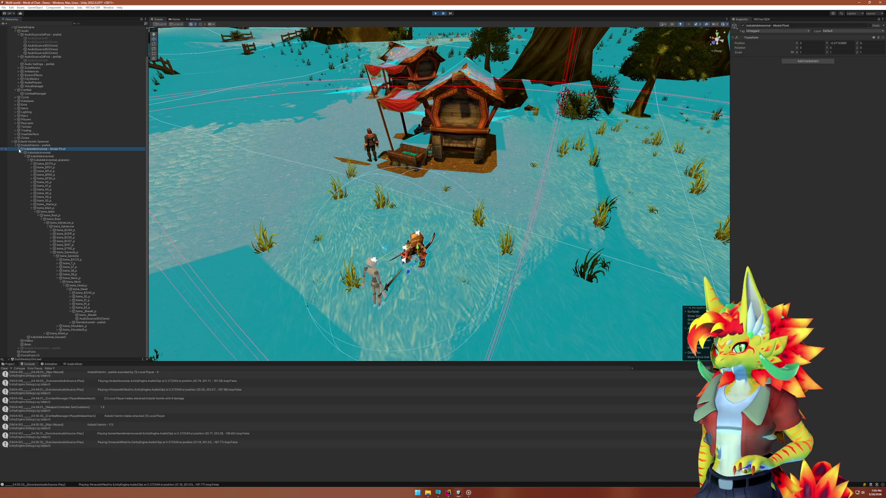
{"action": "left_click", "coordinate": [19, 150]}
{"action": "left_click", "coordinate": [28, 186]}
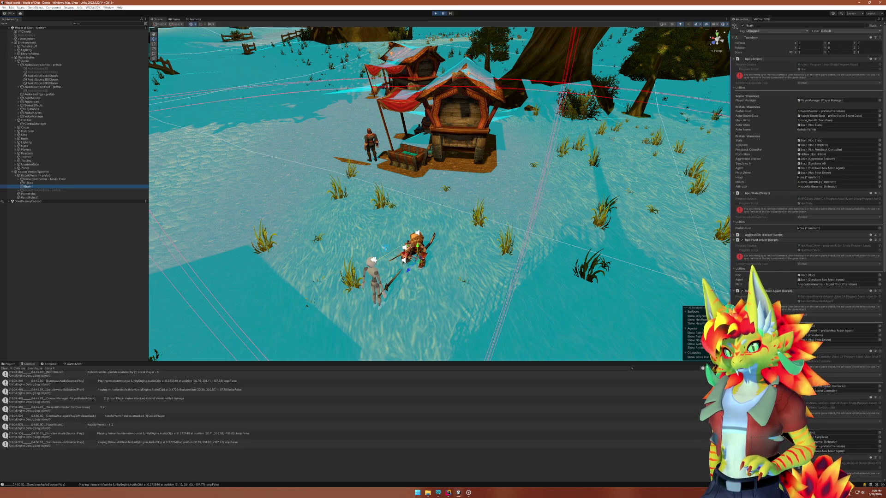
Check the Npc Template's Speed (4.5) and Attack Speed (25), then open NpcTemplate via Edit Script.
{"action": "scroll", "coordinate": [808, 185], "scroll_direction": "down", "scroll_amount": 3}
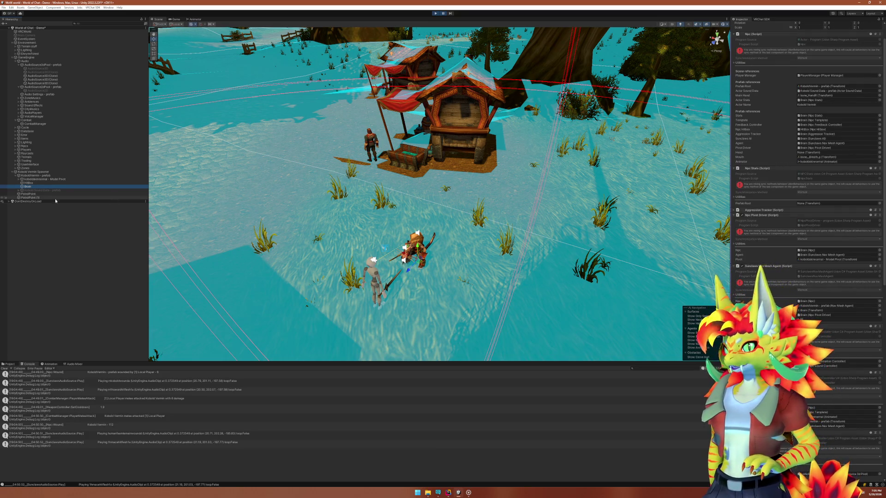
{"action": "left_click", "coordinate": [19, 190]}
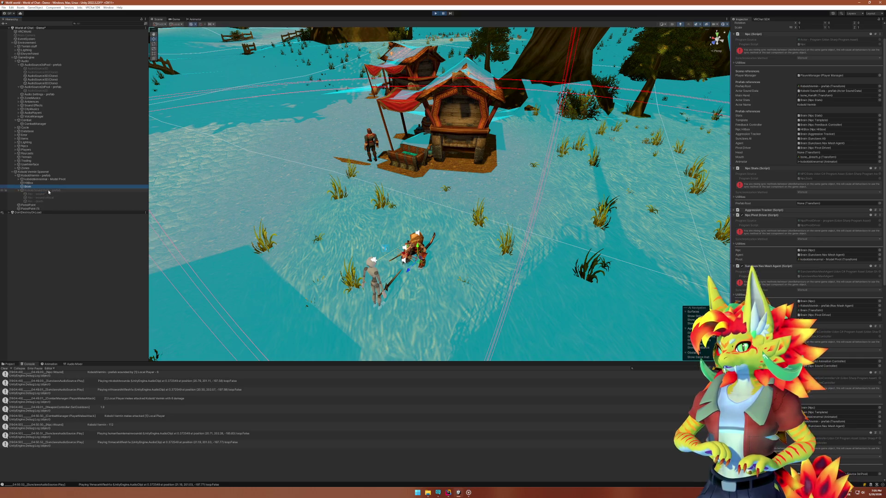
{"action": "left_click", "coordinate": [19, 190]}
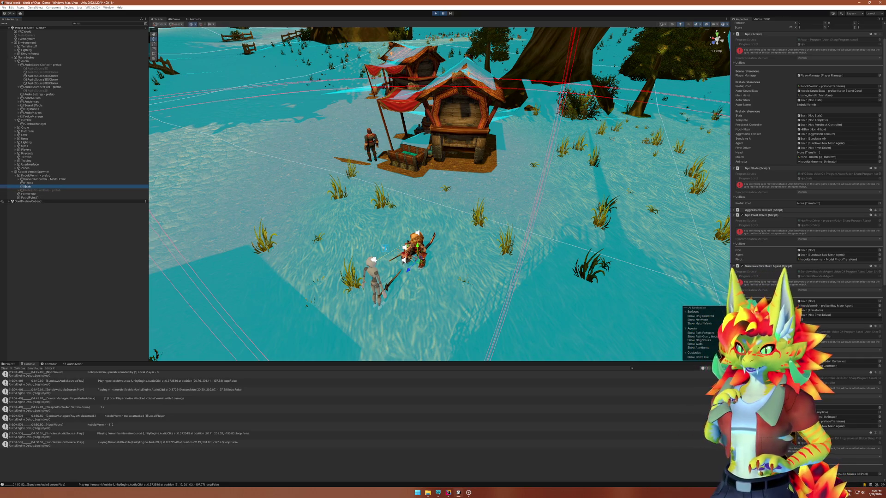
{"action": "scroll", "coordinate": [807, 184], "scroll_direction": "down", "scroll_amount": 10}
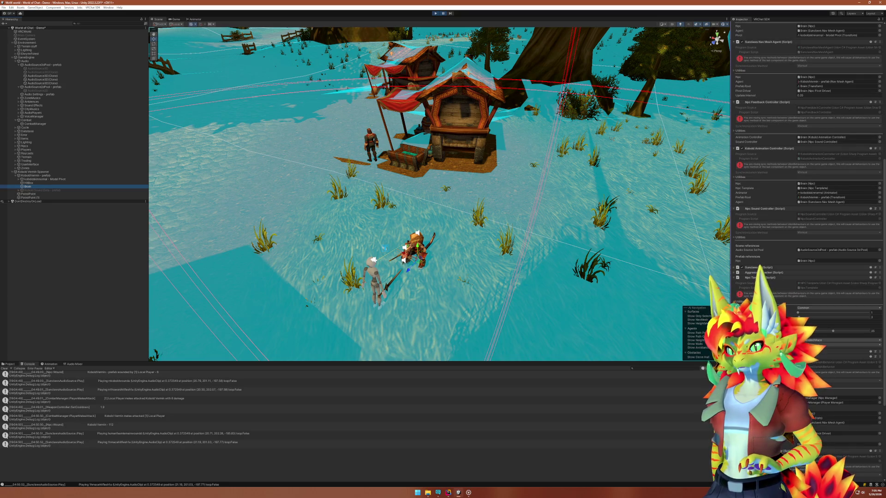
{"action": "scroll", "coordinate": [808, 138], "scroll_direction": "down", "scroll_amount": 3}
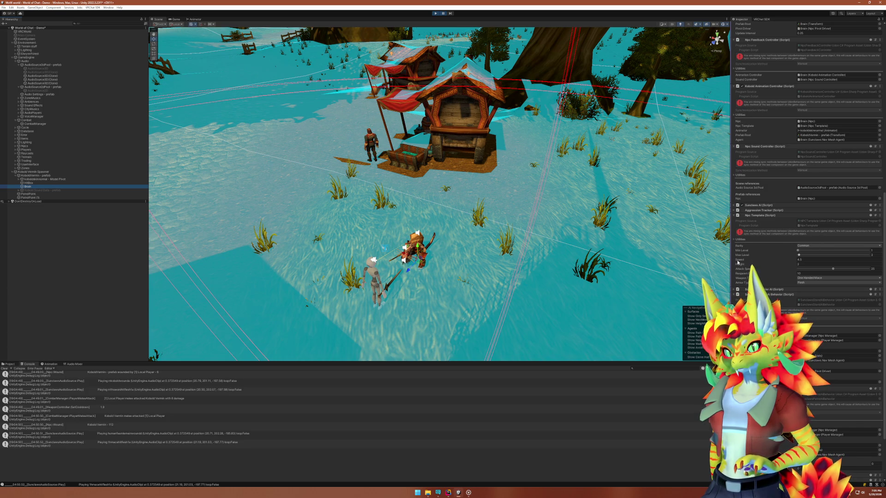
{"action": "left_click", "coordinate": [810, 261]}
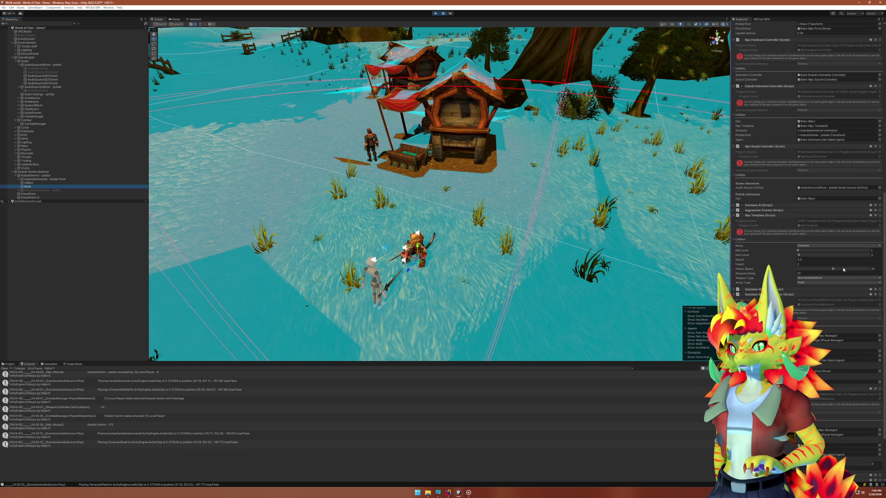
{"action": "left_click", "coordinate": [874, 269]}
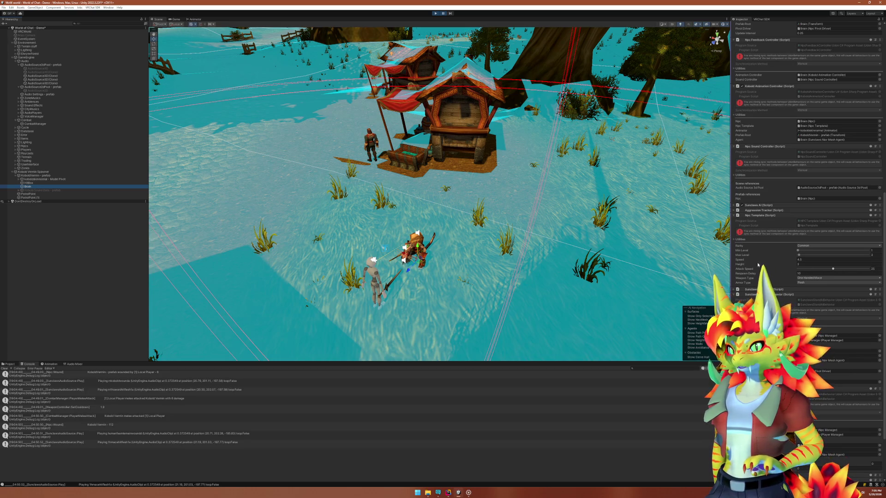
{"action": "right_click", "coordinate": [750, 217]}
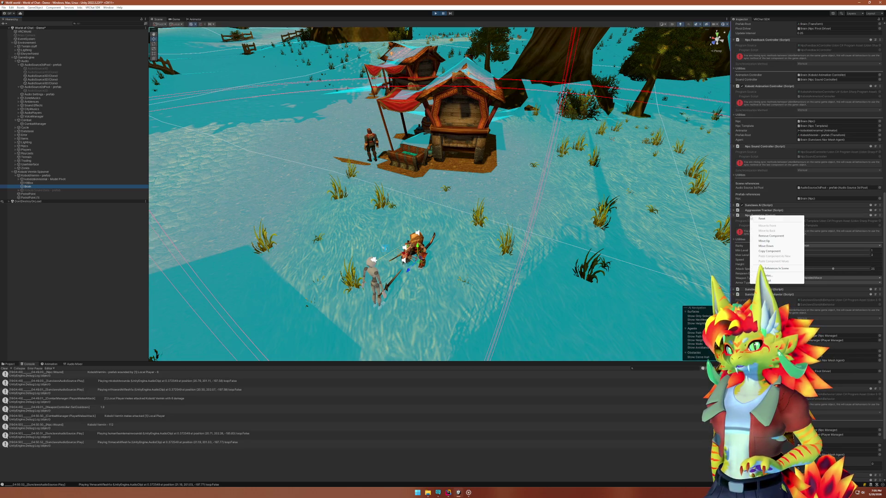
{"action": "left_click", "coordinate": [774, 280]}
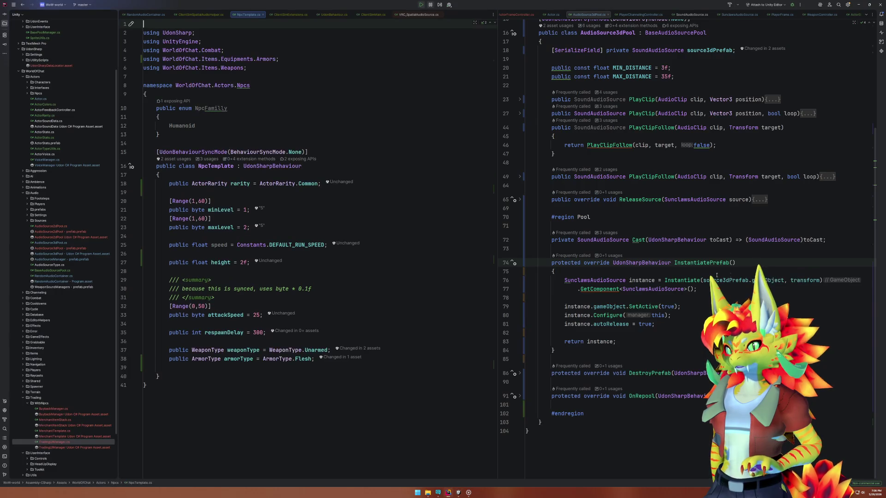
Find usages of attackSpeed and jump to its use in NpcStats.Initialize.
{"action": "left_click", "coordinate": [221, 314]}
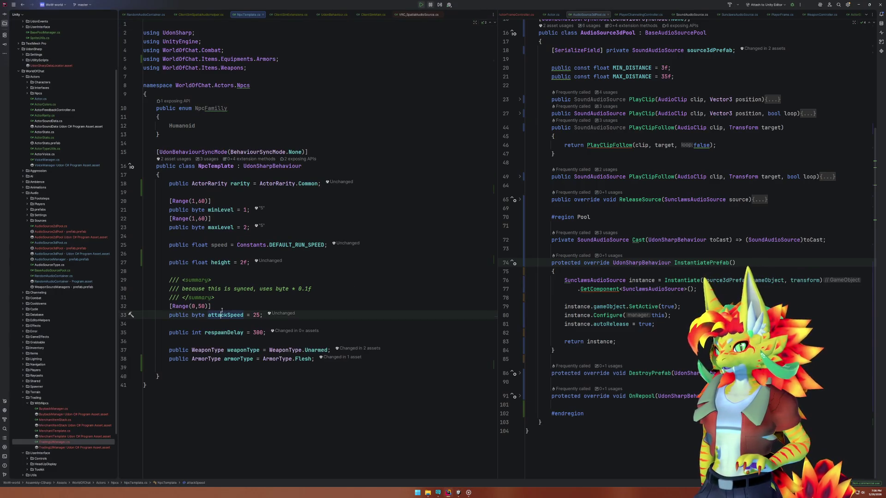
{"action": "right_click", "coordinate": [231, 315]}
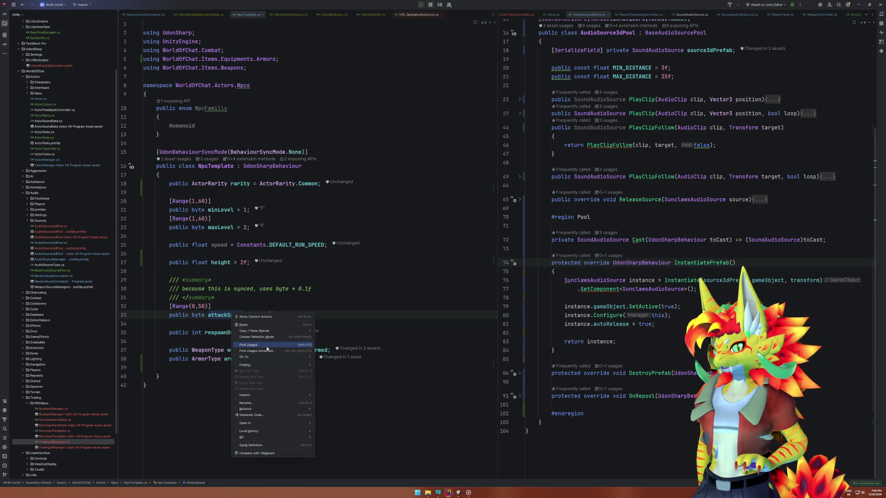
{"action": "key", "text": "Escape"}
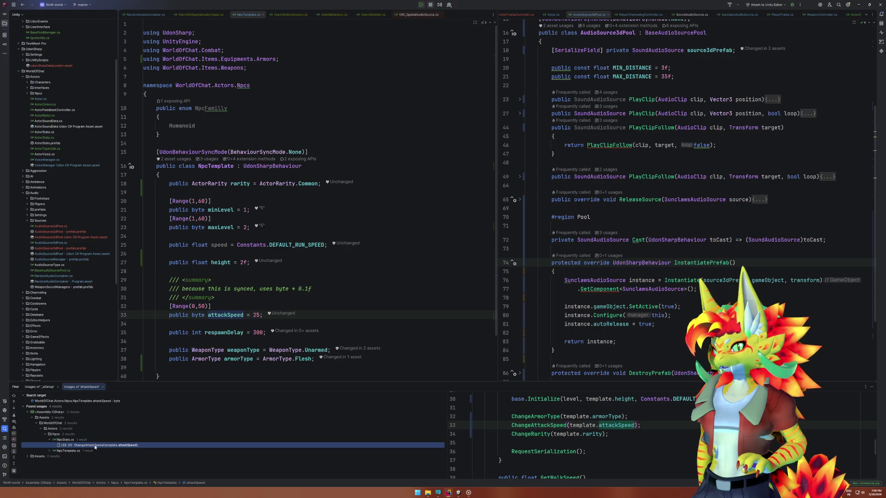
{"action": "double_click", "coordinate": [95, 447]}
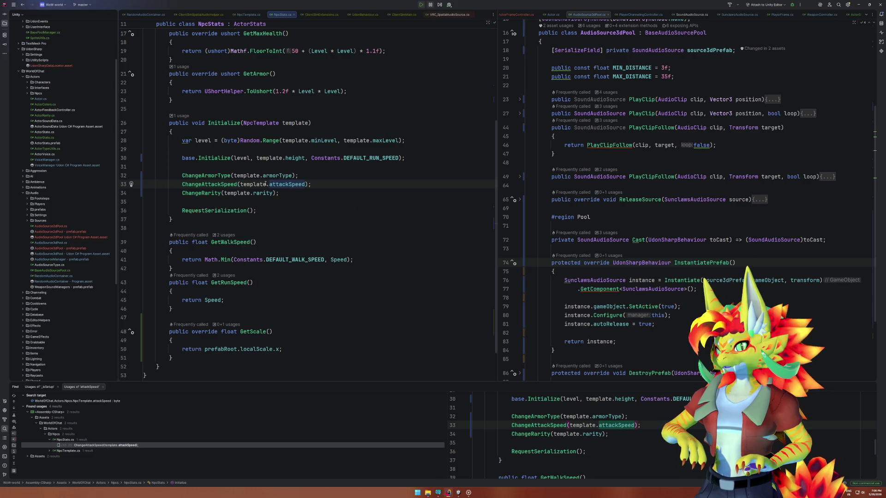
{"action": "mouse_move", "coordinate": [272, 184]}
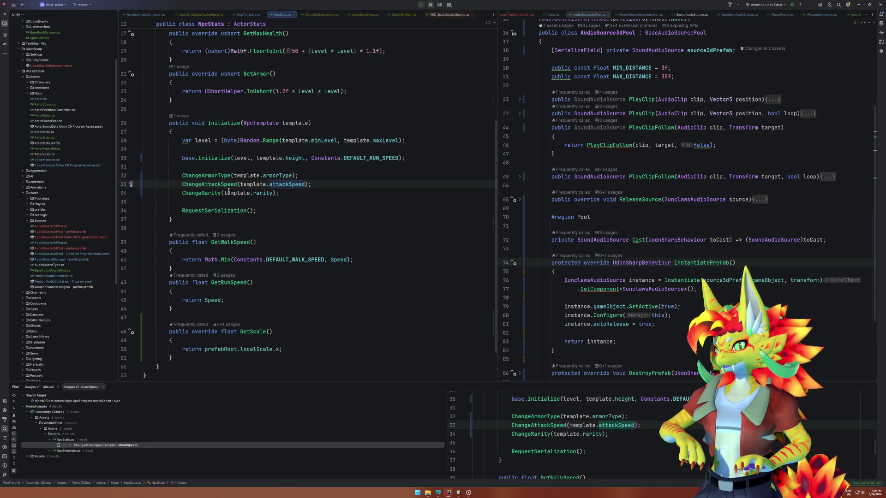
Follow ChangeAttackSpeed and template.attackSpeed to the attackSpeed field declaration in NpcTemplate.cs.
{"action": "left_click", "coordinate": [459, 493]}
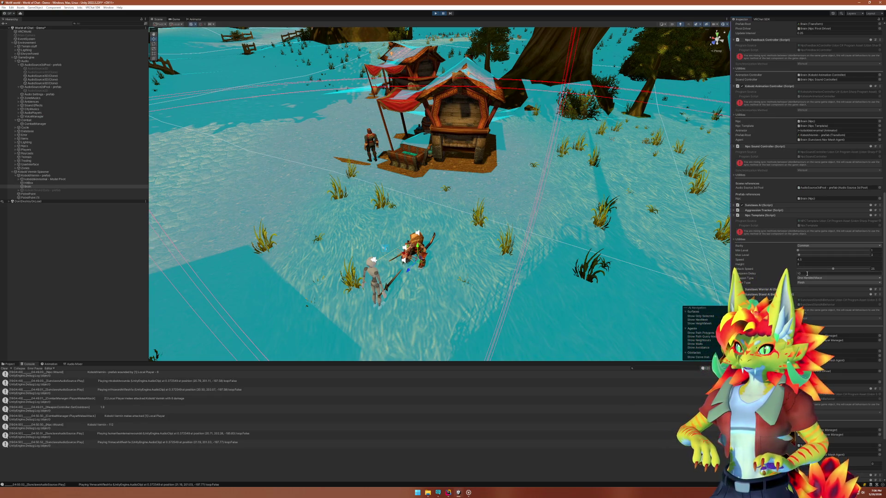
{"action": "key", "text": "alt+Tab"}
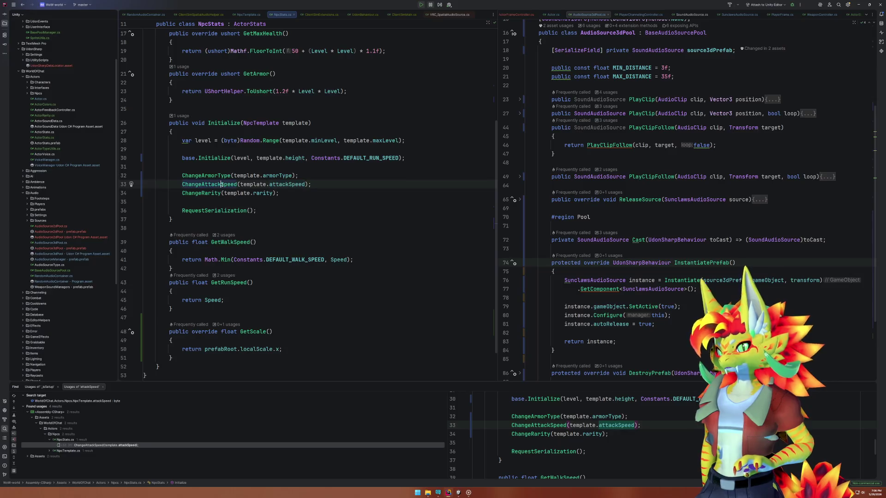
{"action": "left_click", "coordinate": [223, 186], "text": "ctrl"}
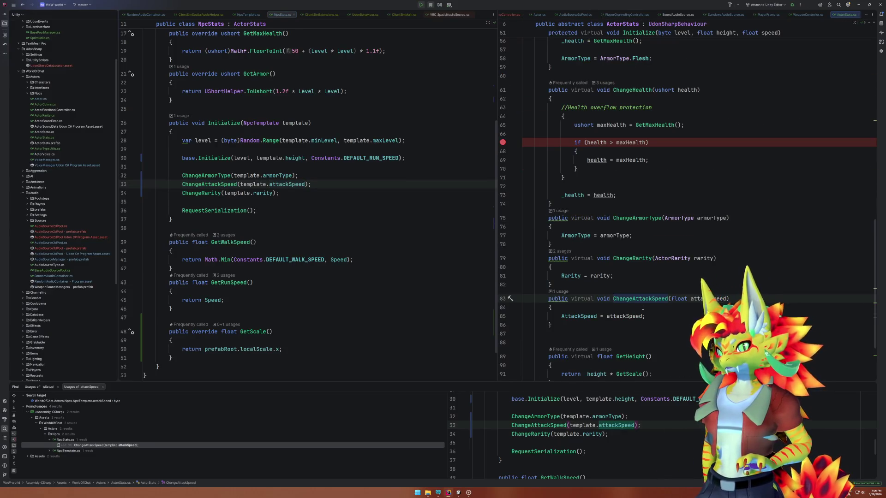
{"action": "left_click", "coordinate": [222, 185]}
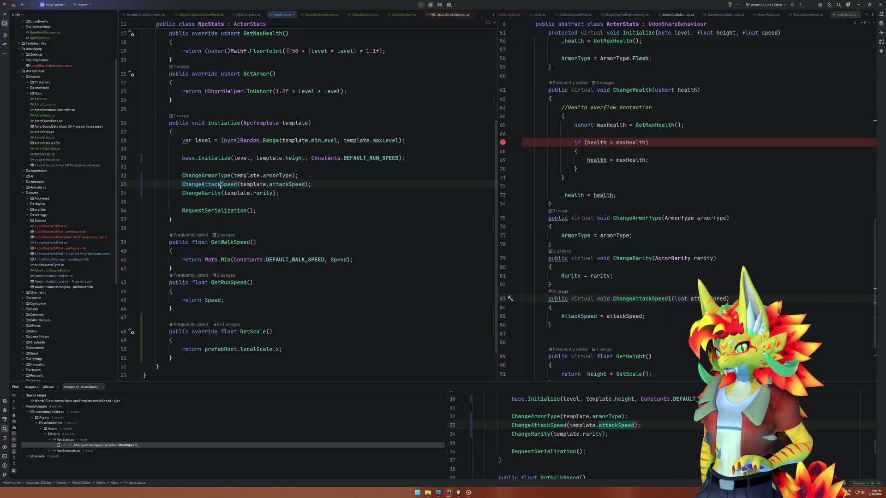
{"action": "left_click", "coordinate": [305, 184]}
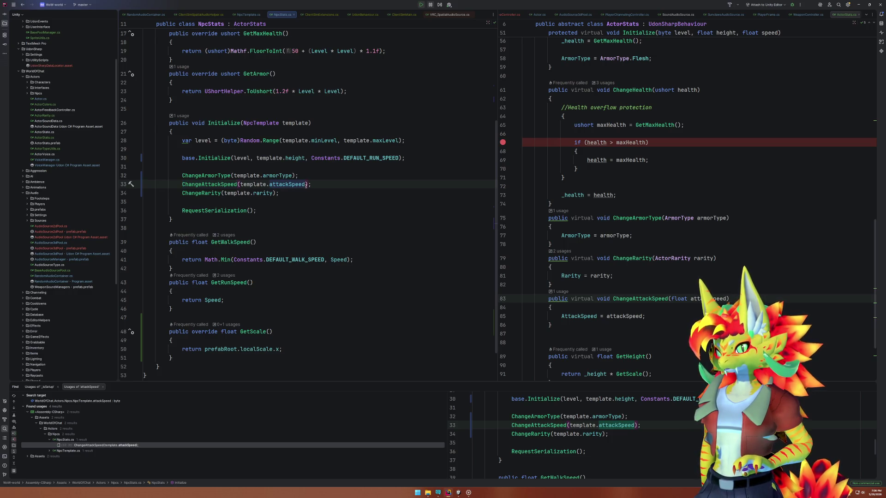
{"action": "left_click", "coordinate": [306, 185], "text": "ctrl"}
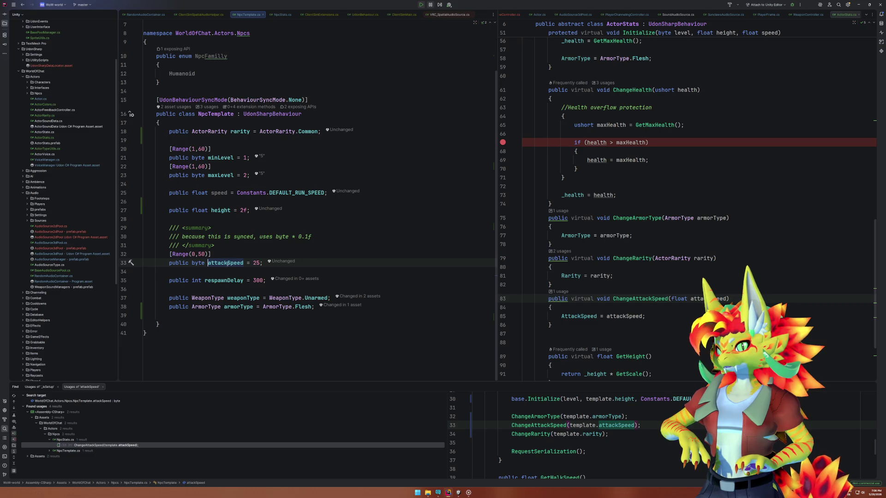
{"action": "left_click", "coordinate": [168, 263]}
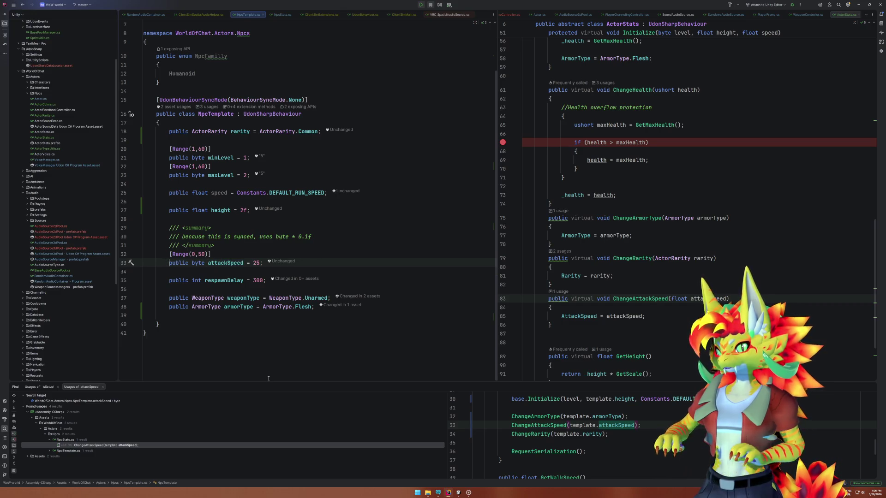
Mark the attackSpeed field [SerializeField] and make it private.
{"action": "type", "text": "[Seri"}
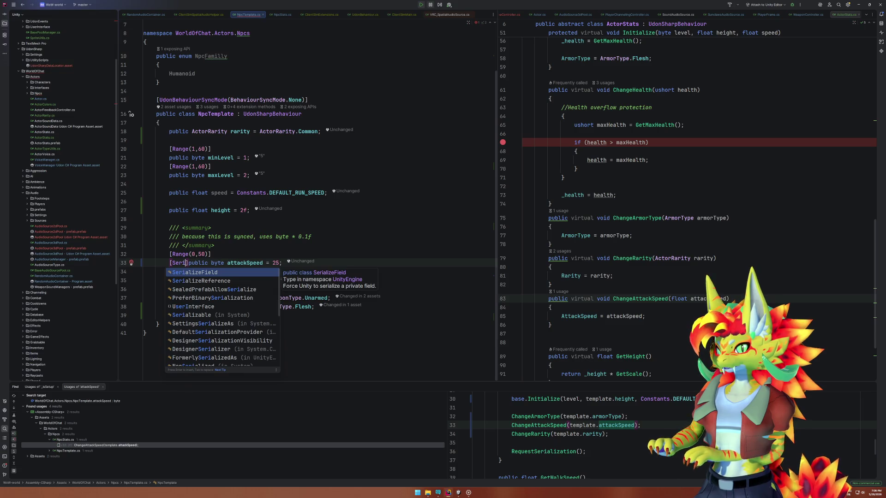
{"action": "key", "text": "Return"}
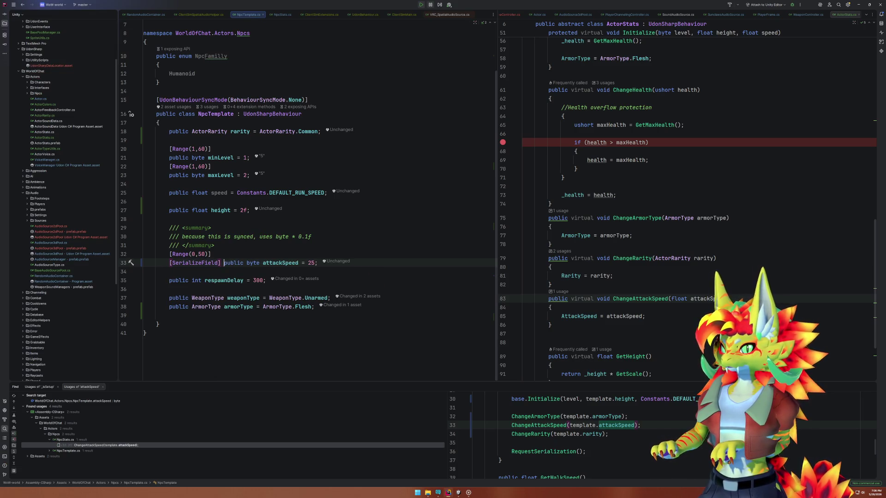
{"action": "key", "text": "Return"}
{"action": "left_click", "coordinate": [243, 263]}
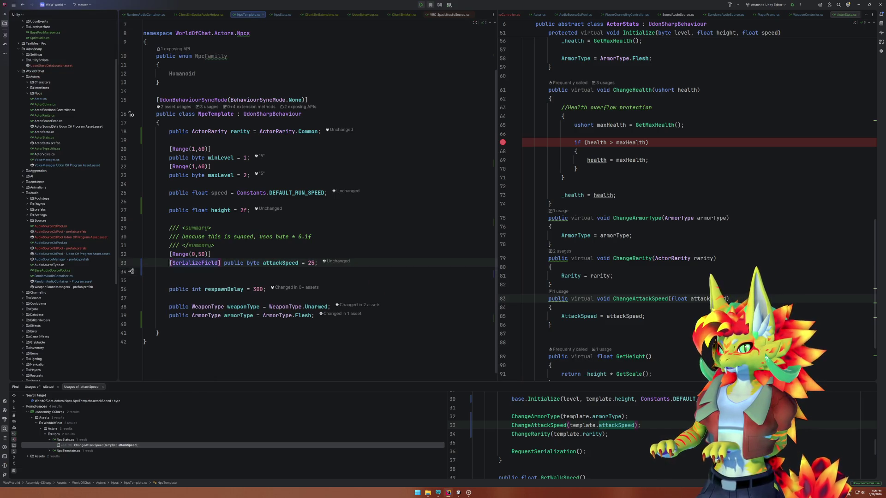
{"action": "type", "text": "private"}
{"action": "key", "text": "Down"}
Add an AttackSpeed expression-bodied property returning attackSpeed / 10f.
{"action": "type", "text": "public floi"}
{"action": "key", "text": "BackSpace"}
{"action": "type", "text": "at "}
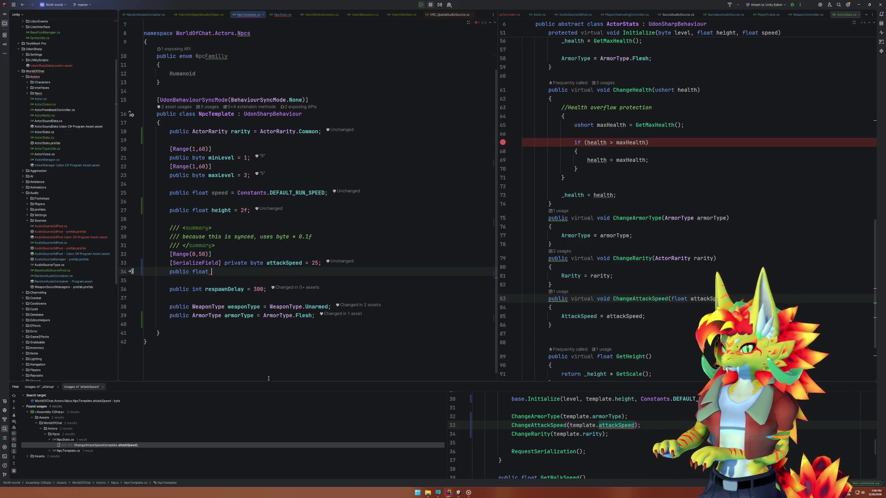
{"action": "type", "text": "Att"}
{"action": "key", "text": "Return"}
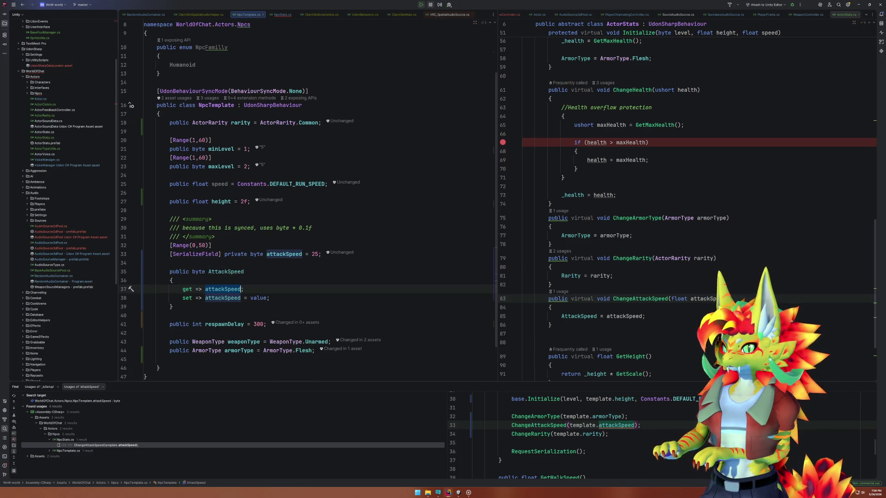
{"action": "scroll", "coordinate": [308, 198], "scroll_direction": "down", "scroll_amount": 1}
{"action": "left_click", "coordinate": [244, 266]}
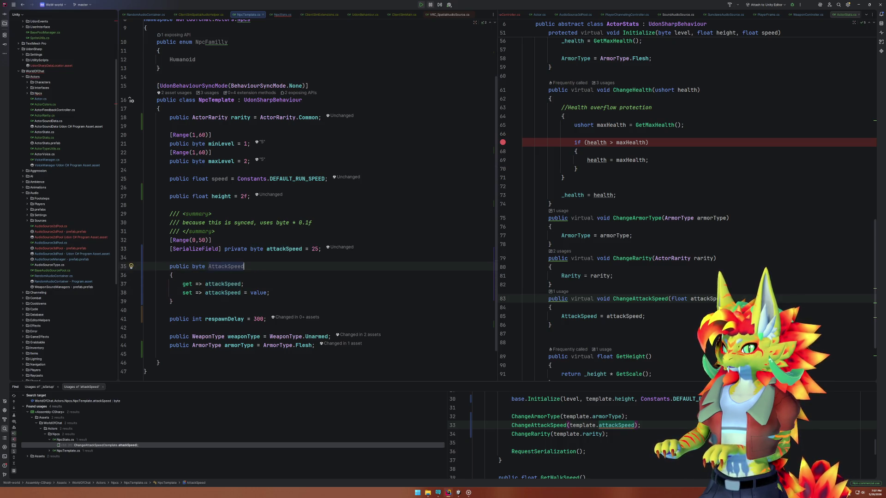
{"action": "type", "text": " =>"}
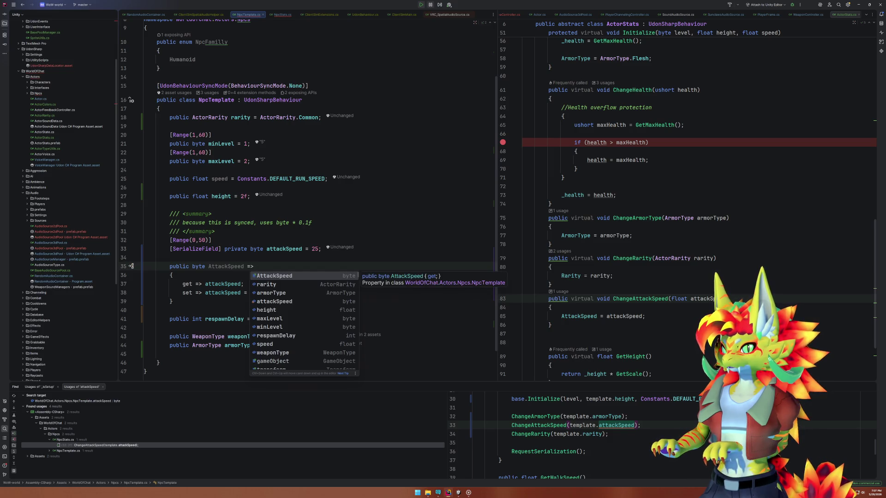
{"action": "key", "text": "Down"}
{"action": "key", "text": "Down"}
{"action": "key", "text": "Down"}
{"action": "key", "text": "Return"}
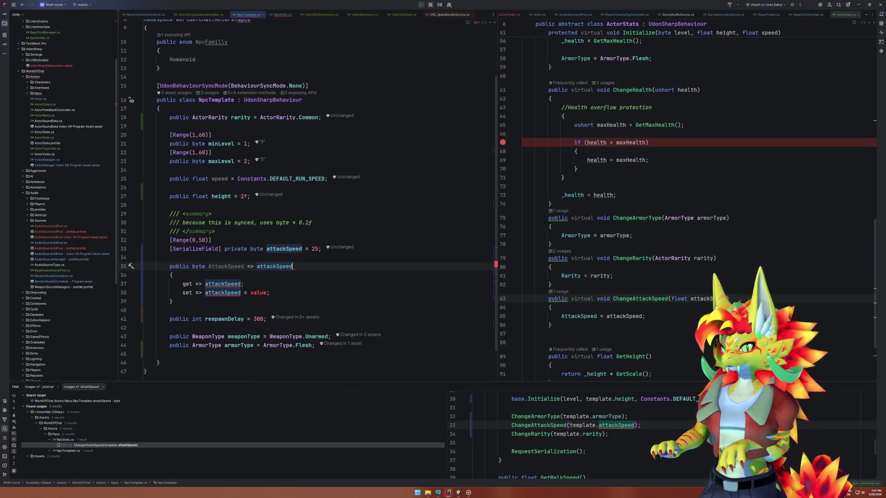
{"action": "type", "text": "/ 10"}
{"action": "type", "text": ";"}
{"action": "key", "text": "Down"}
{"action": "key", "text": "ctrl+y"}
{"action": "key", "text": "ctrl+y"}
{"action": "key", "text": "ctrl+y"}
{"action": "left_click", "coordinate": [312, 266]}
{"action": "type", "text": "f"}
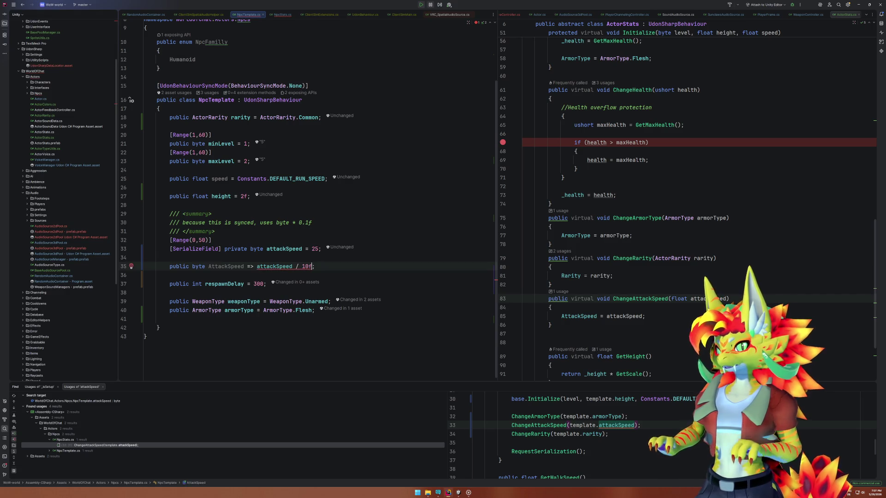
Change the AttackSpeed property's type from byte to float, dropping the (float) cast.
{"action": "mouse_move", "coordinate": [284, 266]}
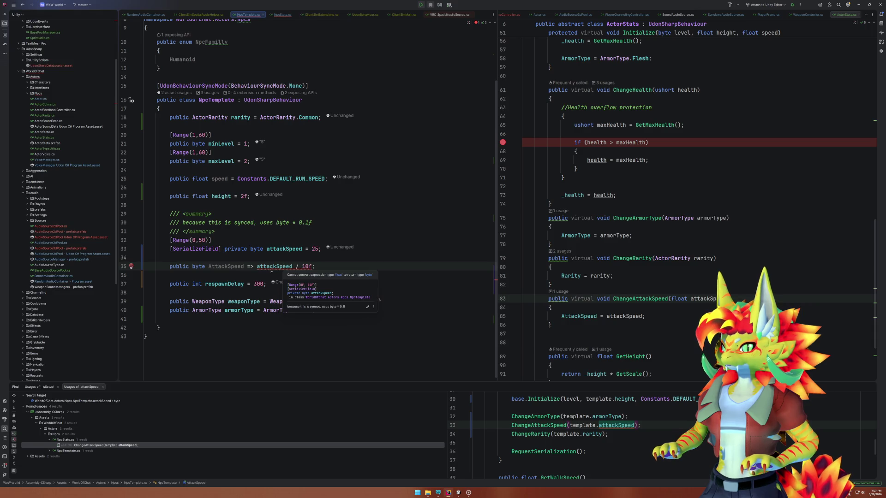
{"action": "left_click", "coordinate": [257, 266]}
{"action": "type", "text": "(float)"}
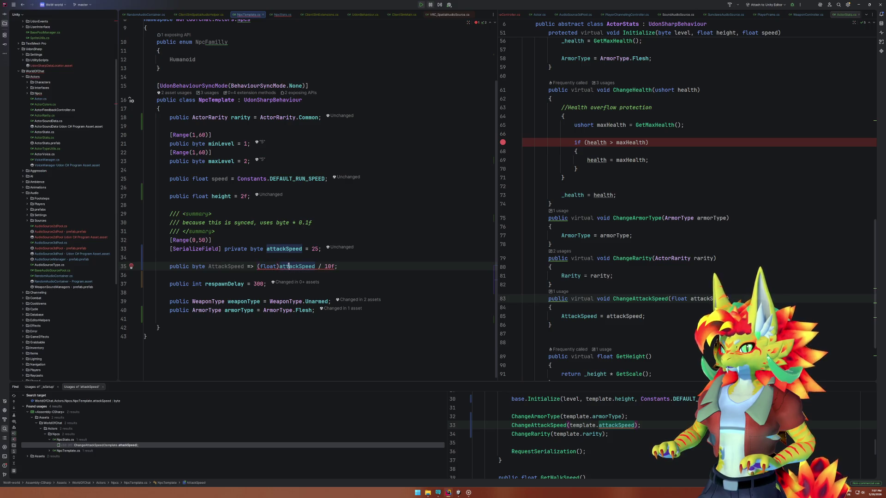
{"action": "double_click", "coordinate": [195, 266]}
{"action": "type", "text": "float"}
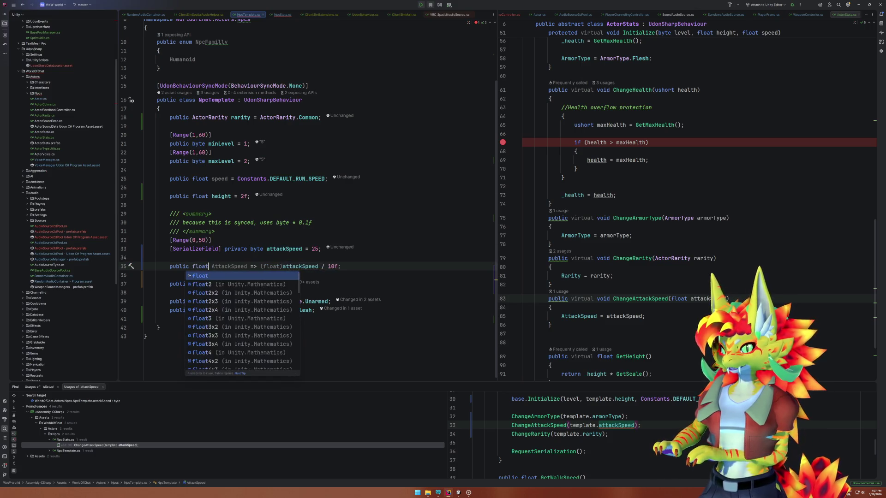
{"action": "left_click", "coordinate": [262, 266]}
{"action": "key", "text": "Left"}
{"action": "key", "text": "Delete"}
{"action": "key", "text": "Delete"}
{"action": "key", "text": "Delete"}
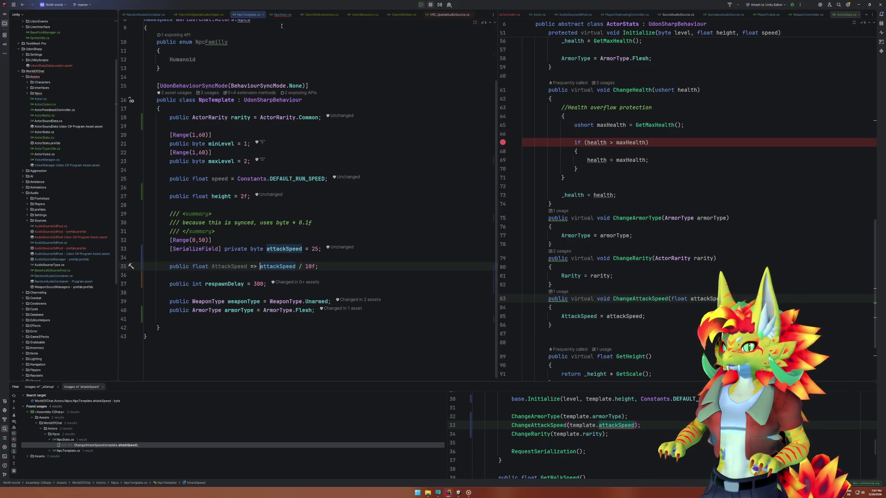
Make NpcStats pass template.AttackSpeed to ChangeAttackSpeed.
{"action": "key", "text": "ctrl+Tab"}
{"action": "key", "text": "ctrl+space"}
{"action": "key", "text": "Return"}
{"action": "key", "text": "alt+Tab"}
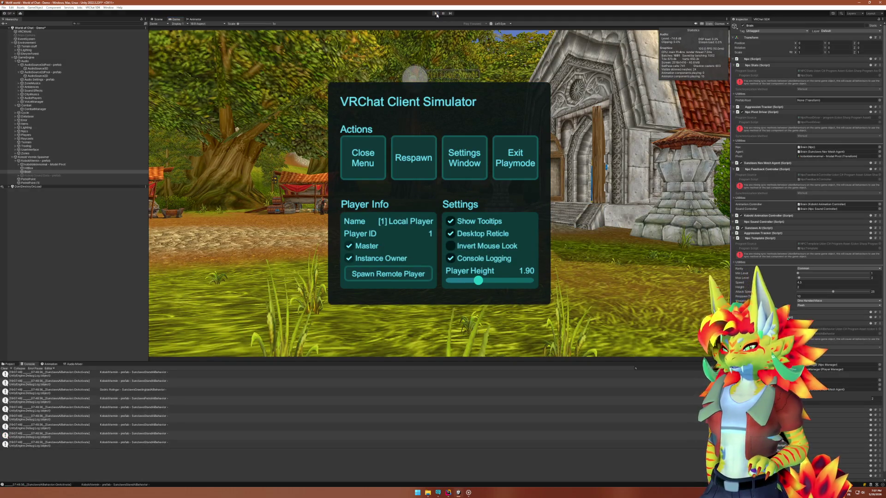
Stop Play Mode and start it again with the recompiled scripts.
{"action": "left_click", "coordinate": [436, 14]}
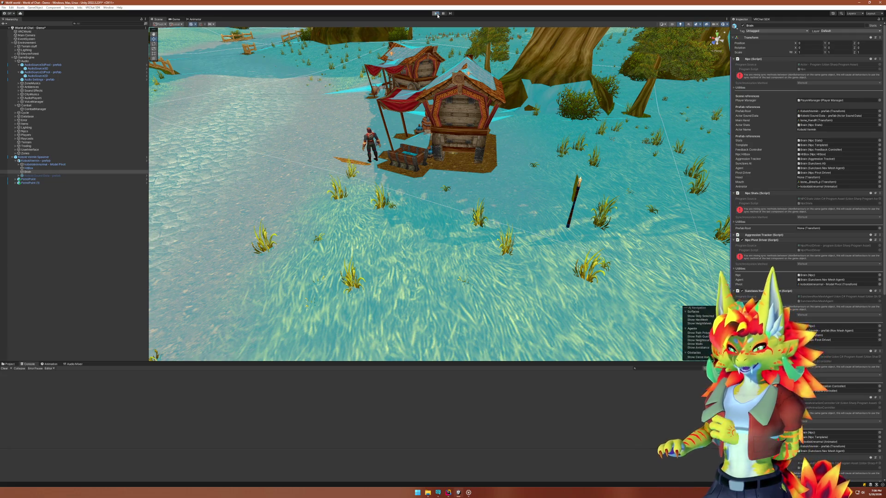
{"action": "left_click", "coordinate": [436, 14]}
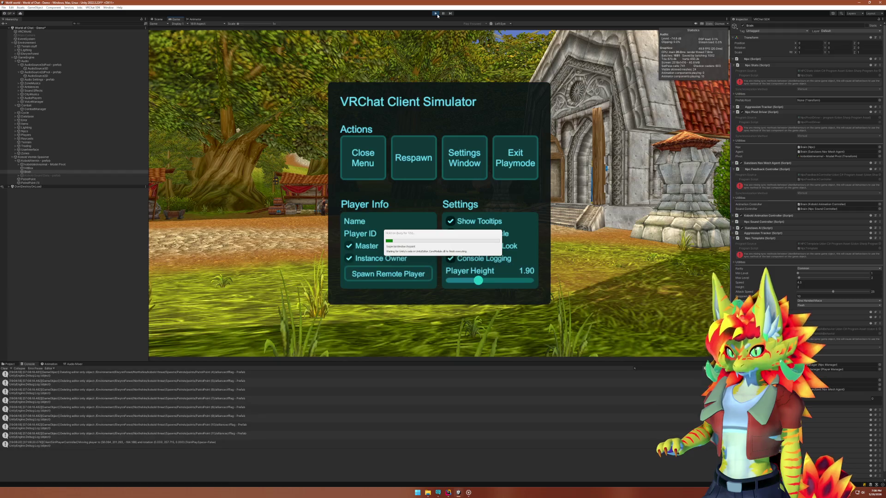
Close the Client Simulator menu and walk the player forward with W.
{"action": "left_click", "coordinate": [362, 158]}
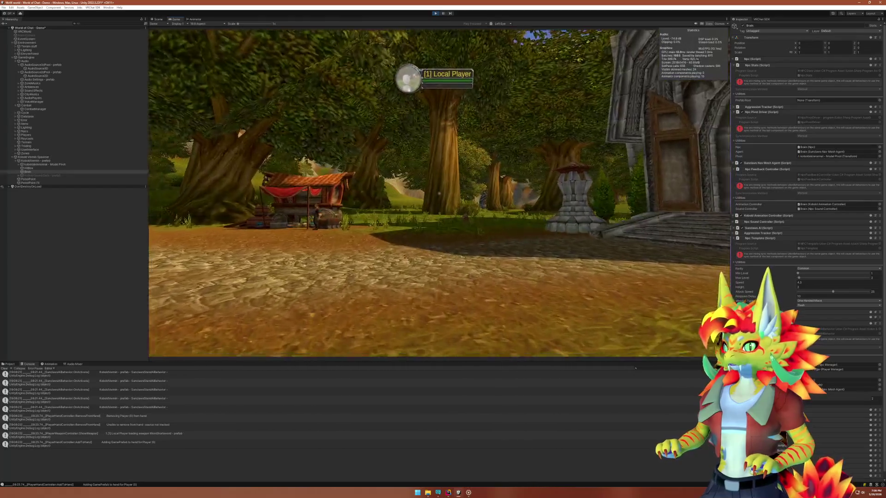
{"action": "key", "text": "w"}
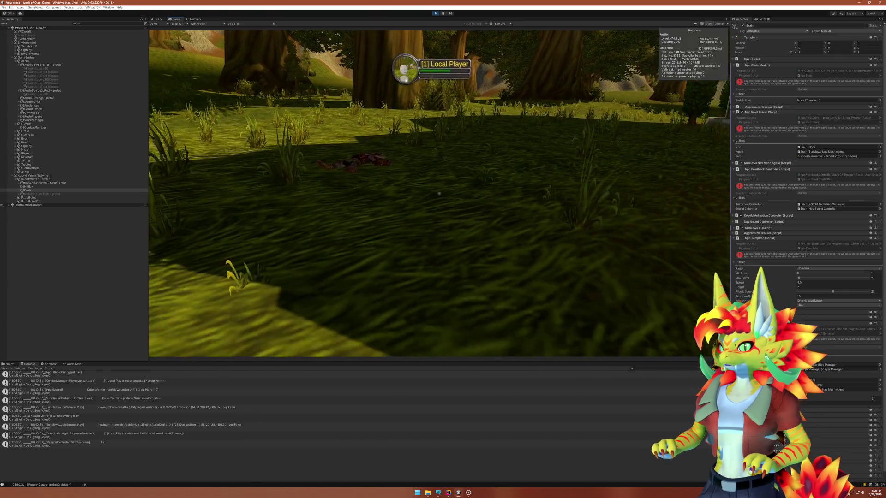
Pause the play-test and inspect the spawned AudioSource3D clones in the Hierarchy.
{"action": "key", "text": "super"}
{"action": "left_click", "coordinate": [442, 13]}
{"action": "left_click", "coordinate": [158, 19]}
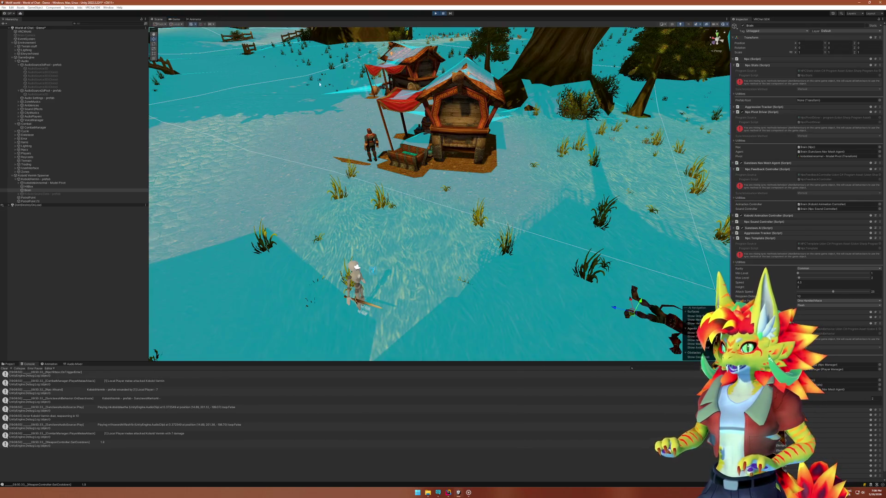
{"action": "left_click", "coordinate": [72, 76]}
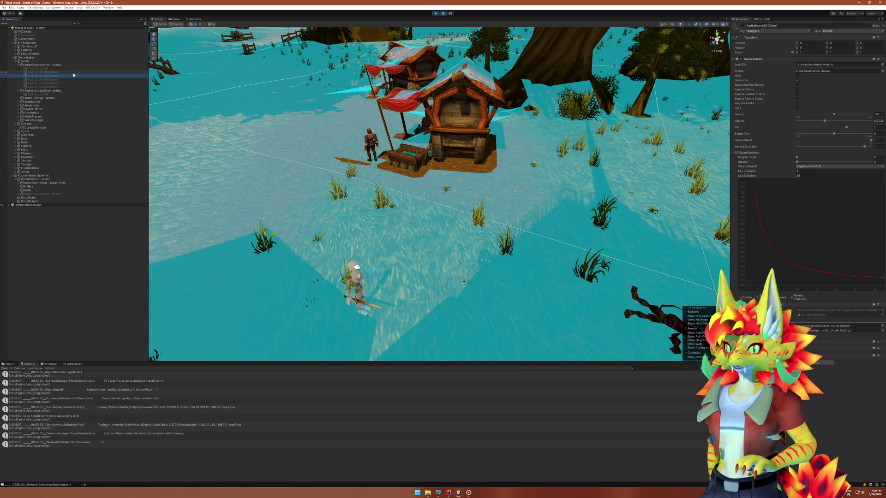
{"action": "left_click", "coordinate": [444, 14]}
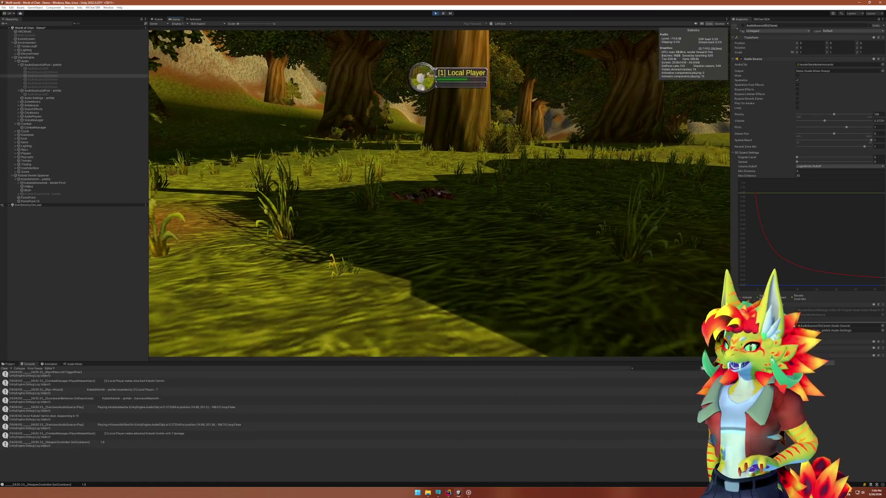
{"action": "key", "text": "super"}
{"action": "left_click", "coordinate": [69, 72]}
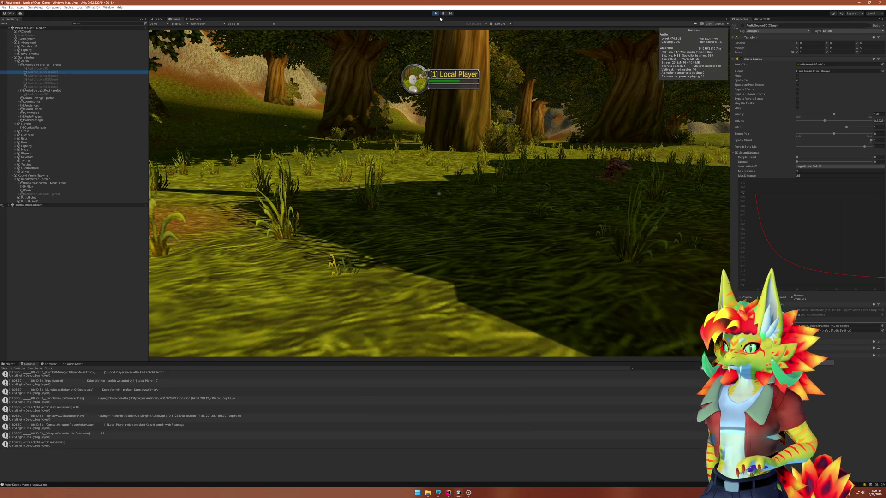
Walk up to the kobold and attack it twice, then bring Rider to the front.
{"action": "left_click", "coordinate": [439, 193]}
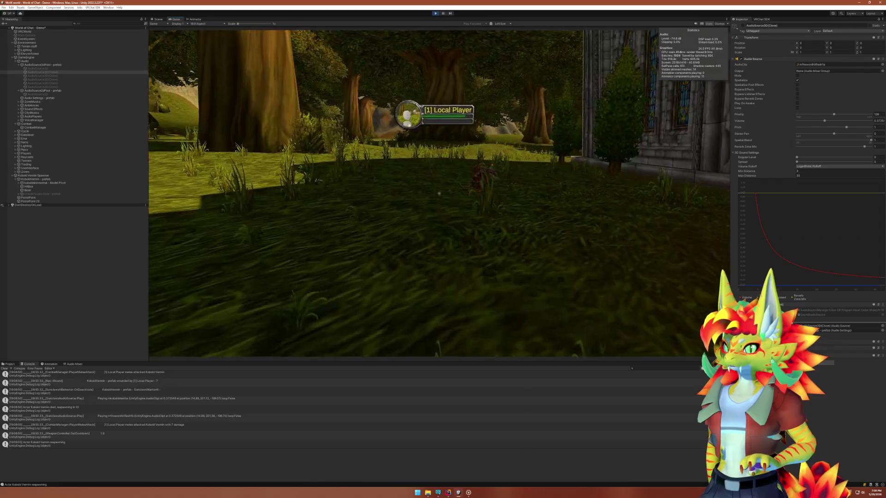
{"action": "key", "text": "w"}
{"action": "left_click", "coordinate": [439, 193]}
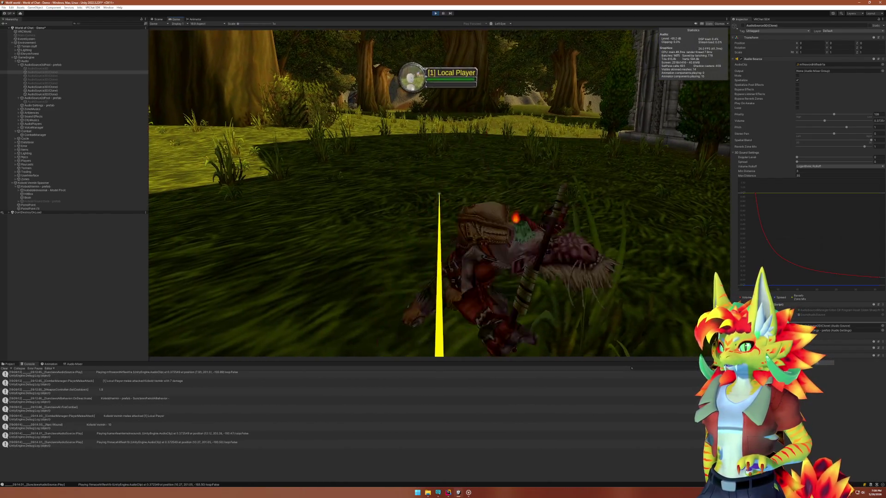
{"action": "left_click", "coordinate": [440, 193]}
{"action": "key", "text": "super"}
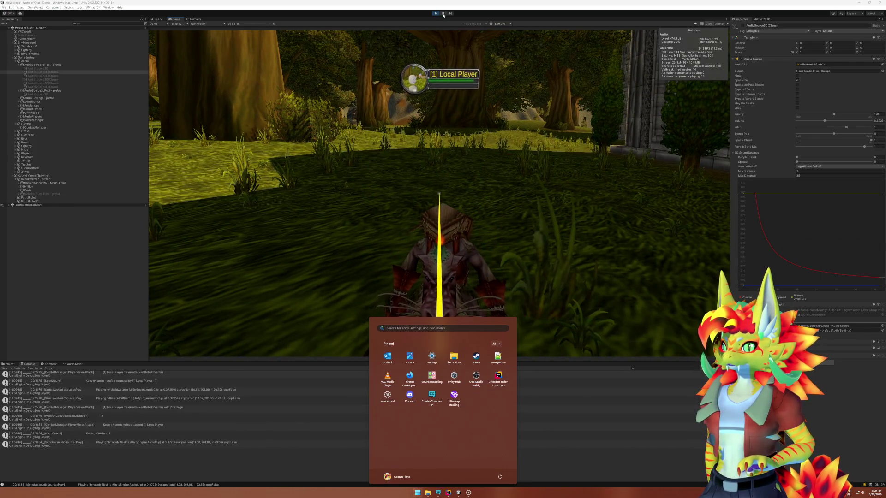
{"action": "left_click", "coordinate": [159, 19]}
{"action": "left_click", "coordinate": [448, 492]}
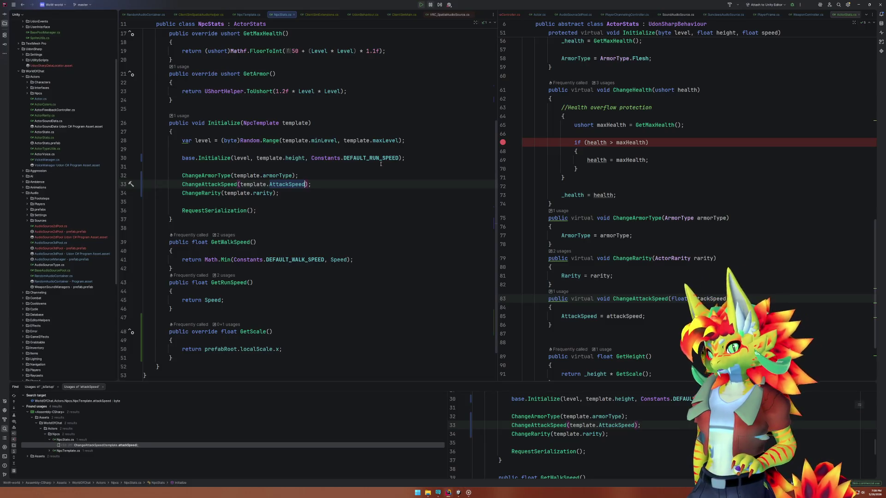
Open BasePoolManager.cs in Rider by searching for 'BaseP'.
{"action": "left_click", "coordinate": [393, 209]}
{"action": "key", "text": "ctrl+t"}
{"action": "type", "text": "BaseP"}
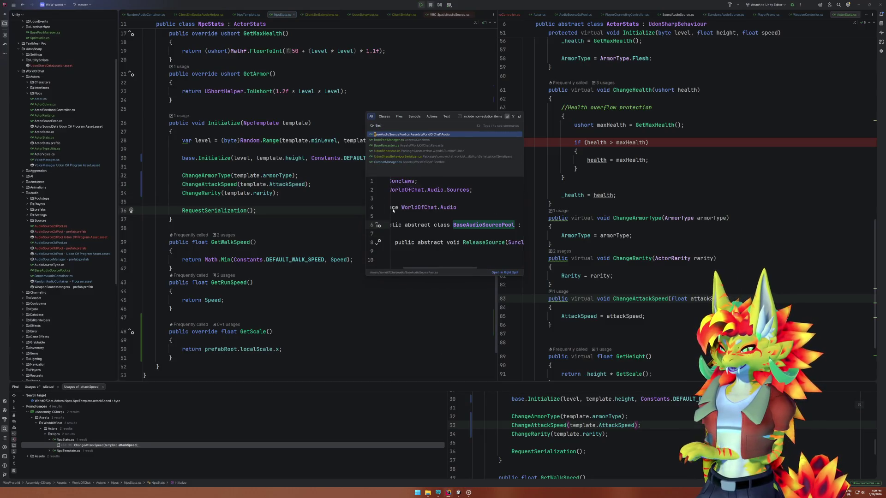
{"action": "key", "text": "Down"}
{"action": "key", "text": "Return"}
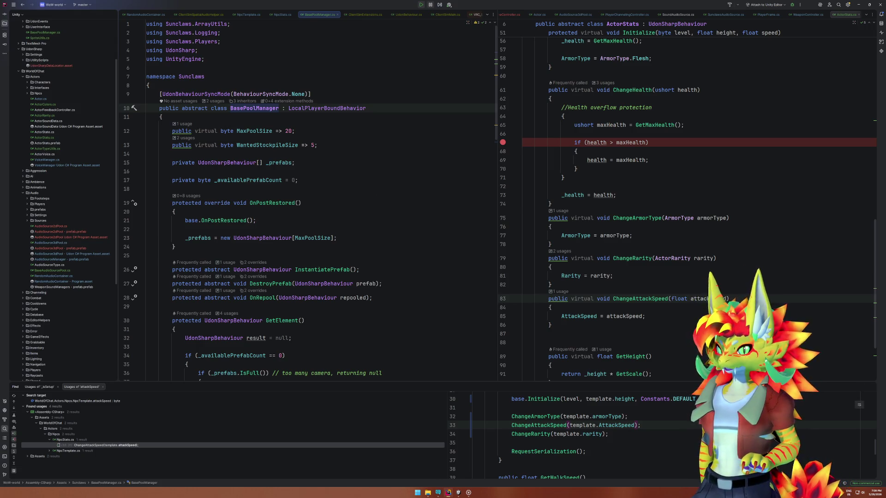
Check the AudioSource3D object in Unity, then return to Rider to look up BasePoolManager's inheritors.
{"action": "left_click", "coordinate": [460, 494]}
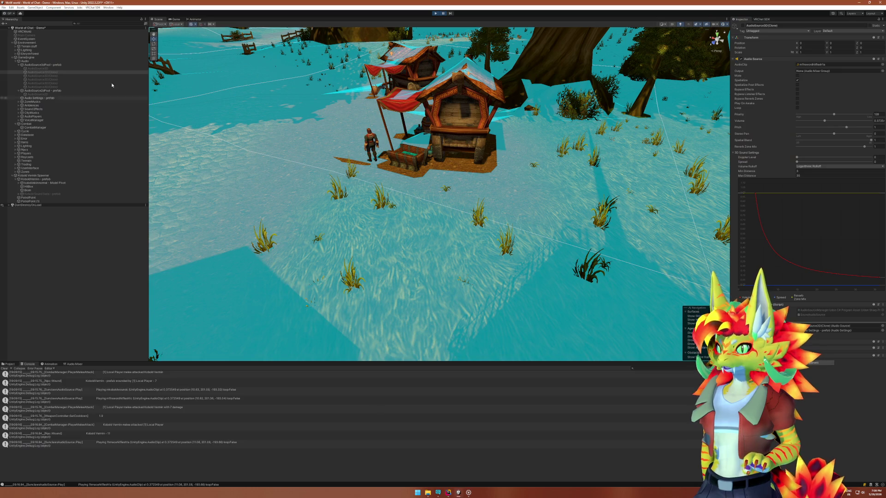
{"action": "left_click", "coordinate": [63, 69]}
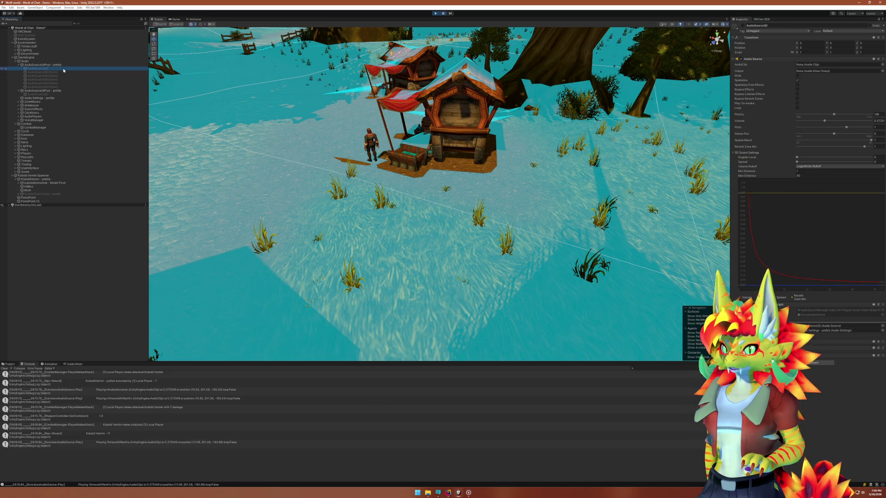
{"action": "left_click", "coordinate": [458, 490]}
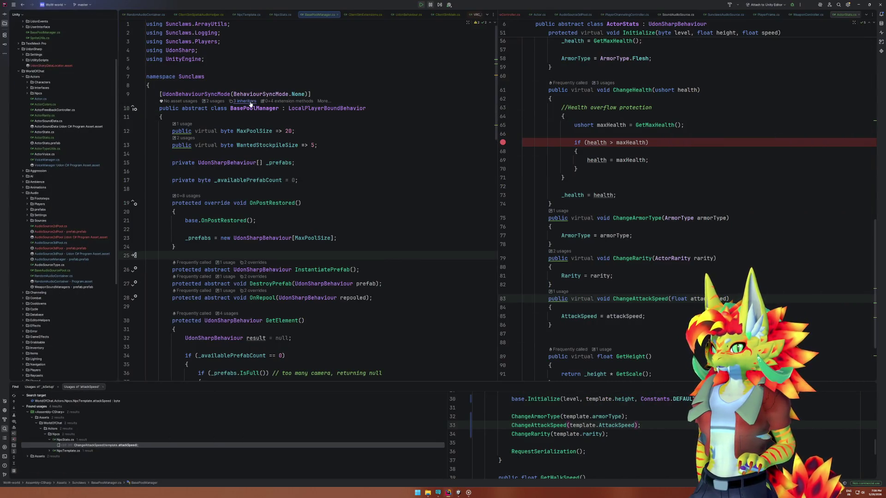
{"action": "left_click", "coordinate": [233, 108]}
Inspect Release's check of _availablePrefabCount against WantedStockpileSize.
{"action": "scroll", "coordinate": [372, 280], "scroll_direction": "down", "scroll_amount": 7}
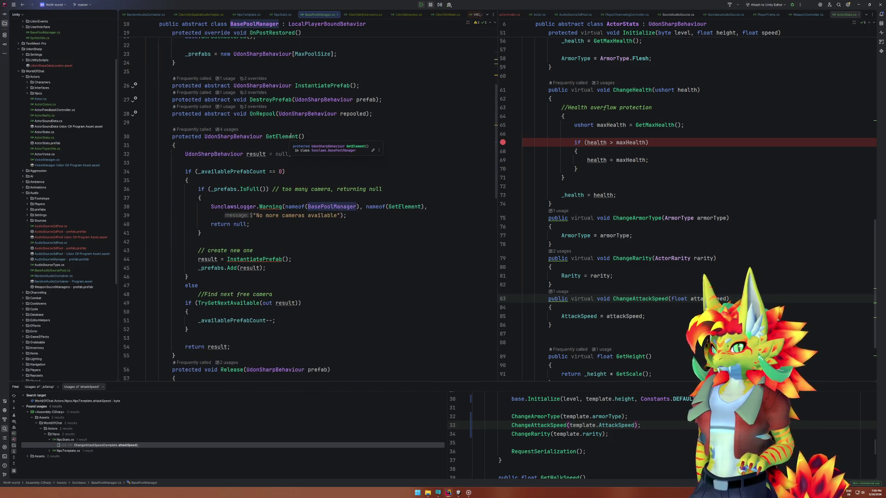
{"action": "scroll", "coordinate": [341, 250], "scroll_direction": "down", "scroll_amount": 5}
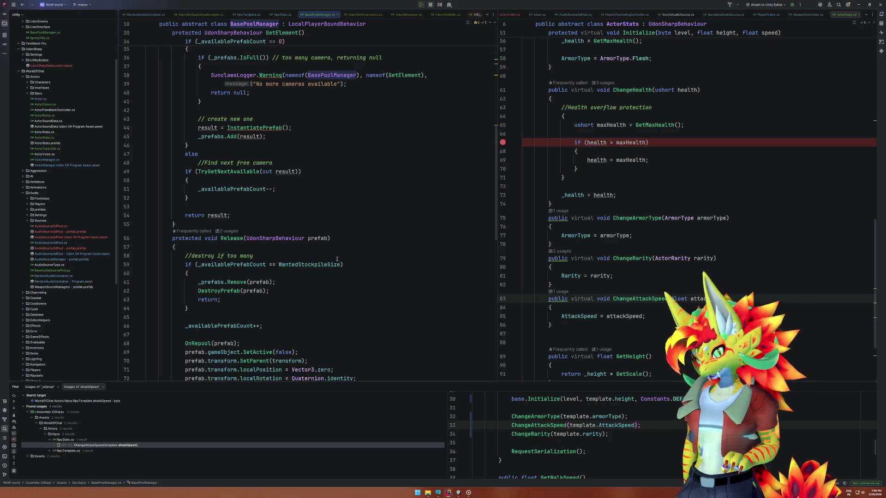
{"action": "left_click", "coordinate": [242, 238]}
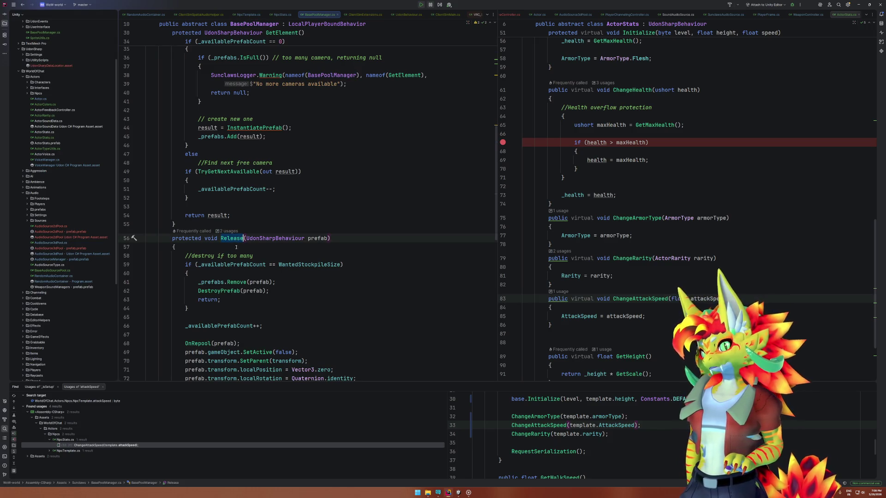
{"action": "double_click", "coordinate": [242, 264]}
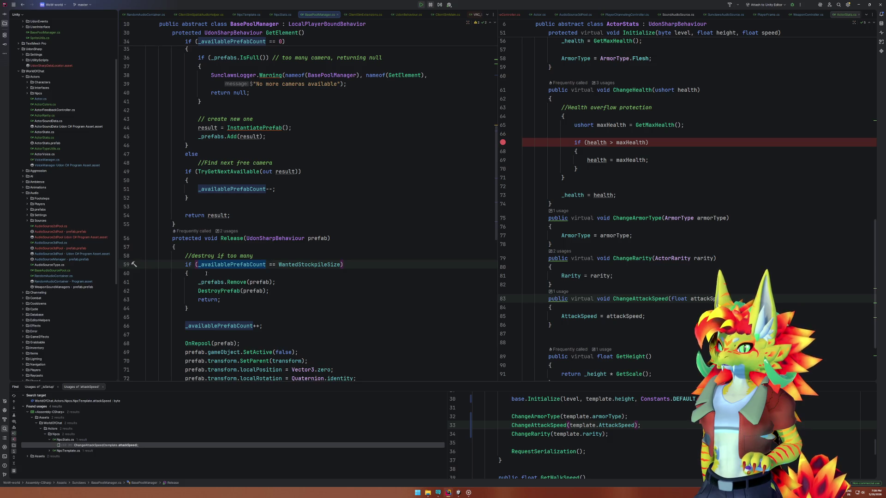
{"action": "mouse_move", "coordinate": [342, 264]}
{"action": "left_mouse_down"}
{"action": "mouse_move", "coordinate": [209, 256]}
{"action": "mouse_move", "coordinate": [192, 273]}
{"action": "mouse_move", "coordinate": [199, 265]}
{"action": "left_mouse_up"}
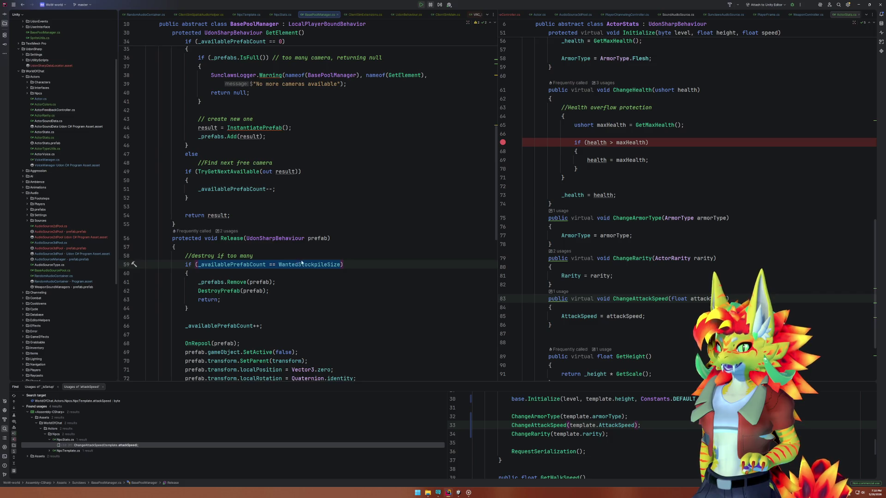
{"action": "double_click", "coordinate": [201, 326]}
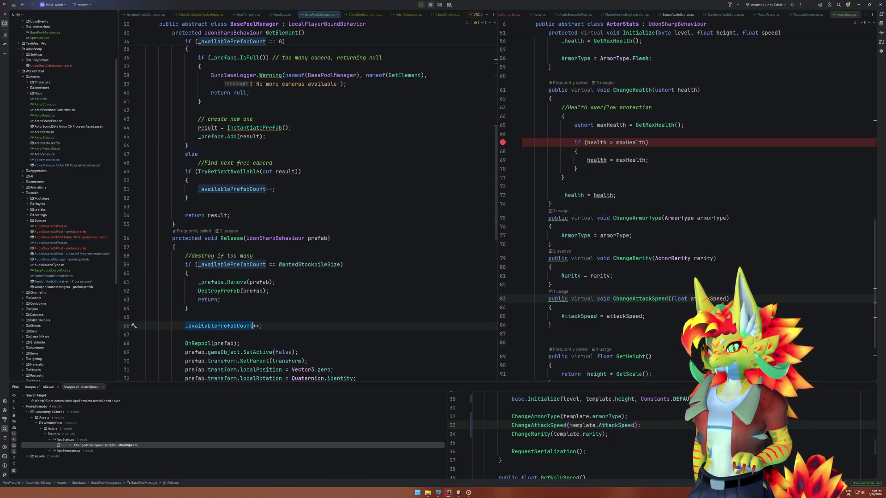
{"action": "double_click", "coordinate": [278, 265]}
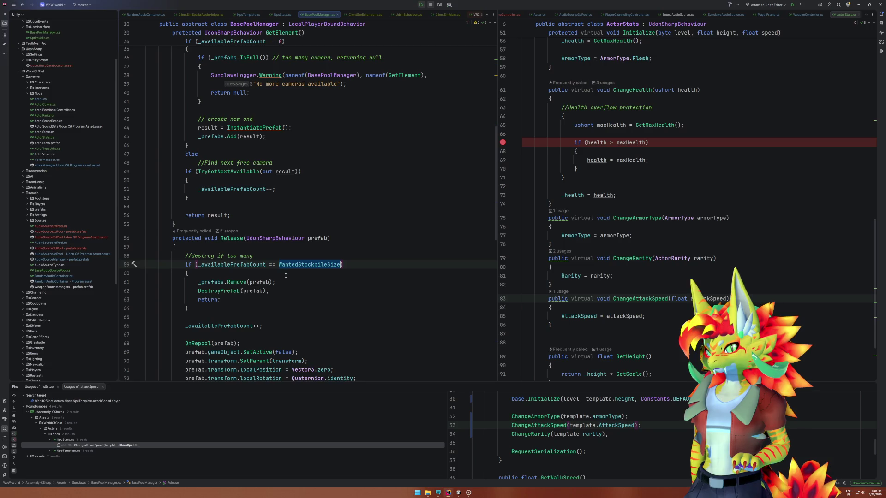
{"action": "left_click", "coordinate": [234, 291]}
Review the _prefabs.Remove and DestroyPrefab branch, then jump to DestroyPrefab's declaration.
{"action": "left_click_drag", "start_coordinate": [198, 282], "coordinate": [285, 278]}
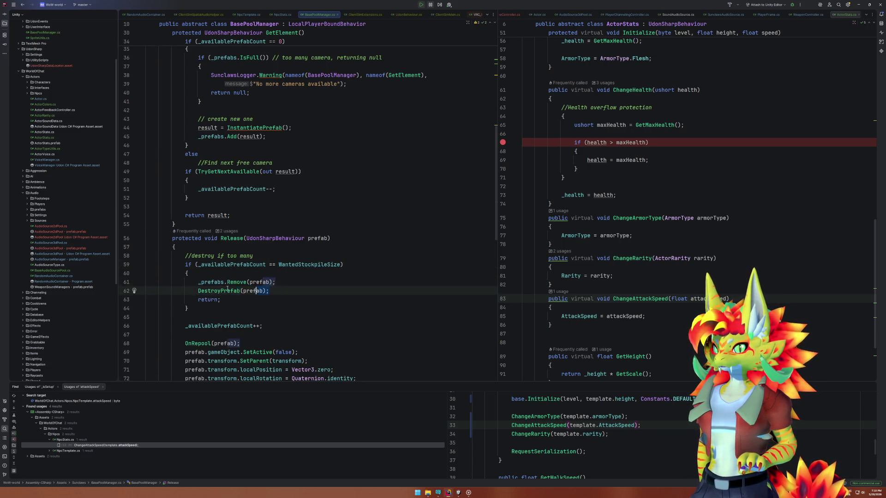
{"action": "left_click", "coordinate": [250, 307]}
{"action": "left_click", "coordinate": [231, 291]}
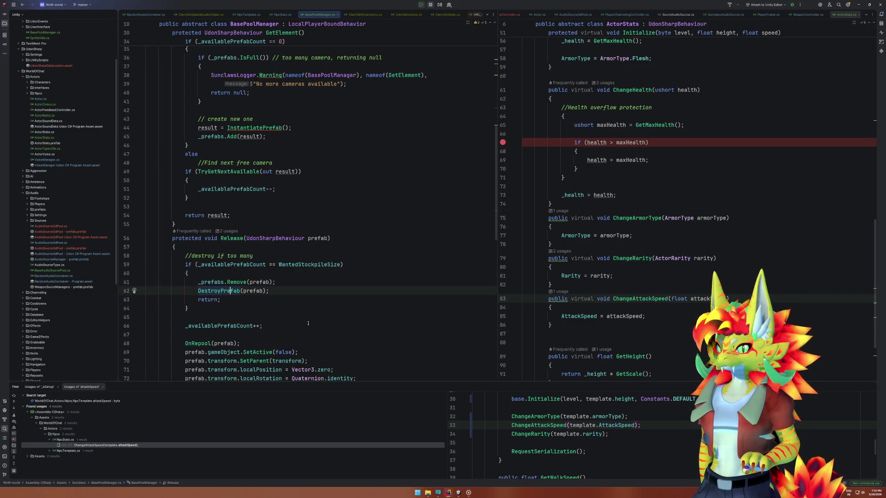
{"action": "left_click", "coordinate": [253, 325]}
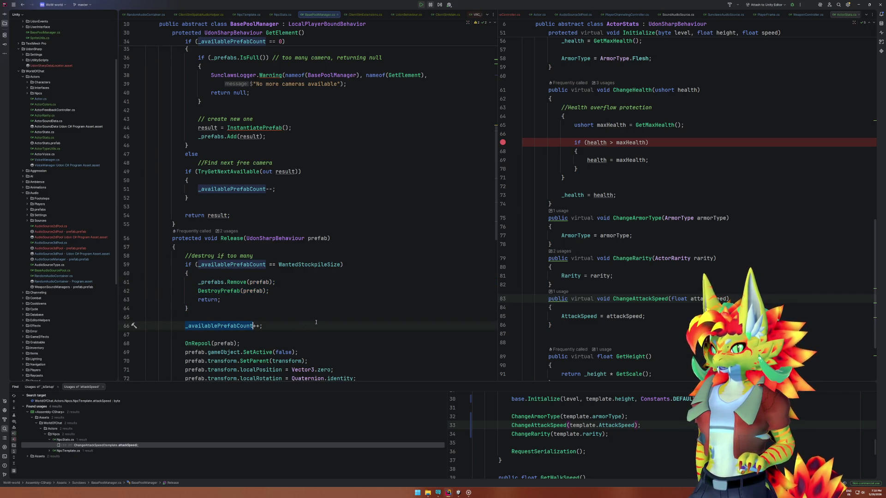
{"action": "left_click", "coordinate": [231, 291]}
{"action": "key", "text": "ctrl+b"}
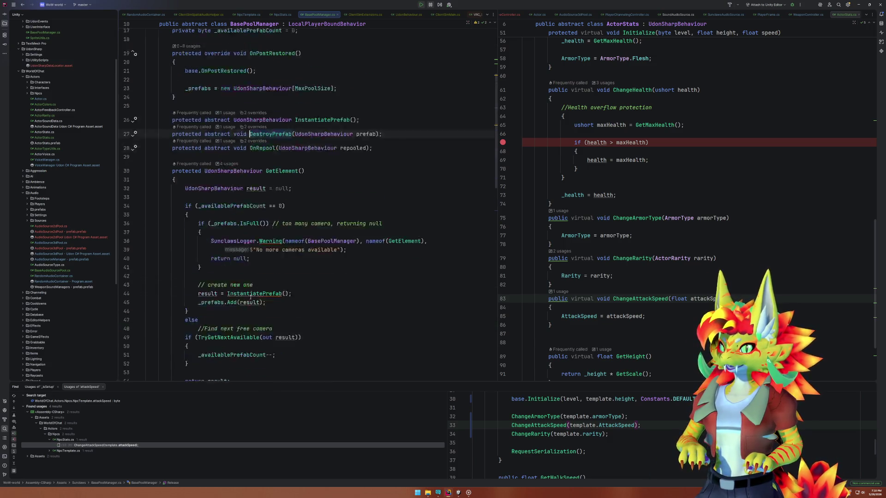
View AudioSource2dPool's DestroyPrefab override, then return to review the _availablePrefabCount++ statement.
{"action": "left_click", "coordinate": [263, 162], "text": "ctrl+alt"}
{"action": "left_click", "coordinate": [279, 176]}
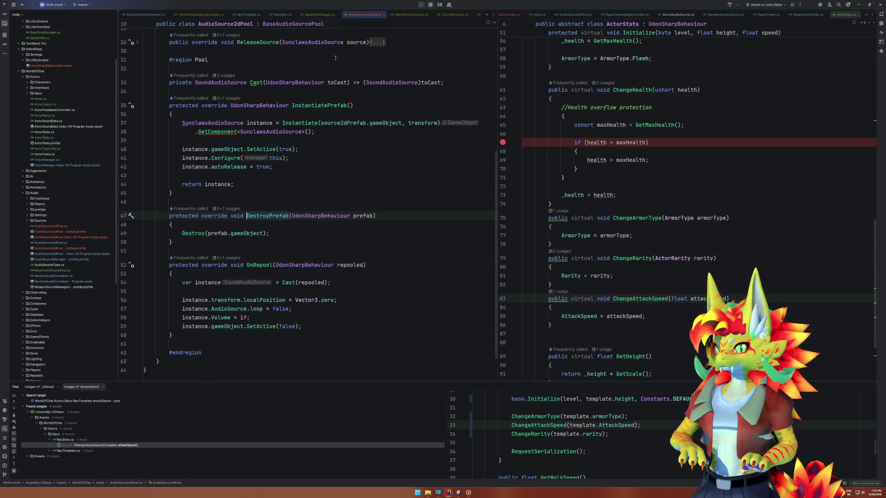
{"action": "key", "text": "ctrl+alt+Left"}
{"action": "scroll", "coordinate": [307, 225], "scroll_direction": "down", "scroll_amount": 10}
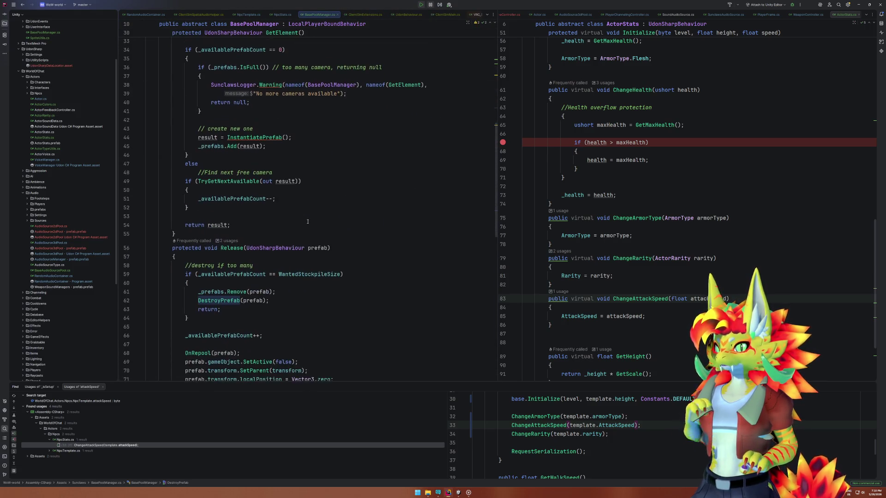
{"action": "left_click_drag", "start_coordinate": [186, 232], "coordinate": [278, 230]}
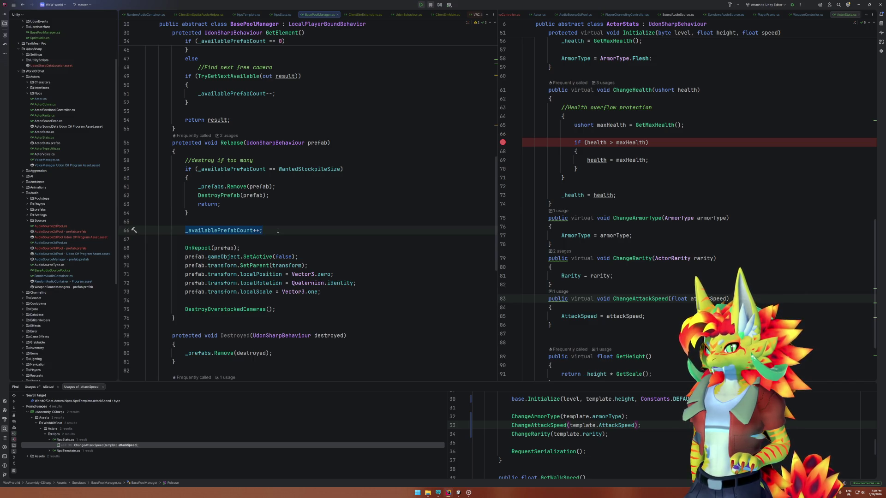
{"action": "left_click", "coordinate": [278, 230]}
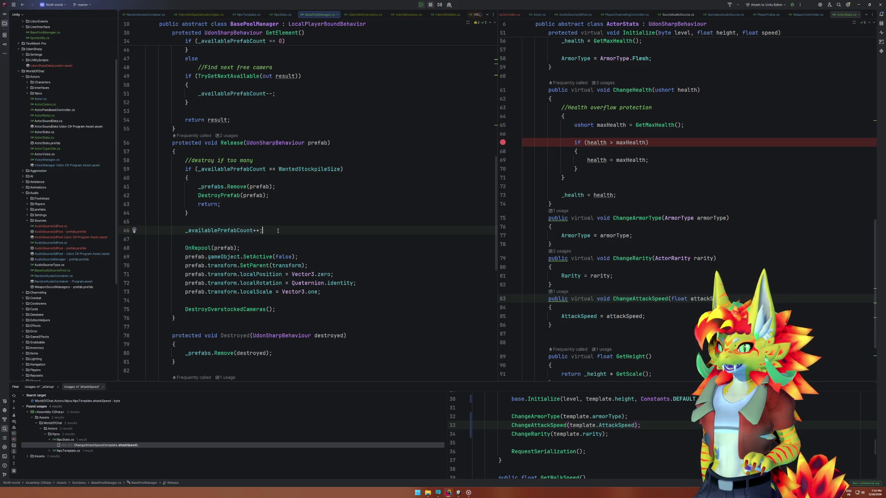
Review GetElement's empty-pool, pool-full and new-instance branches, then go to TryGetNextAvailable's declaration.
{"action": "scroll", "coordinate": [277, 230], "scroll_direction": "up", "scroll_amount": 5}
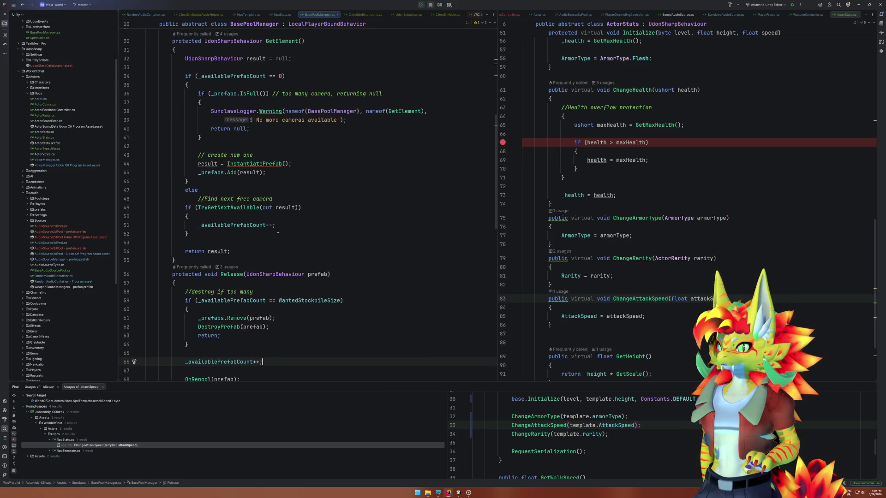
{"action": "scroll", "coordinate": [278, 230], "scroll_direction": "up", "scroll_amount": 3}
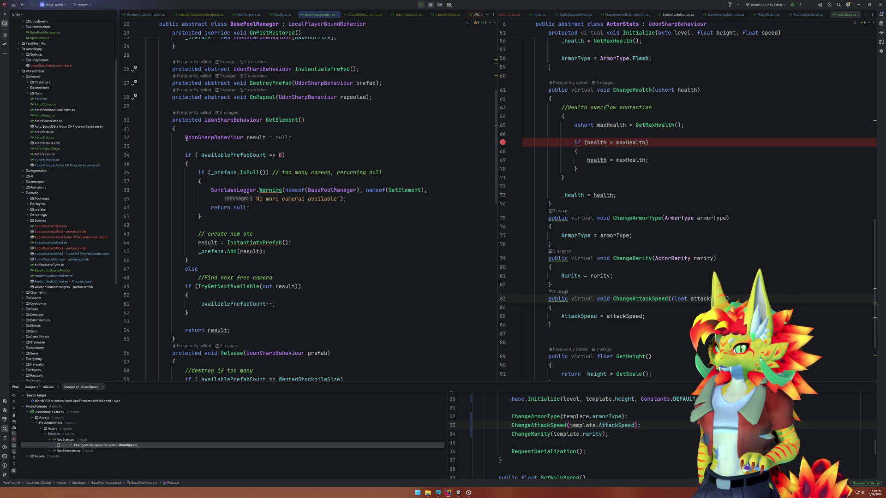
{"action": "left_click_drag", "start_coordinate": [188, 138], "coordinate": [331, 140]}
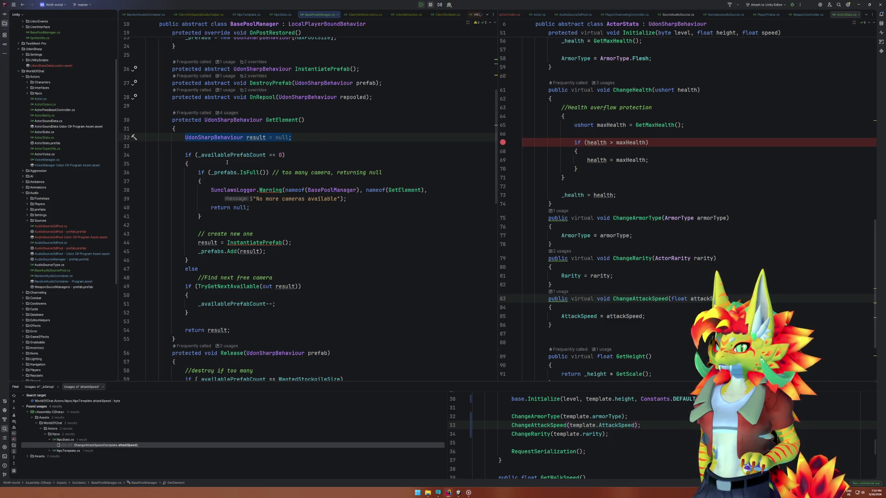
{"action": "left_click_drag", "start_coordinate": [225, 151], "coordinate": [251, 225]}
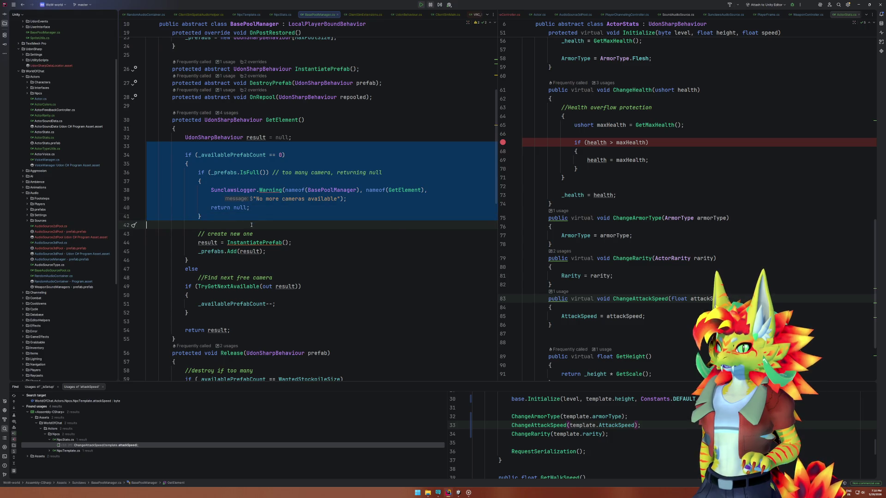
{"action": "left_click", "coordinate": [251, 224]}
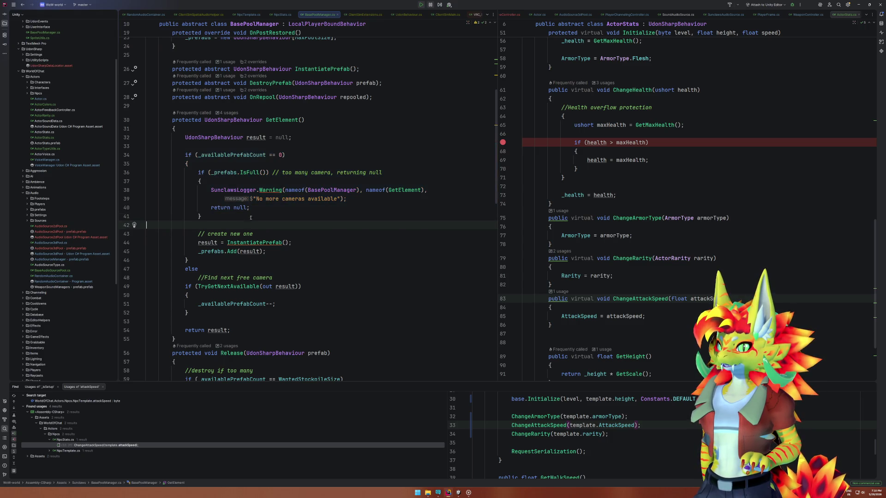
{"action": "double_click", "coordinate": [234, 158]}
{"action": "left_click_drag", "start_coordinate": [197, 173], "coordinate": [231, 214]}
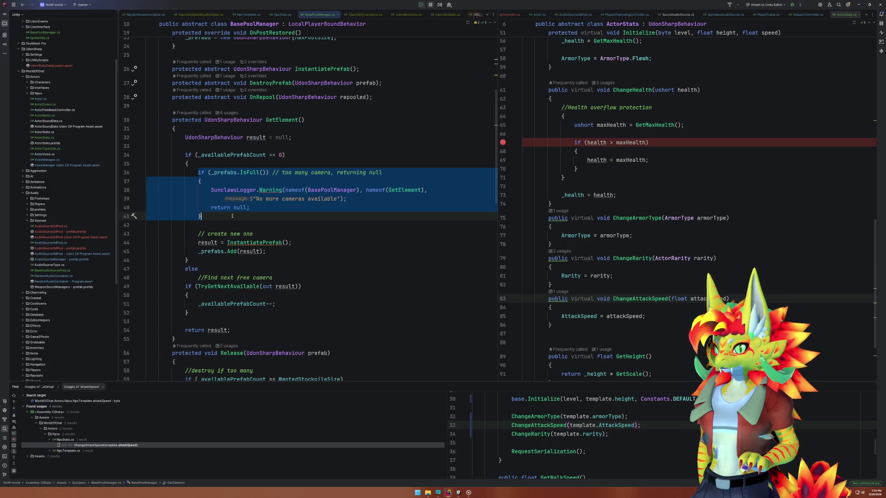
{"action": "left_click", "coordinate": [232, 216]}
{"action": "mouse_move", "coordinate": [199, 242]}
{"action": "left_mouse_down"}
{"action": "mouse_move", "coordinate": [291, 242]}
{"action": "mouse_move", "coordinate": [113, 243]}
{"action": "left_mouse_up"}
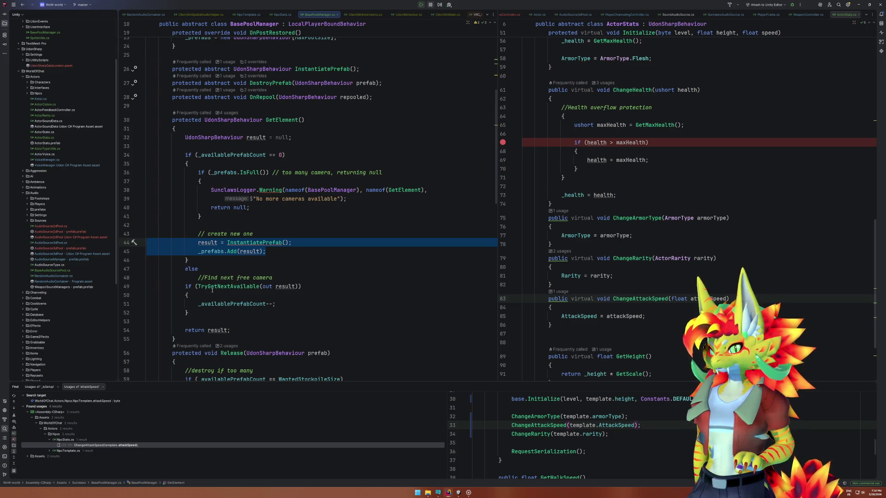
{"action": "left_click", "coordinate": [260, 287]}
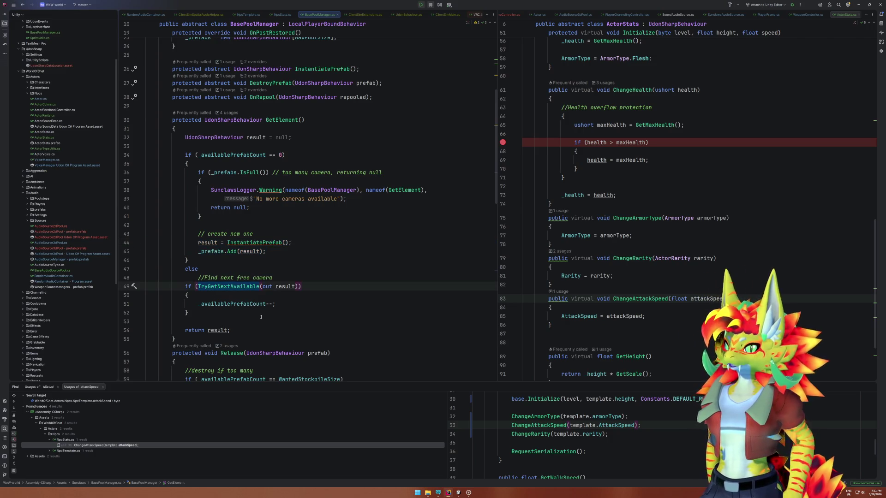
{"action": "key", "text": "F12"}
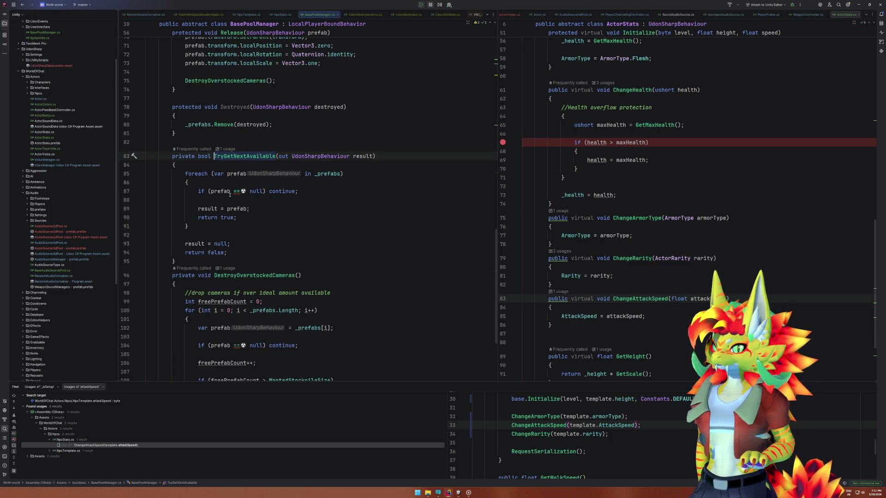
{"action": "left_click_drag", "start_coordinate": [209, 191], "coordinate": [262, 193]}
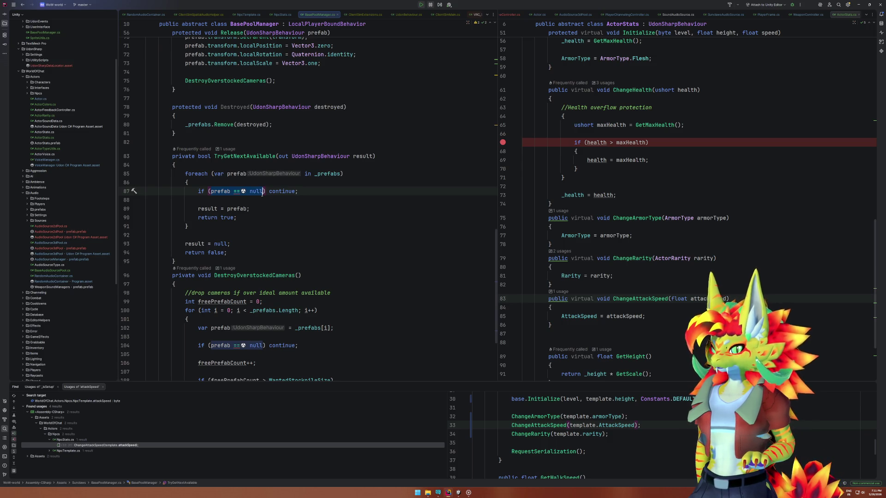
{"action": "left_click", "coordinate": [261, 199]}
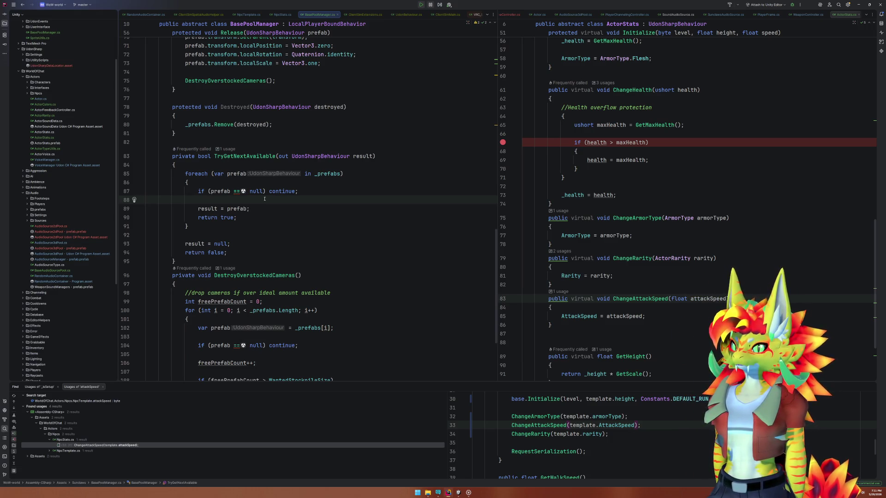
{"action": "scroll", "coordinate": [265, 199], "scroll_direction": "up", "scroll_amount": 10}
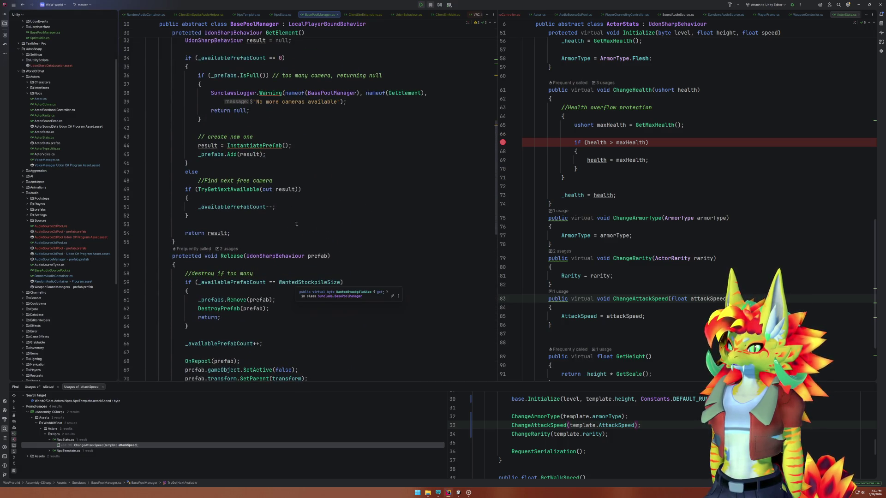
{"action": "left_click", "coordinate": [279, 223]}
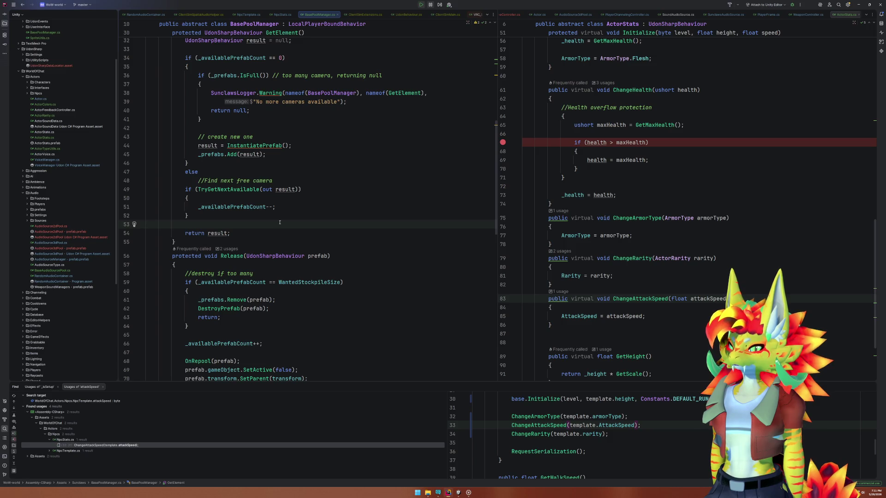
{"action": "key", "text": "Up"}
{"action": "key", "text": "Up"}
{"action": "key", "text": "Up"}
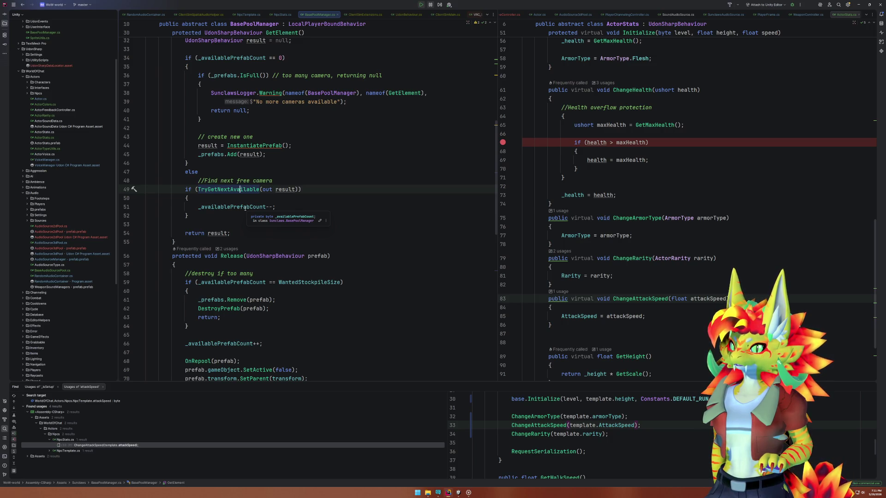
{"action": "scroll", "coordinate": [245, 209], "scroll_direction": "up", "scroll_amount": 2}
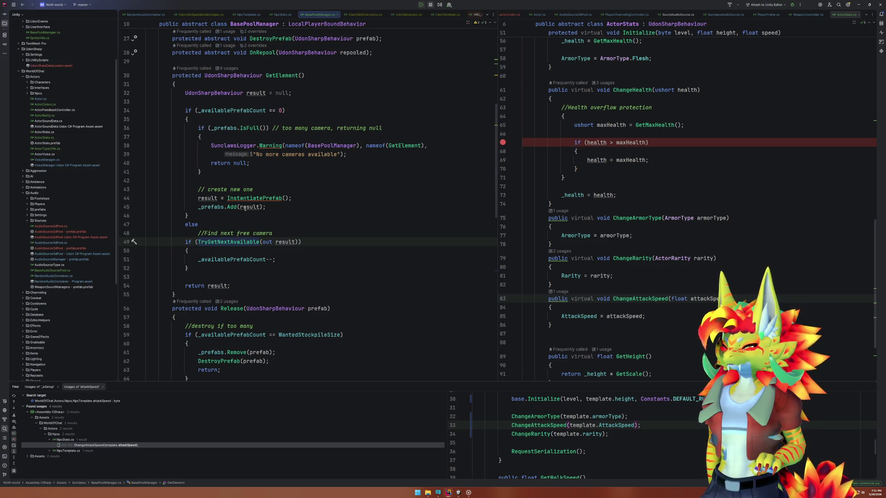
{"action": "scroll", "coordinate": [245, 209], "scroll_direction": "down", "scroll_amount": 5}
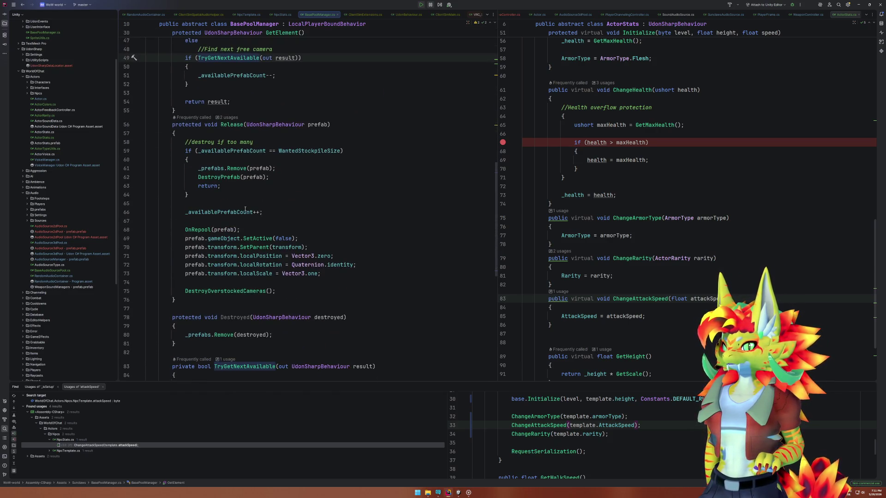
{"action": "scroll", "coordinate": [245, 209], "scroll_direction": "down", "scroll_amount": 5}
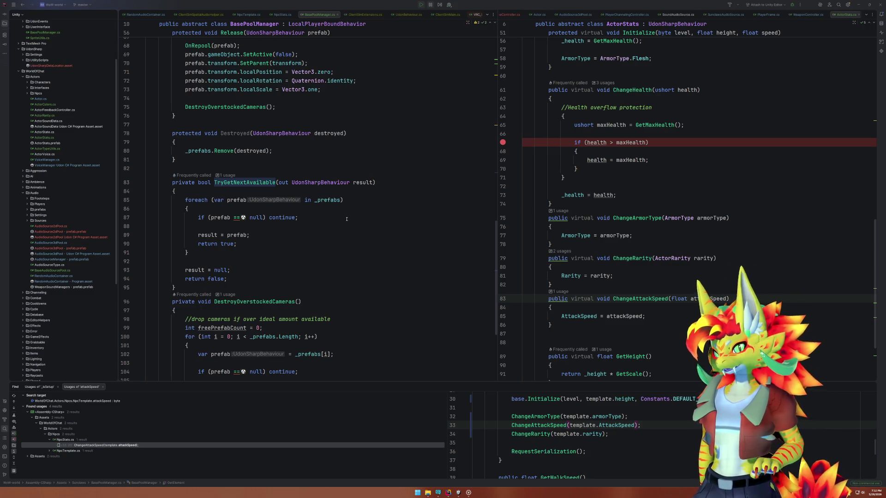
{"action": "scroll", "coordinate": [346, 219], "scroll_direction": "down", "scroll_amount": 5}
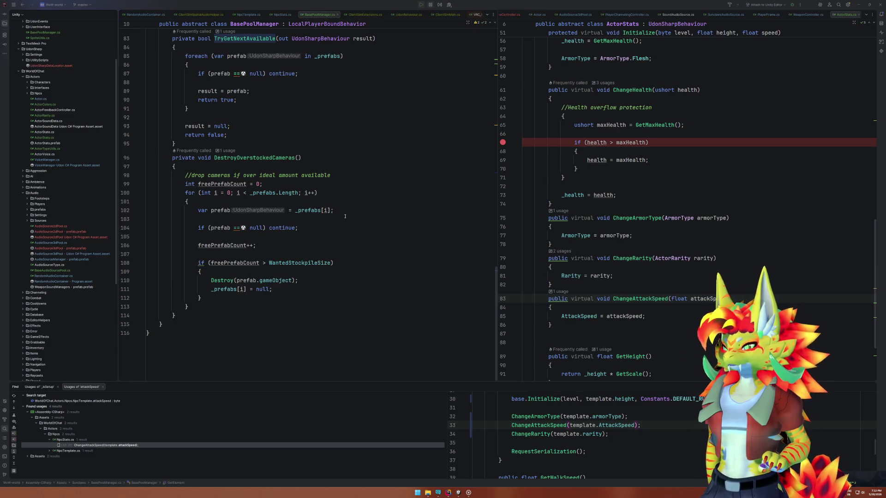
{"action": "scroll", "coordinate": [344, 216], "scroll_direction": "up", "scroll_amount": 10}
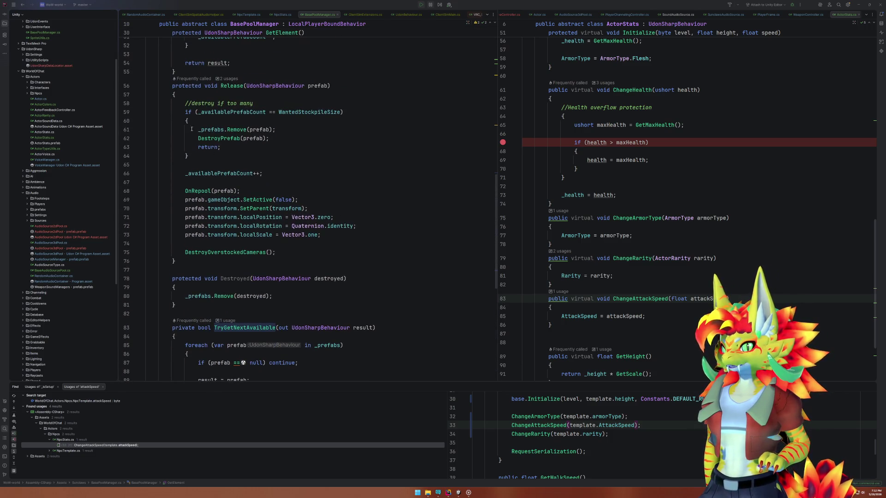
Add SunclawsLogger.Error(nameof(BasePoolManager), nameof(Release), $"{_availablePrefabCount}") at the top of Release.
{"action": "left_click", "coordinate": [265, 95]}
{"action": "key", "text": "Return"}
{"action": "key", "text": "Return"}
{"action": "key", "text": "Up"}
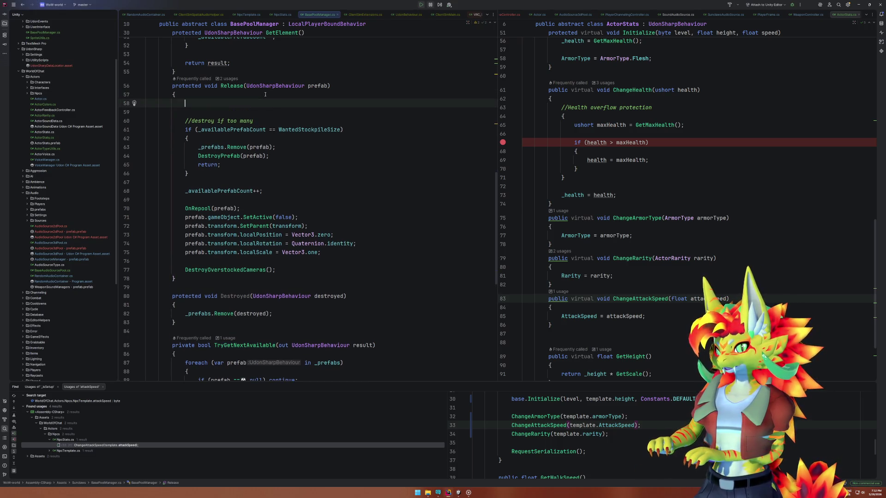
{"action": "type", "text": "SunclawsL"}
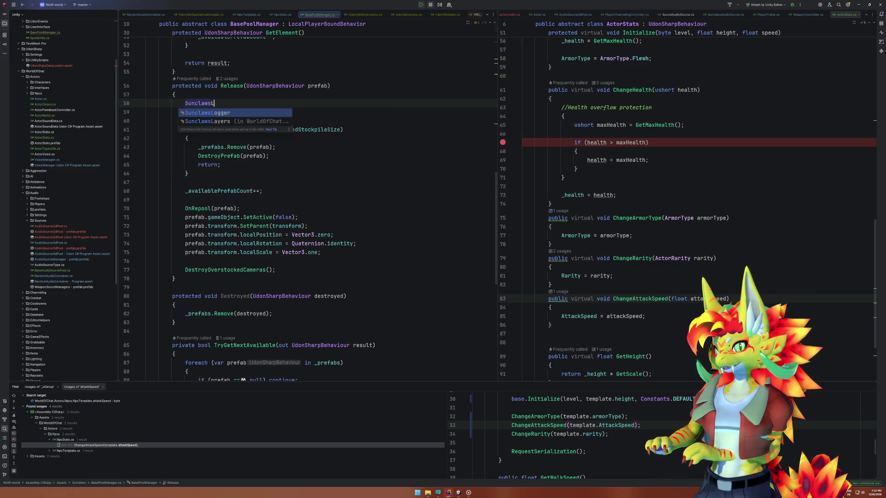
{"action": "type", "text": "ogger."}
{"action": "key", "text": "Return"}
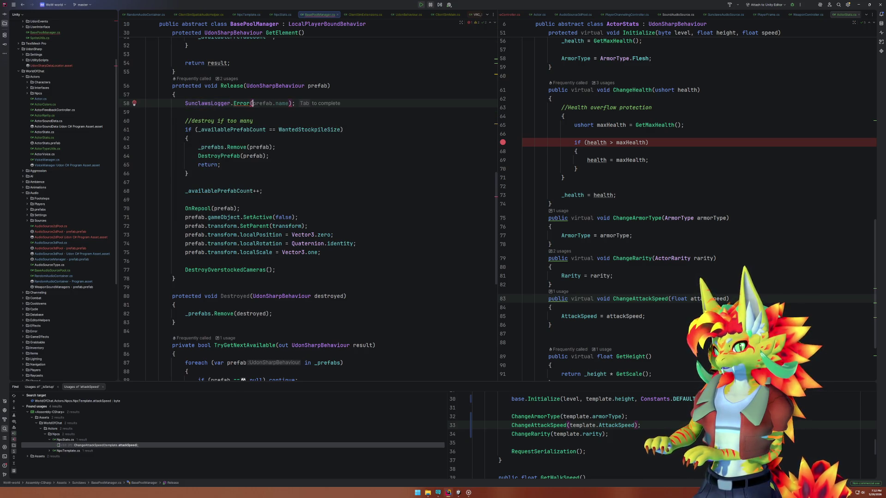
{"action": "type", "text": "nameof(BasePoolManager), nameof(Release),"}
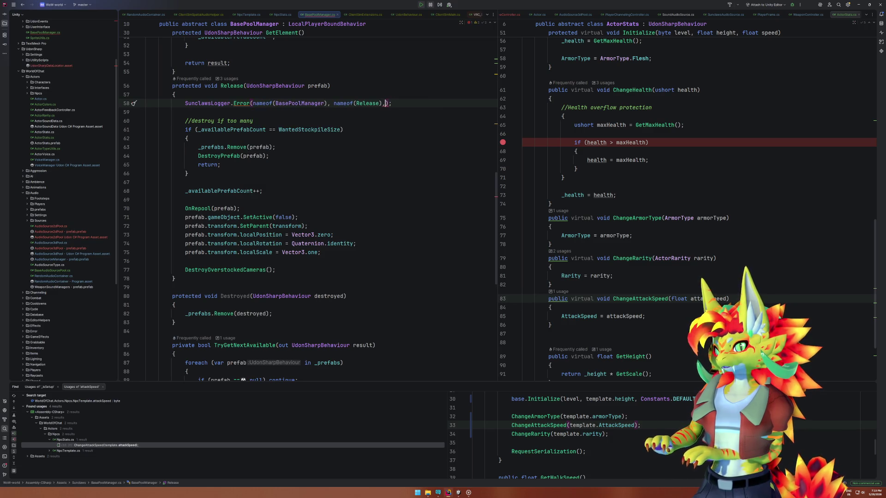
{"action": "key", "text": "Return"}
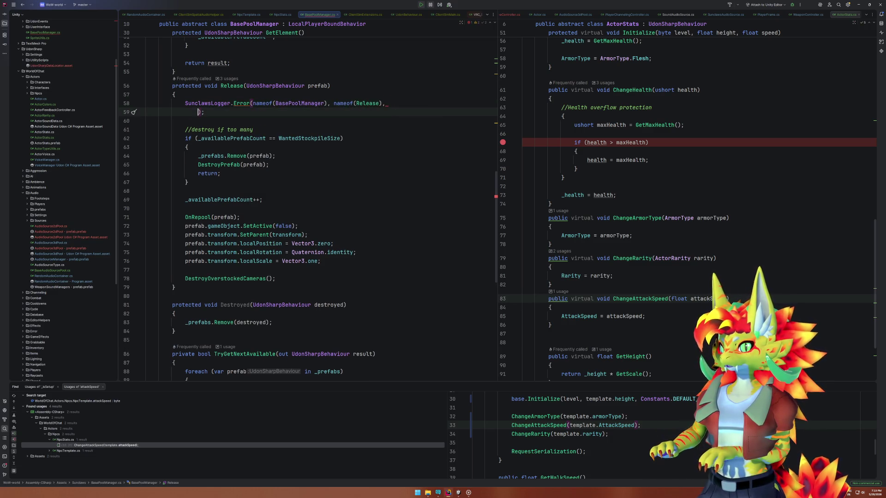
{"action": "type", "text": "\""}
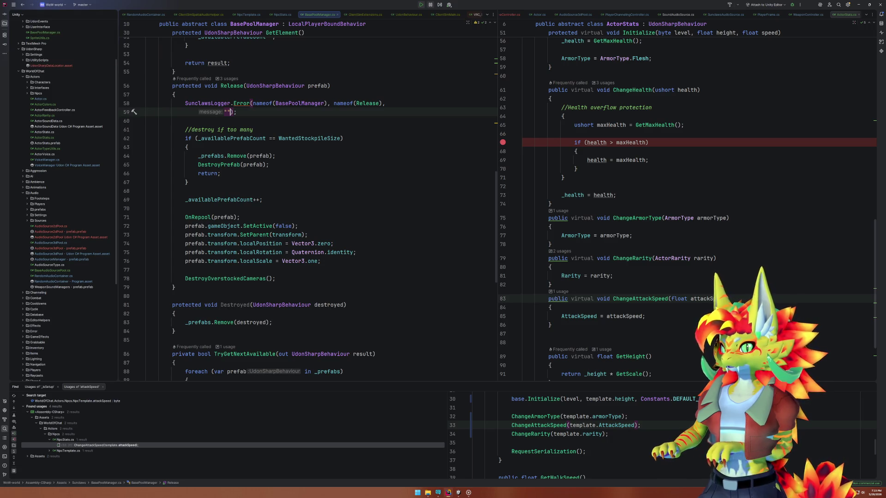
{"action": "left_click", "coordinate": [222, 199]}
{"action": "left_click", "coordinate": [228, 112]}
{"action": "type", "text": "{_availablePrefabCount"}
{"action": "left_click", "coordinate": [226, 113]}
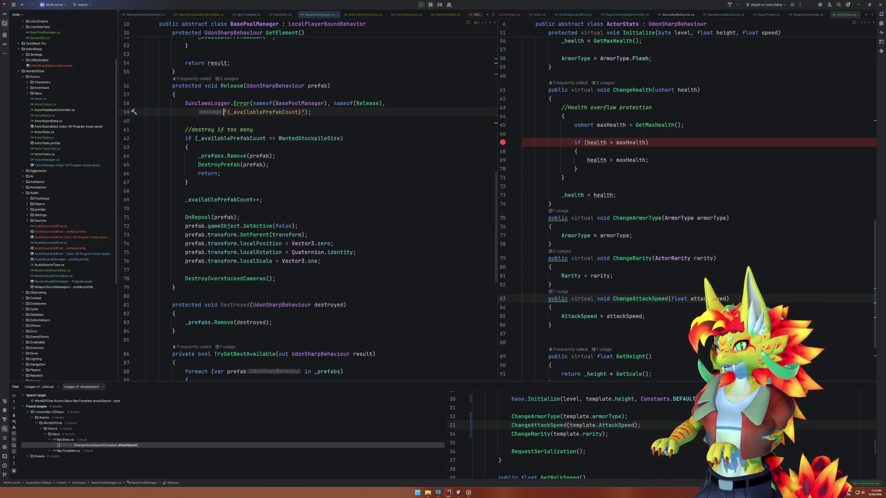
{"action": "type", "text": "$"}
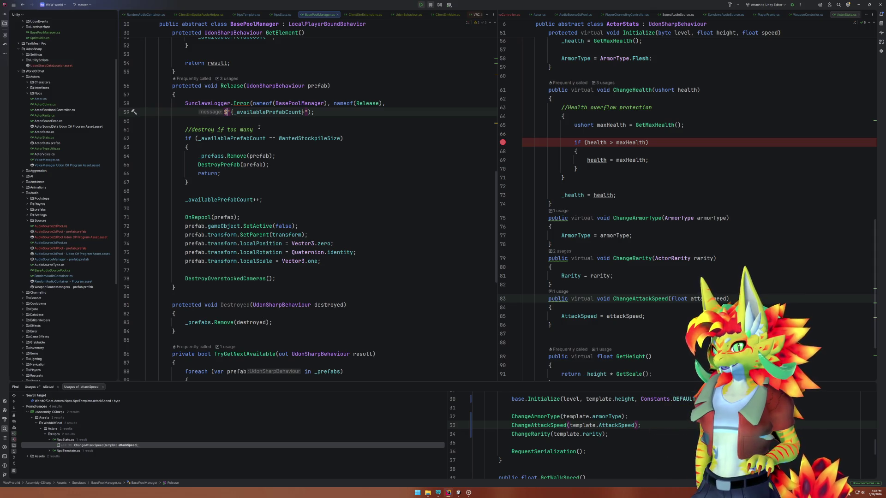
Move that log below the if block and add a copy with message "Overflow" after DestroyPrefab.
{"action": "key", "text": "ctrl+w"}
{"action": "key", "text": "ctrl+w"}
{"action": "key", "text": "ctrl+w"}
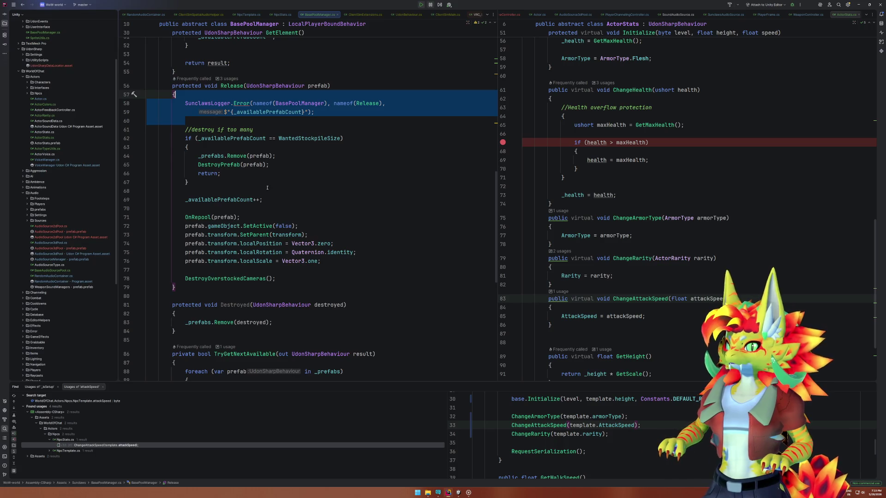
{"action": "key", "text": "ctrl+shift+alt+Down"}
{"action": "key", "text": "ctrl+shift+alt+Down"}
{"action": "key", "text": "ctrl+shift+alt+Down"}
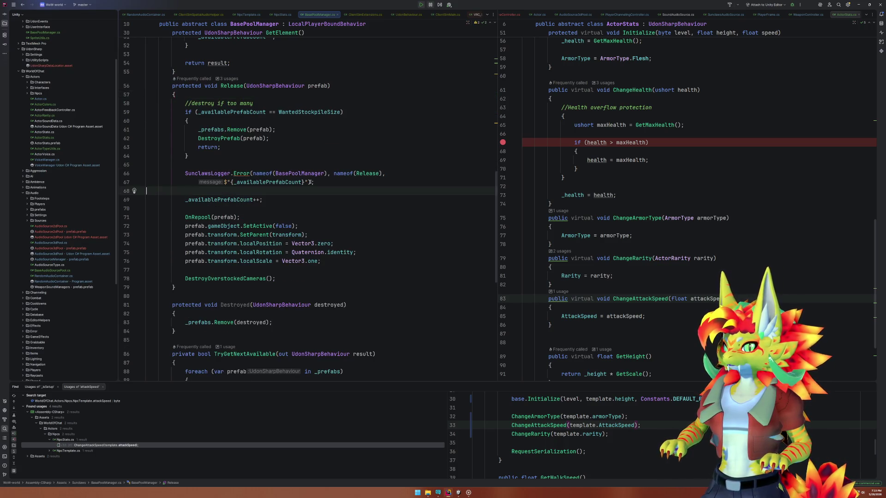
{"action": "left_click", "coordinate": [280, 140]}
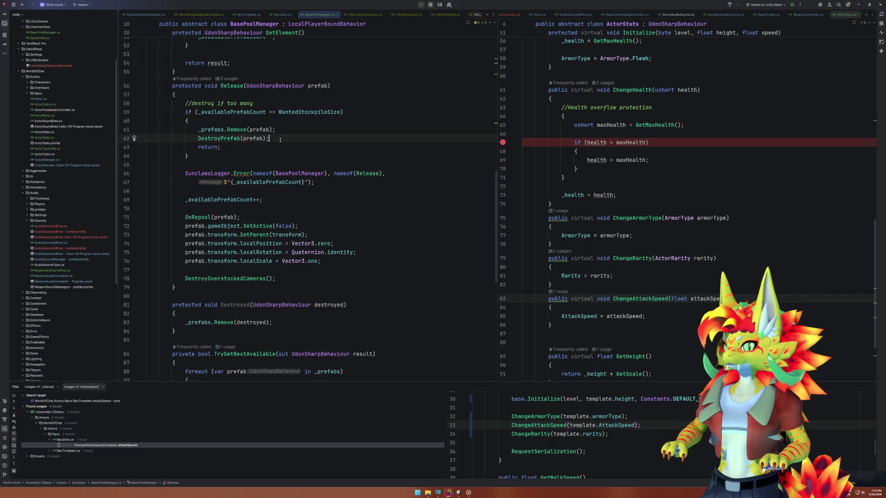
{"action": "type", "text": "SunclawsLogger.Error(nameof(BasePoolManager), nameof(Release),     $\"{_availablePrefabCount}\");"}
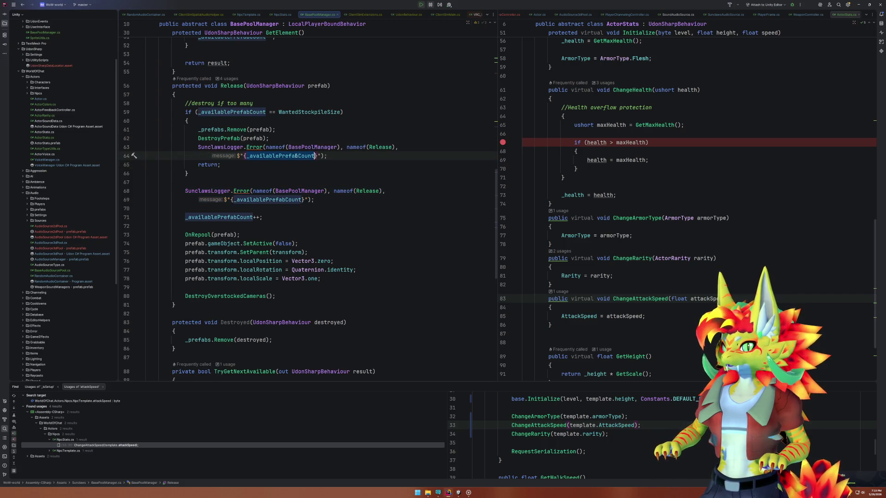
{"action": "key", "text": "BackSpace"}
{"action": "key", "text": "BackSpace"}
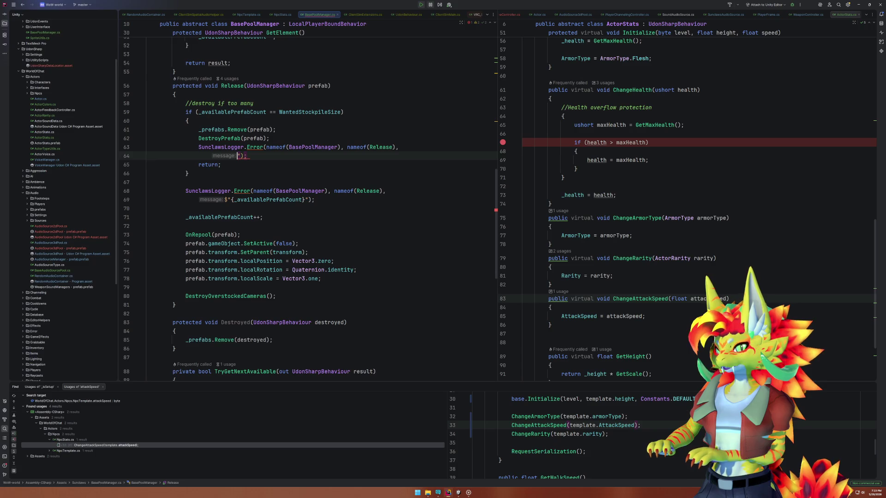
{"action": "type", "text": "Overflow"}
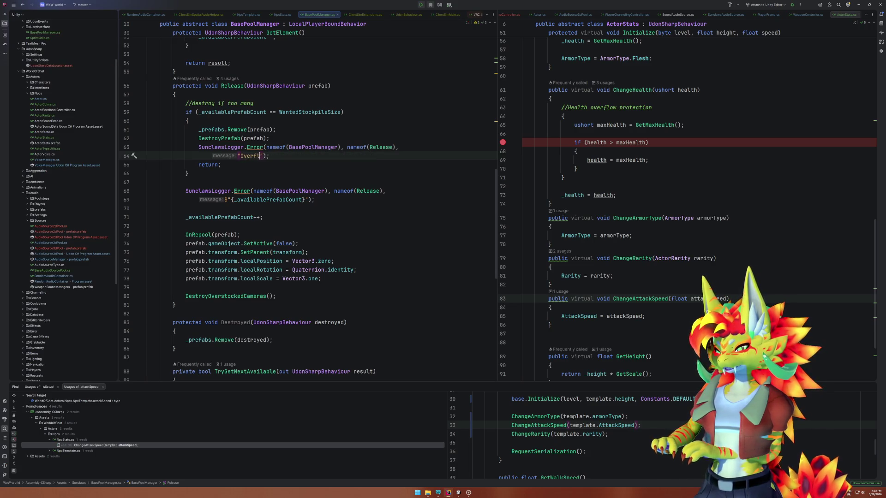
{"action": "left_click", "coordinate": [291, 174]}
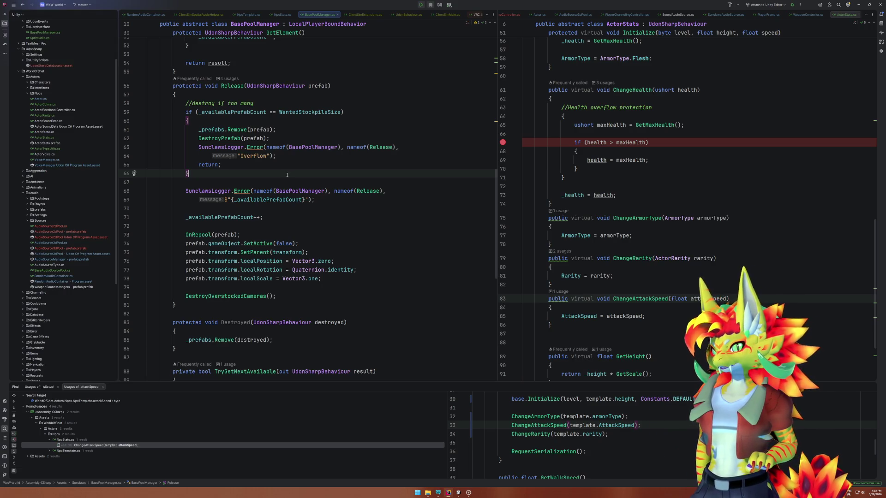
{"action": "left_click", "coordinate": [244, 296]}
{"action": "scroll", "coordinate": [323, 277], "scroll_direction": "down", "scroll_amount": 10}
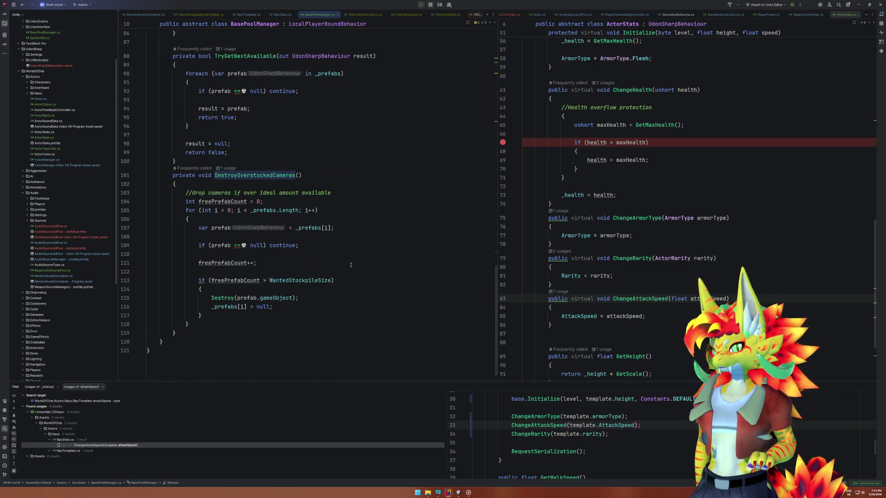
Review how DestroyOverstockedCameras counts freePrefabCount and compares it to the stockpile size.
{"action": "scroll", "coordinate": [350, 264], "scroll_direction": "up", "scroll_amount": 6}
{"action": "scroll", "coordinate": [349, 259], "scroll_direction": "down", "scroll_amount": 5}
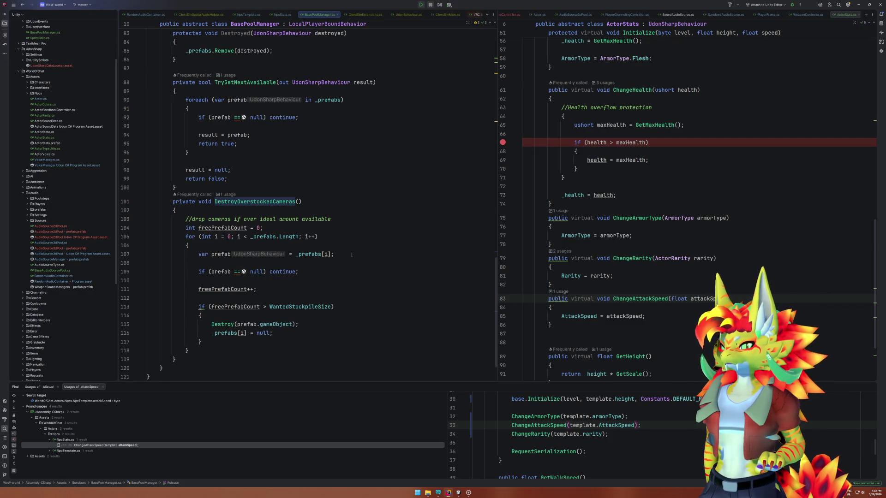
{"action": "left_click", "coordinate": [240, 305]}
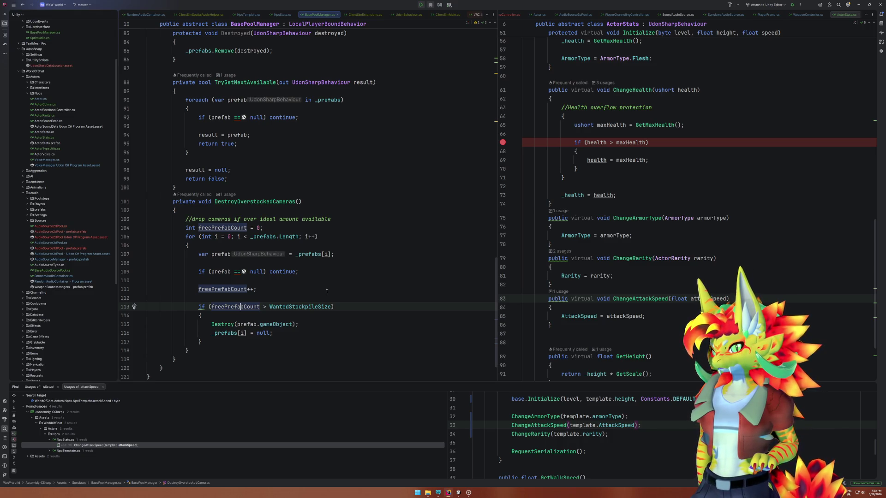
{"action": "left_click_drag", "start_coordinate": [199, 254], "coordinate": [334, 254]}
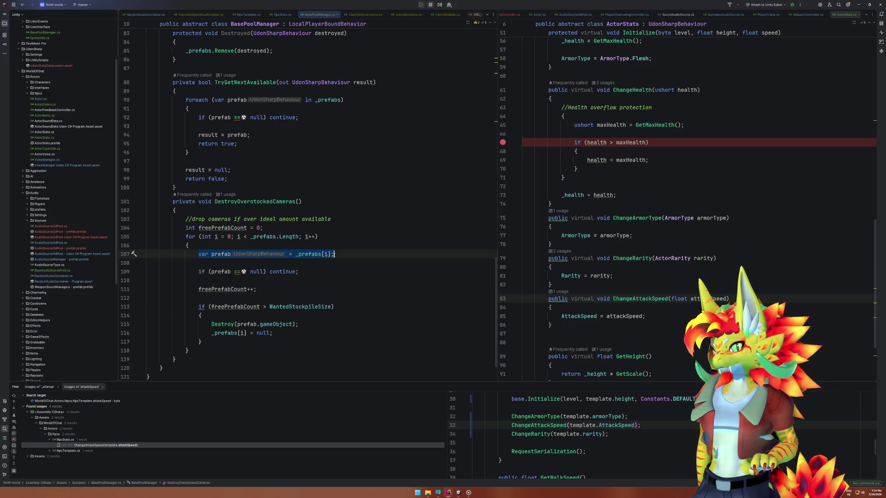
{"action": "left_click", "coordinate": [199, 272]}
{"action": "left_click_drag", "start_coordinate": [196, 289], "coordinate": [277, 292]}
{"action": "left_click_drag", "start_coordinate": [198, 307], "coordinate": [346, 307]}
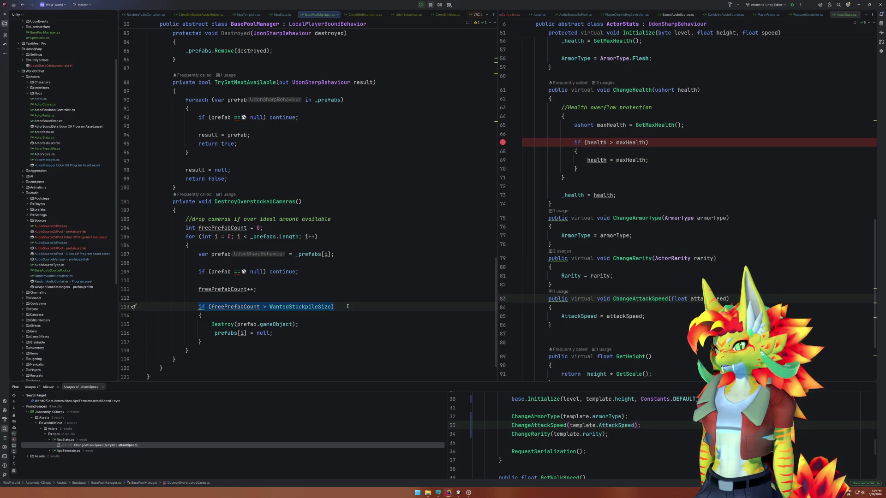
{"action": "left_click", "coordinate": [268, 291]}
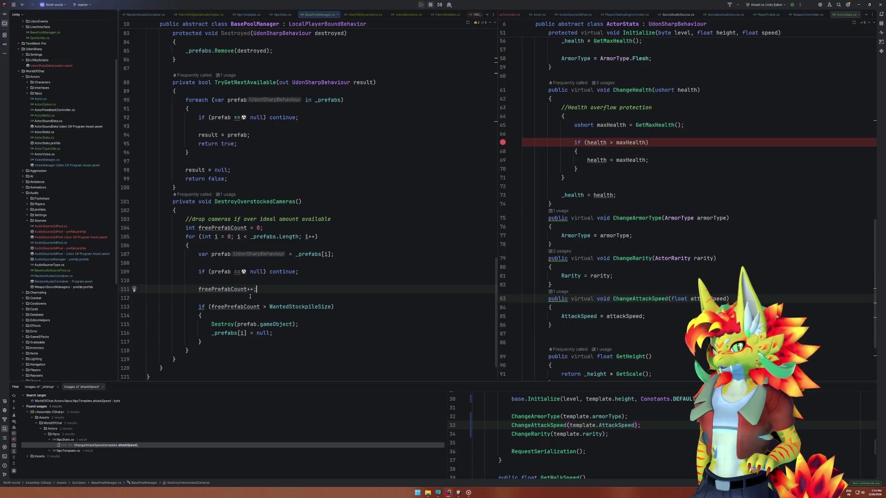
{"action": "left_click_drag", "start_coordinate": [249, 297], "coordinate": [256, 282]}
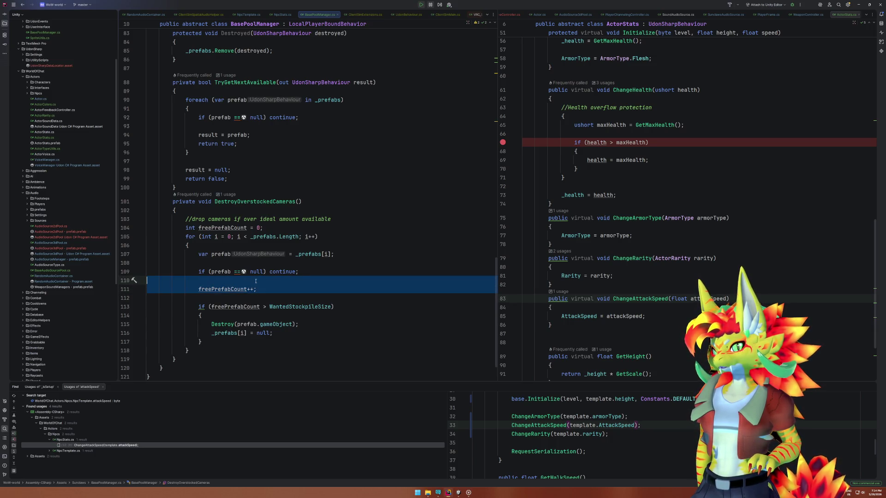
{"action": "left_click", "coordinate": [255, 281]}
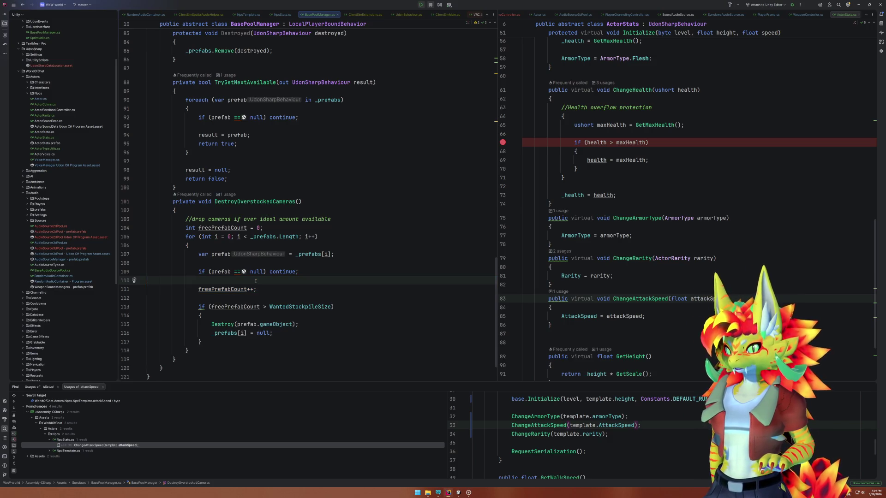
Check GetElement's null-return and the Overflow error in Release, then switch to Unity.
{"action": "scroll", "coordinate": [259, 280], "scroll_direction": "up", "scroll_amount": 15}
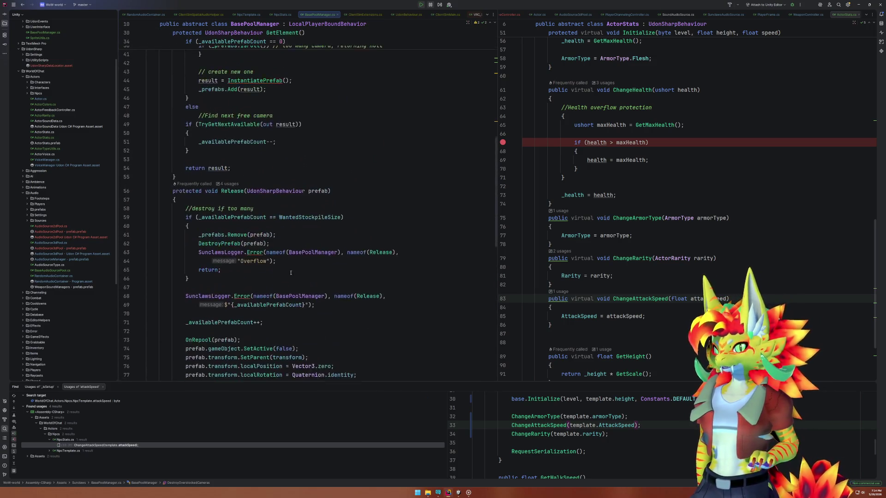
{"action": "scroll", "coordinate": [305, 265], "scroll_direction": "up", "scroll_amount": 2}
{"action": "left_click", "coordinate": [321, 266]}
{"action": "scroll", "coordinate": [364, 284], "scroll_direction": "down", "scroll_amount": 8}
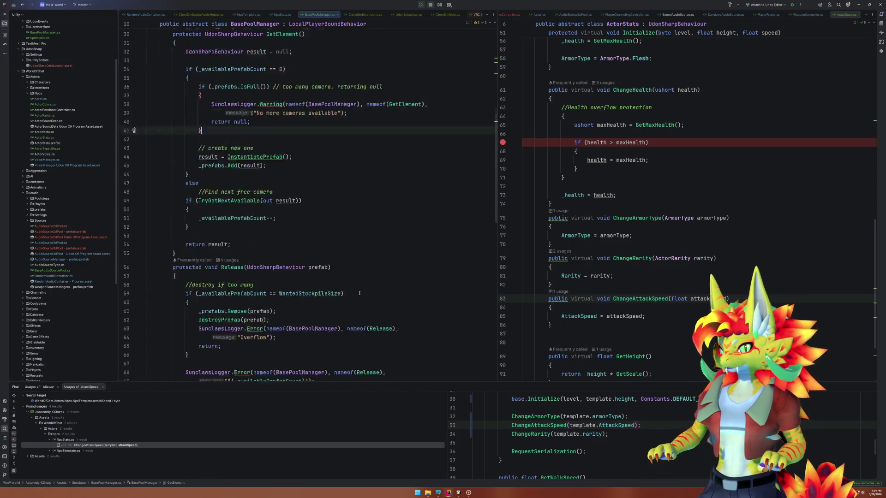
{"action": "left_click", "coordinate": [289, 258]}
{"action": "key", "text": "ctrl+w"}
{"action": "key", "text": "ctrl+w"}
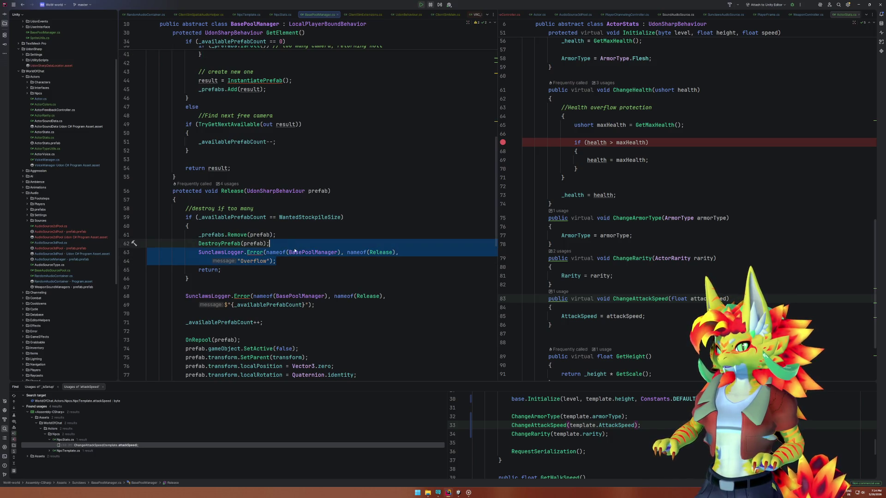
{"action": "scroll", "coordinate": [343, 262], "scroll_direction": "up", "scroll_amount": 8}
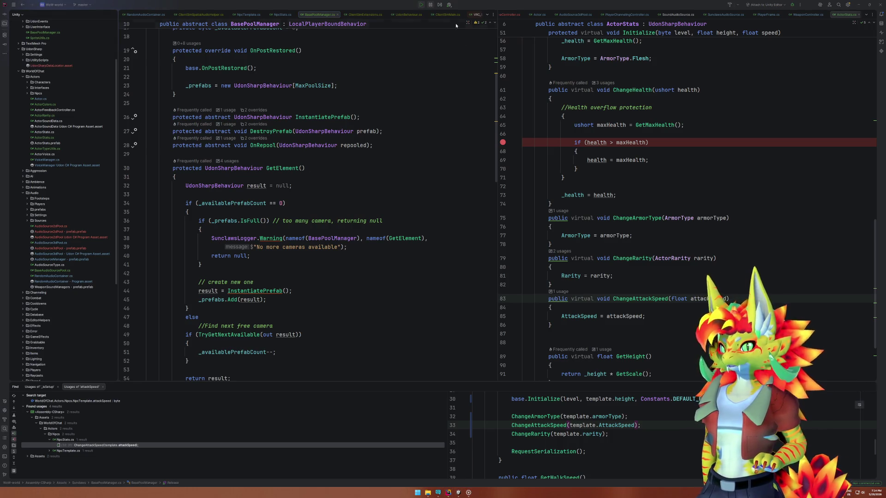
{"action": "left_click", "coordinate": [458, 493]}
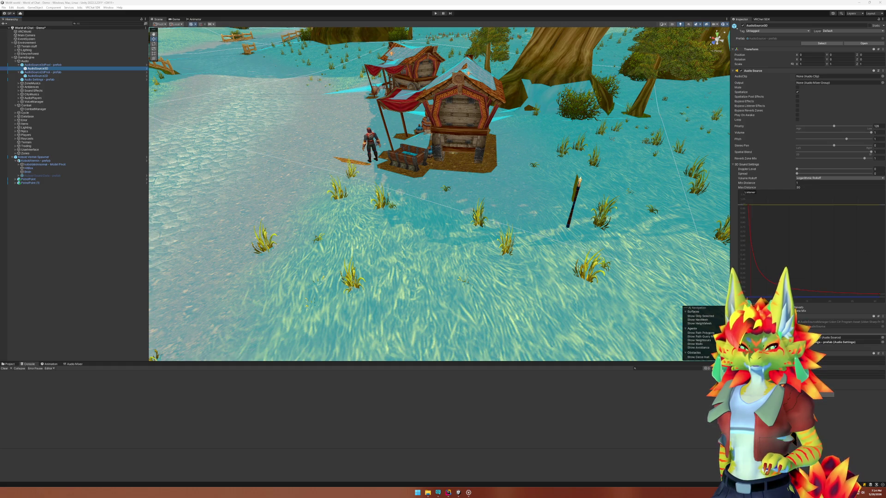
Enter Play Mode and click into the game view to control the player.
{"action": "left_click", "coordinate": [433, 13]}
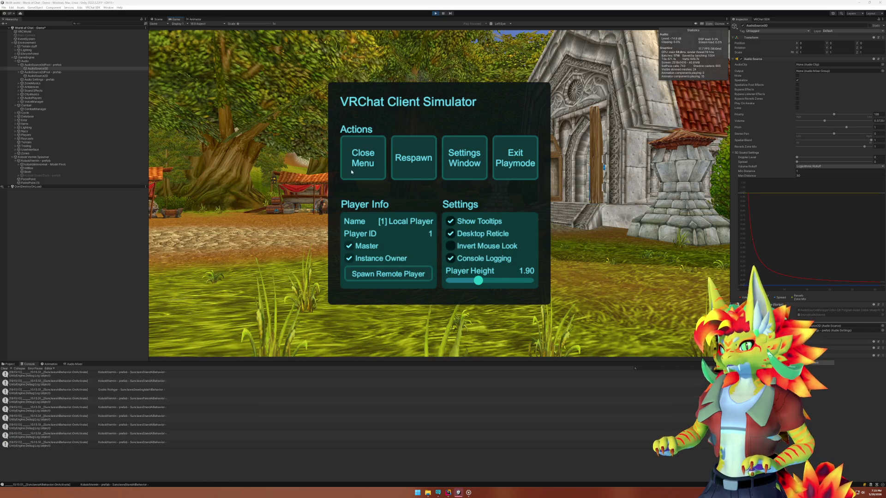
{"action": "left_click", "coordinate": [361, 170]}
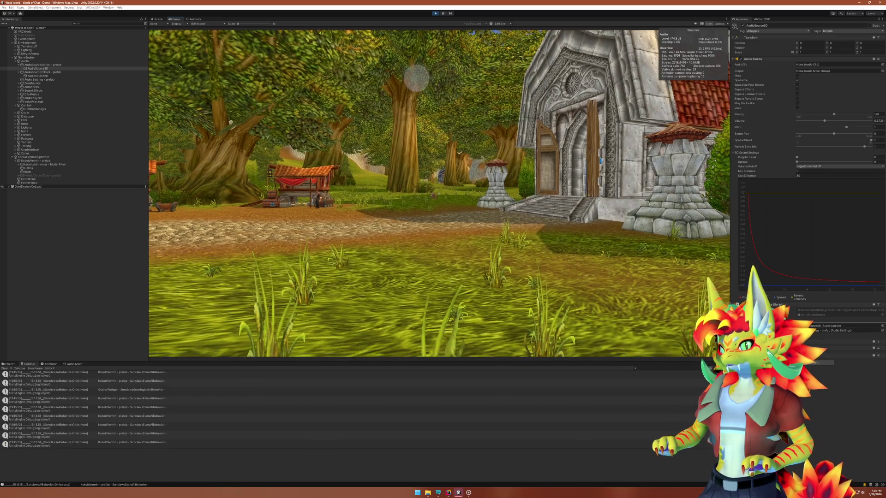
Walk the player to the kobold, then inspect the logged Release errors in the Console.
{"action": "key", "text": "w"}
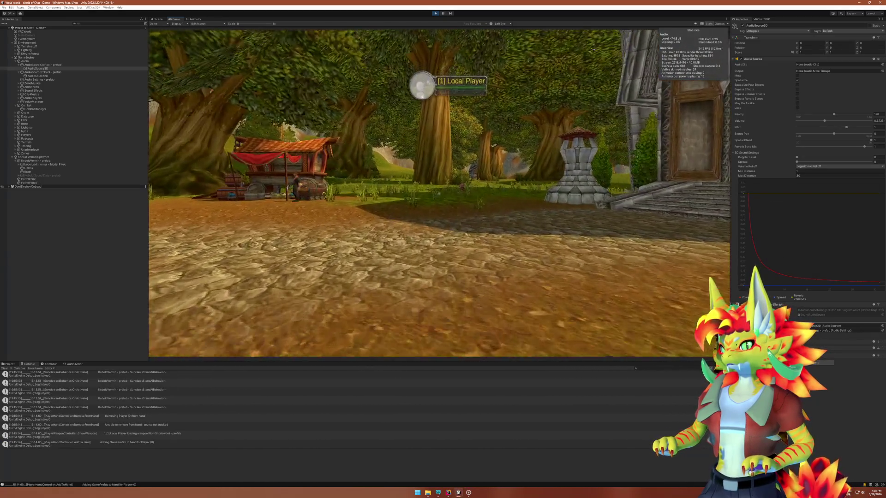
{"action": "key", "text": "w"}
{"action": "key", "text": "w"}
{"action": "key", "text": "w"}
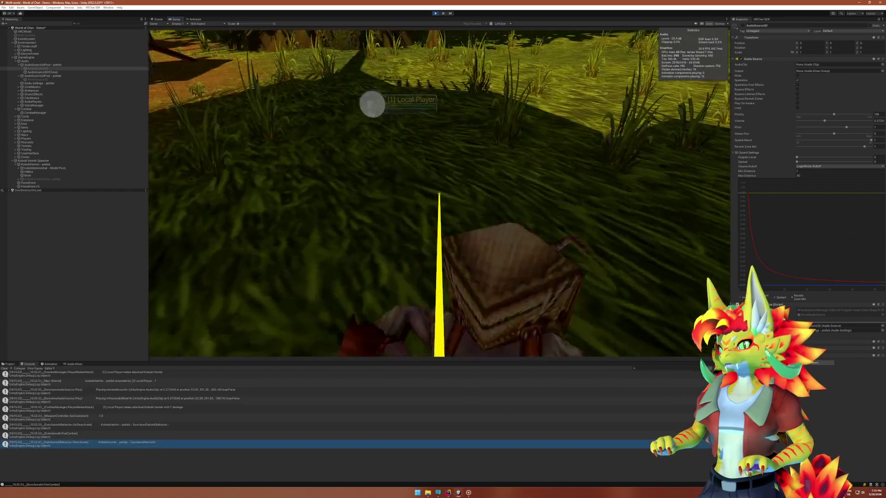
{"action": "key", "text": "s"}
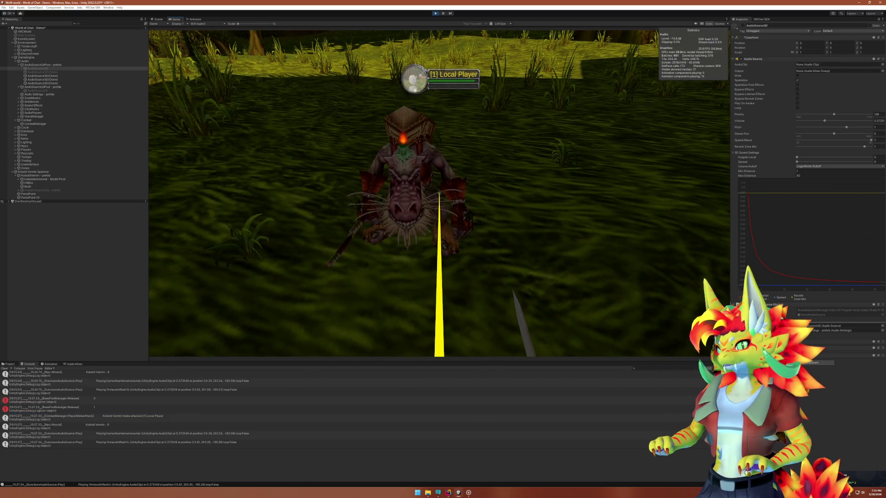
{"action": "key", "text": "super"}
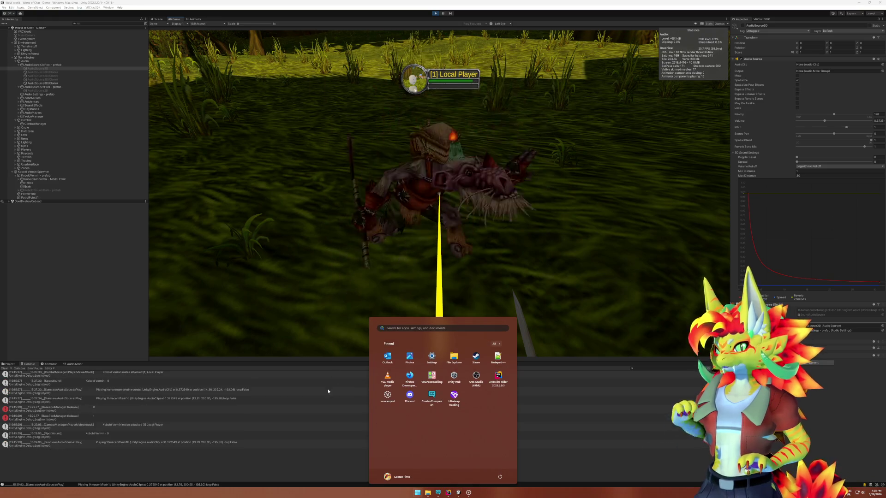
{"action": "left_click", "coordinate": [184, 393]}
{"action": "left_click", "coordinate": [181, 397]}
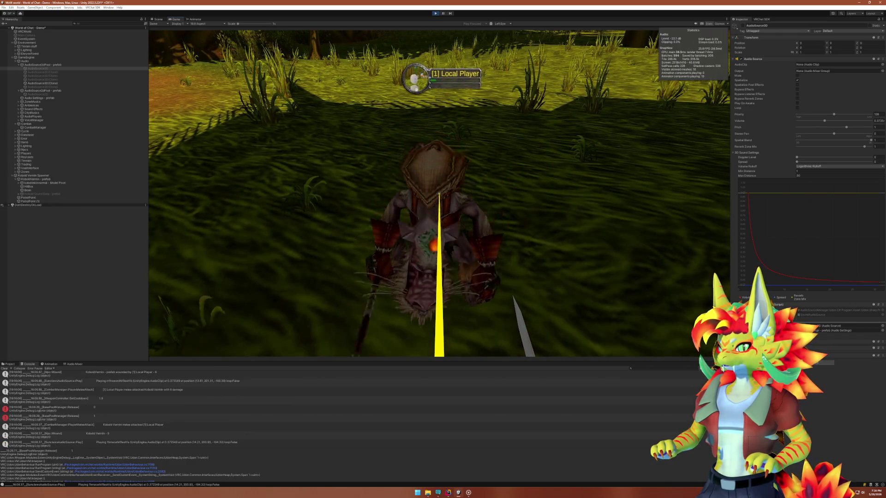
After defeating the kobold, view the Release error details, then return to Rider.
{"action": "key", "text": "s"}
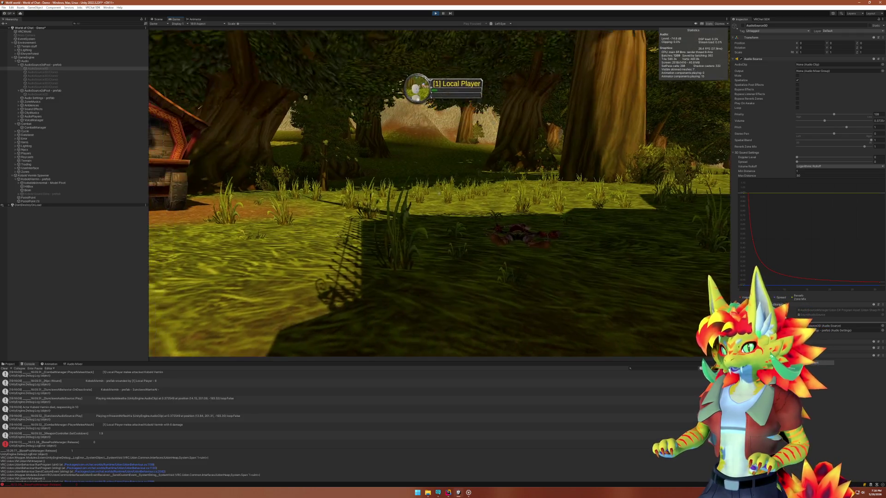
{"action": "key", "text": "super"}
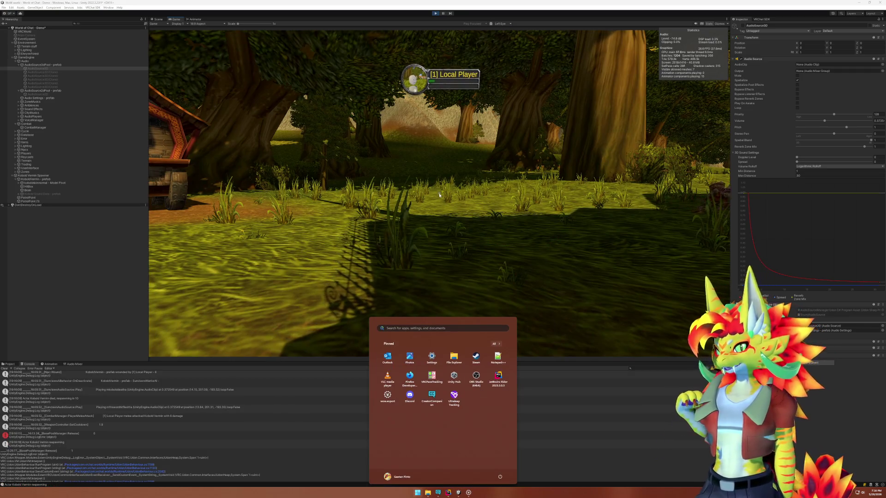
{"action": "left_click", "coordinate": [126, 437]}
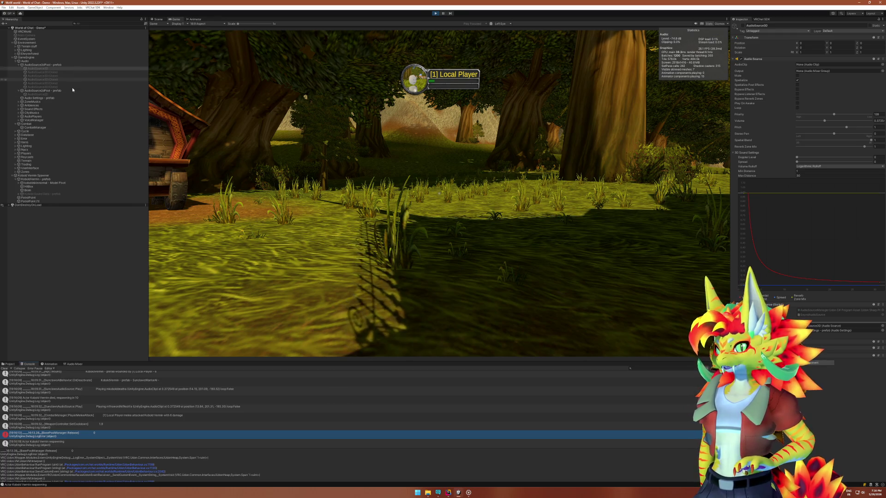
{"action": "left_click", "coordinate": [456, 494]}
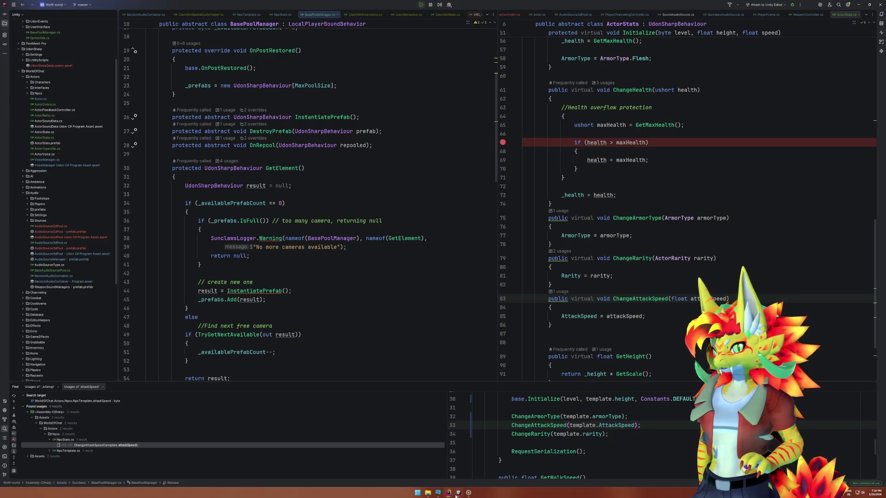
Highlight GetElement's usages and _availablePrefabCount on line 51, then return to the Unity play session.
{"action": "left_click", "coordinate": [450, 302]}
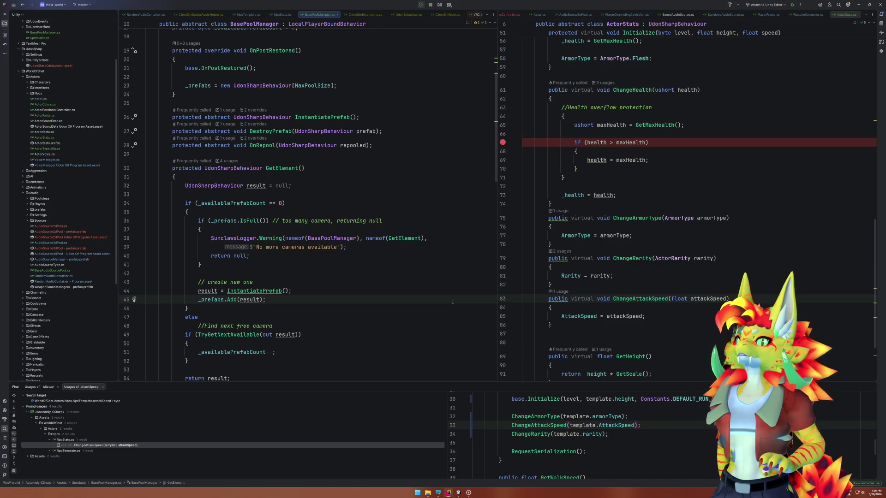
{"action": "left_click", "coordinate": [298, 168]}
{"action": "scroll", "coordinate": [301, 220], "scroll_direction": "down", "scroll_amount": 4}
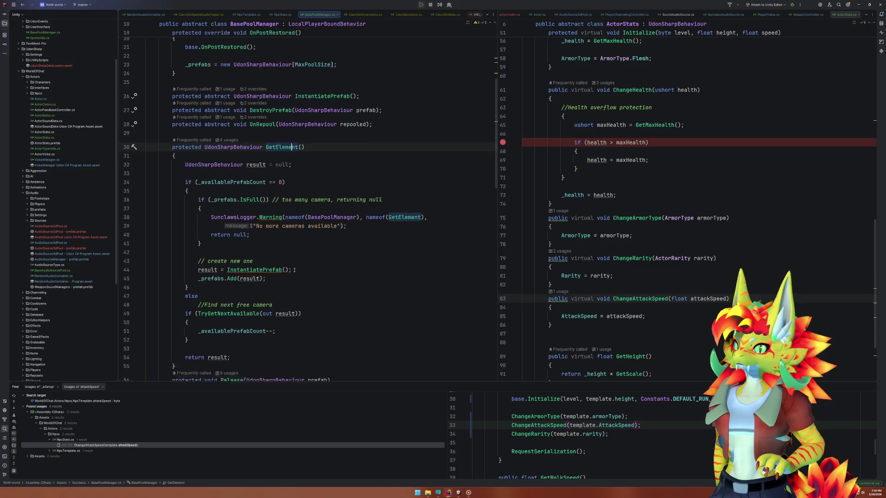
{"action": "double_click", "coordinate": [238, 248]}
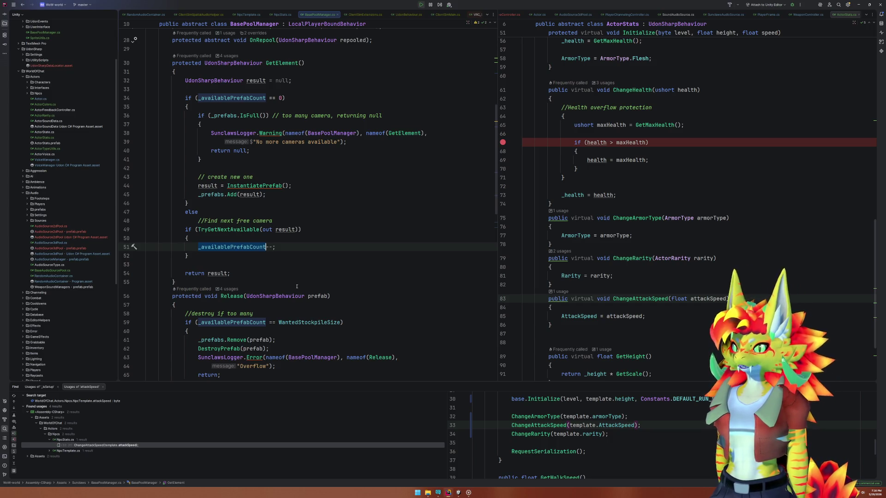
{"action": "left_click", "coordinate": [375, 245]}
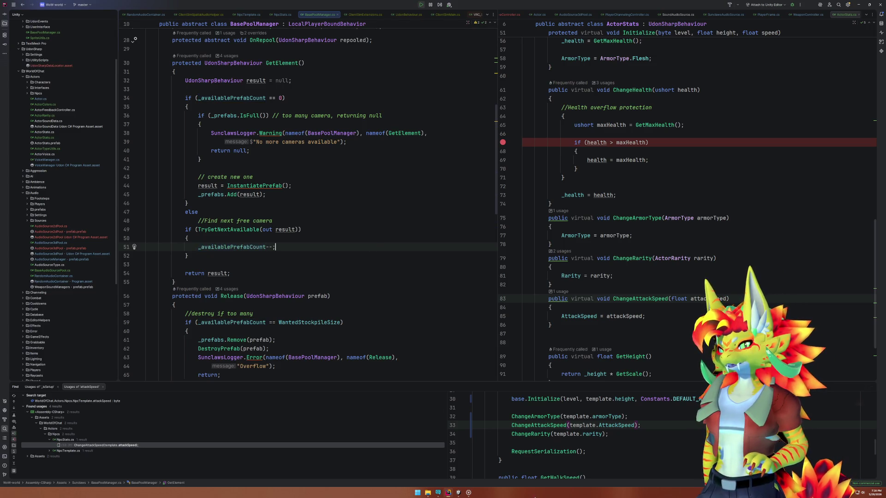
{"action": "left_click", "coordinate": [457, 492]}
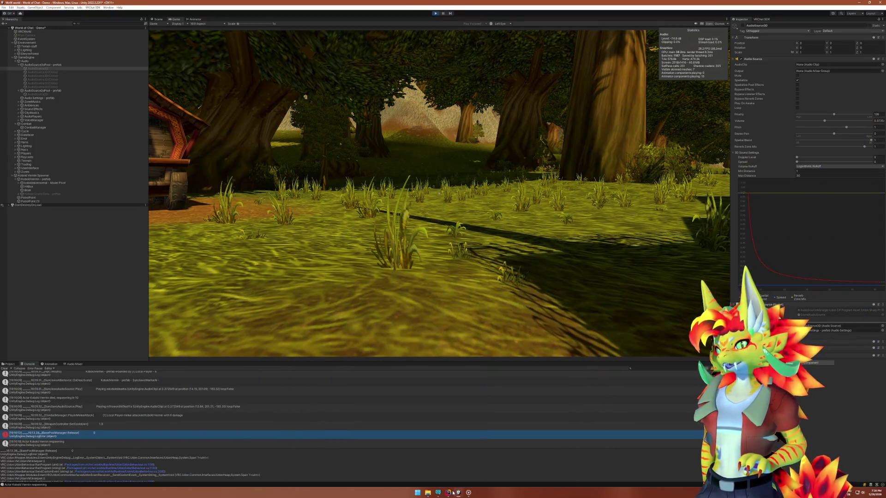
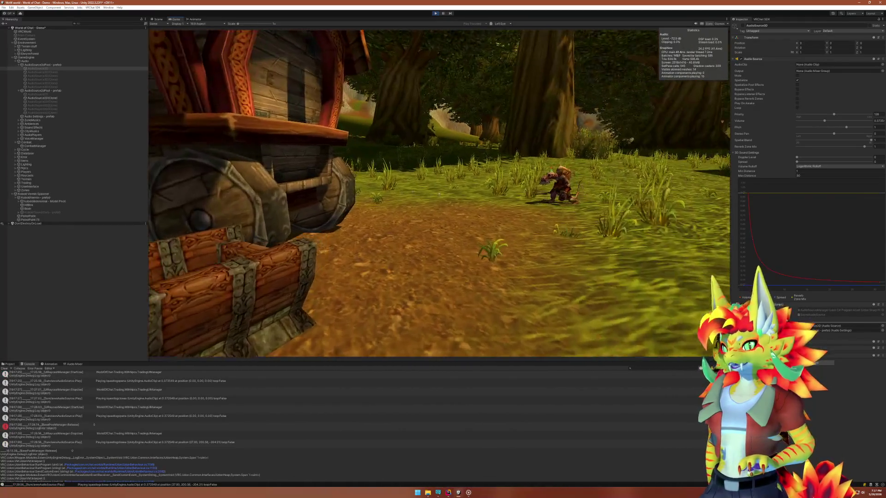
Dismiss the Start menu and minimise Unity so Rider shows BasePoolManager.cs again.
{"action": "key", "text": "super"}
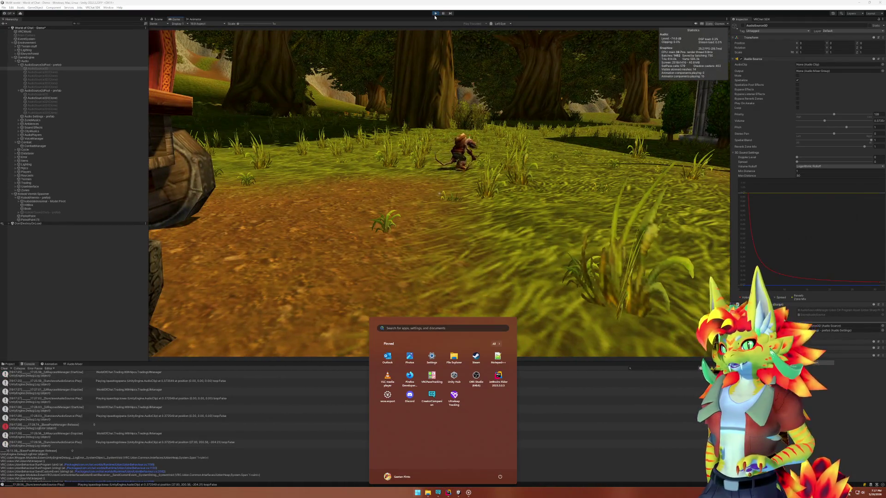
{"action": "key", "text": "super"}
{"action": "left_click", "coordinate": [459, 492]}
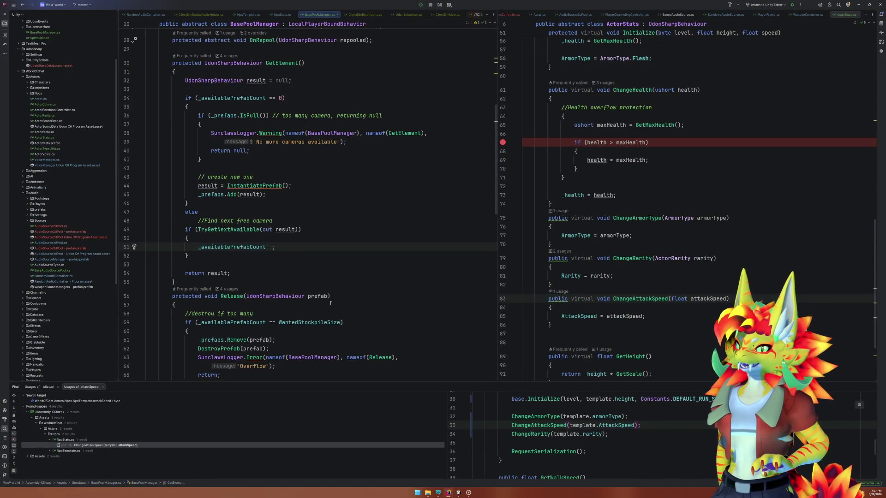
Go from GetElement in BasePoolManager to the AudioSource2dPool.cs implementation.
{"action": "scroll", "coordinate": [330, 303], "scroll_direction": "down", "scroll_amount": 6}
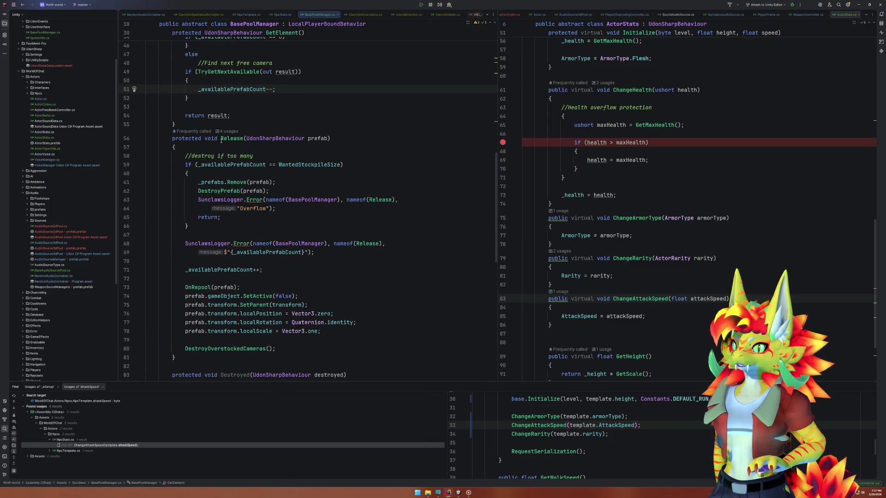
{"action": "left_click", "coordinate": [341, 138]}
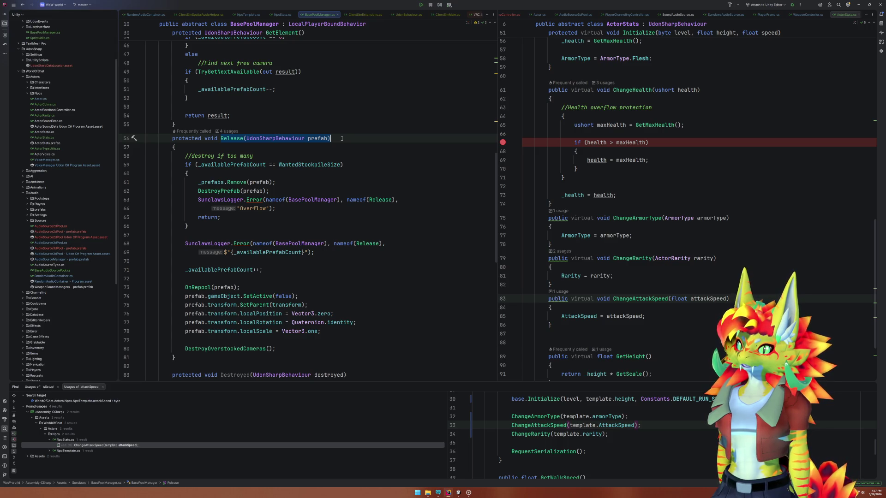
{"action": "scroll", "coordinate": [403, 209], "scroll_direction": "up", "scroll_amount": 7}
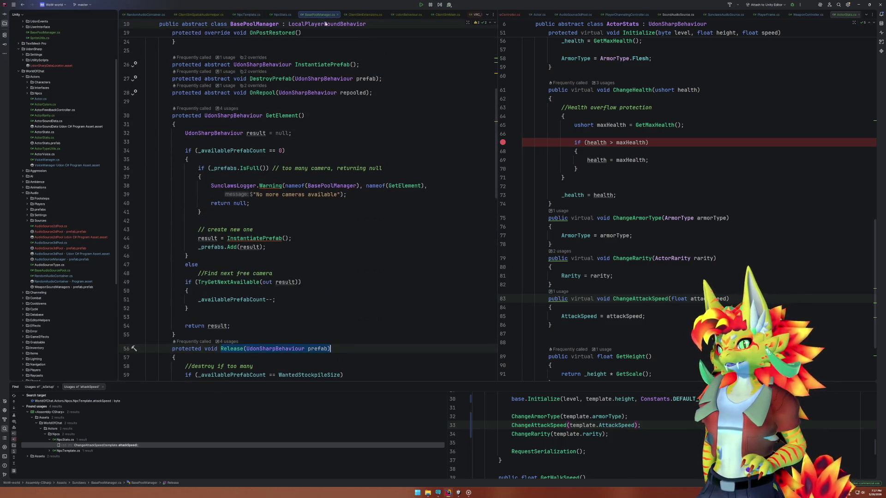
{"action": "left_click", "coordinate": [415, 185]}
{"action": "key", "text": "ctrl+alt+b"}
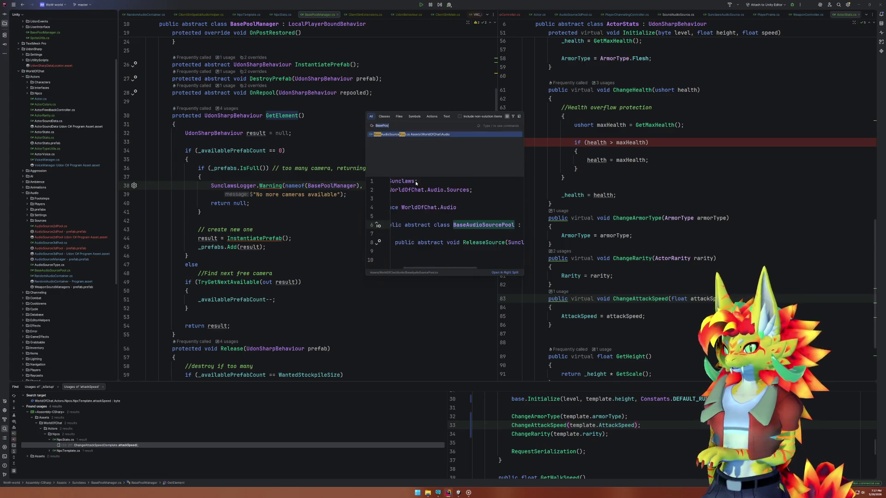
{"action": "key", "text": "Down"}
{"action": "key", "text": "Return"}
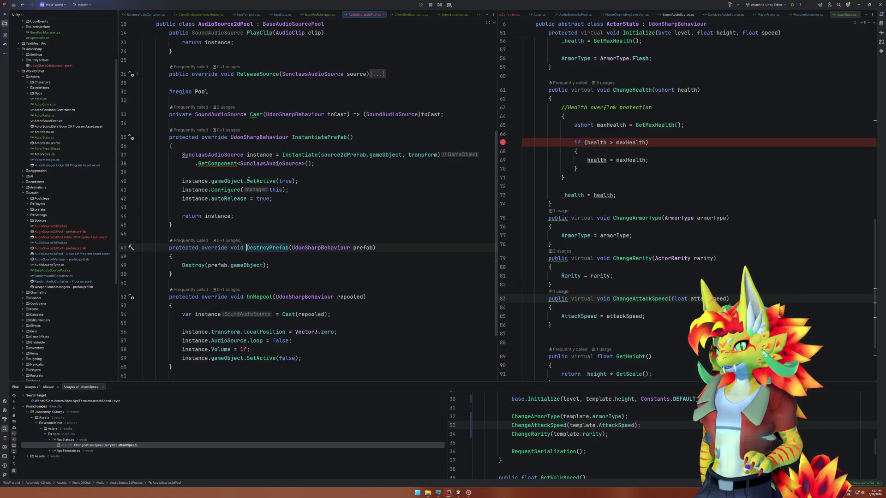
Find usages of ReleaseSource and jump to its call in SunclawsAudioSource.cs.
{"action": "scroll", "coordinate": [213, 240], "scroll_direction": "up", "scroll_amount": 5}
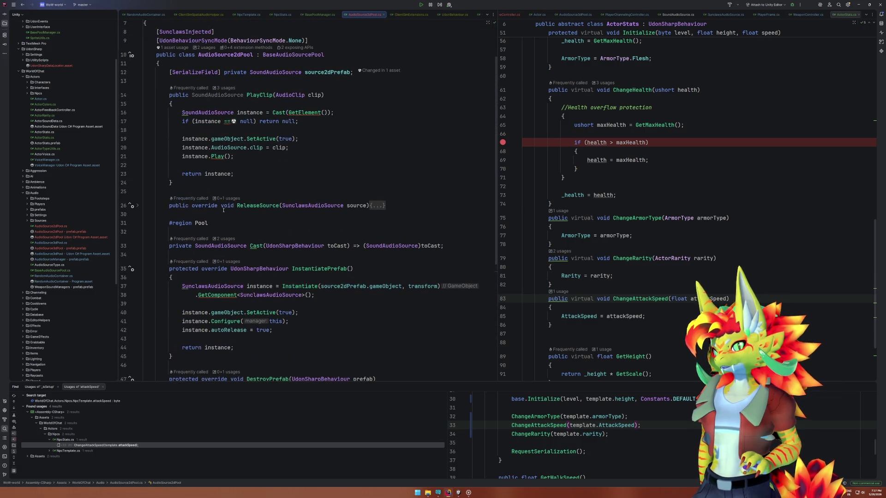
{"action": "left_click", "coordinate": [138, 206]}
{"action": "left_click", "coordinate": [192, 223]}
{"action": "left_click", "coordinate": [137, 206]}
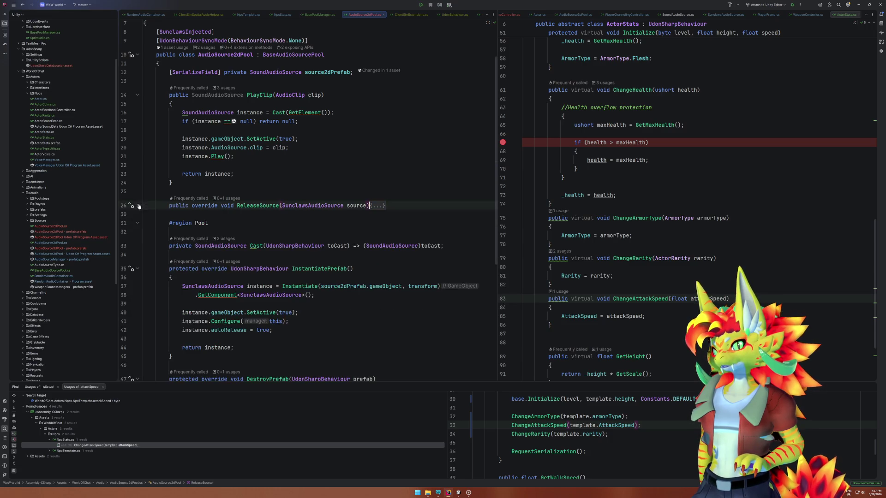
{"action": "left_click", "coordinate": [224, 199]}
{"action": "left_click", "coordinate": [244, 224]}
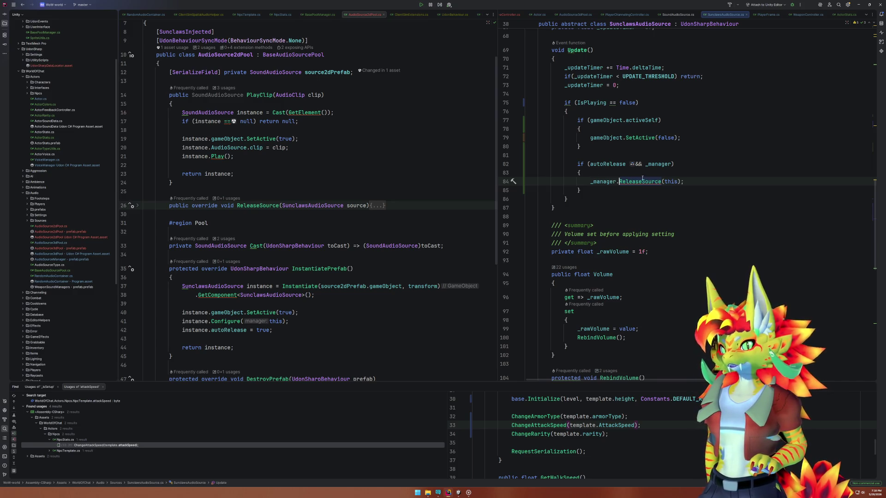
{"action": "mouse_move", "coordinate": [642, 178]}
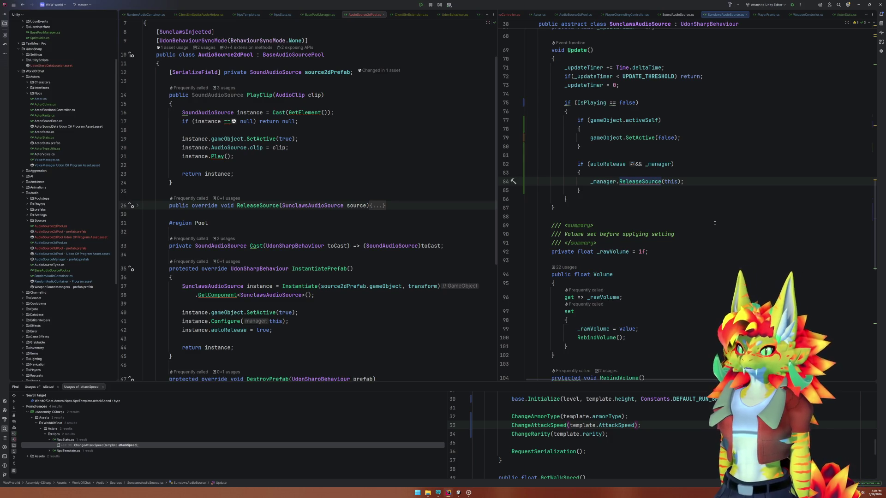
{"action": "scroll", "coordinate": [715, 223], "scroll_direction": "down", "scroll_amount": 5}
{"action": "scroll", "coordinate": [714, 223], "scroll_direction": "down", "scroll_amount": 5}
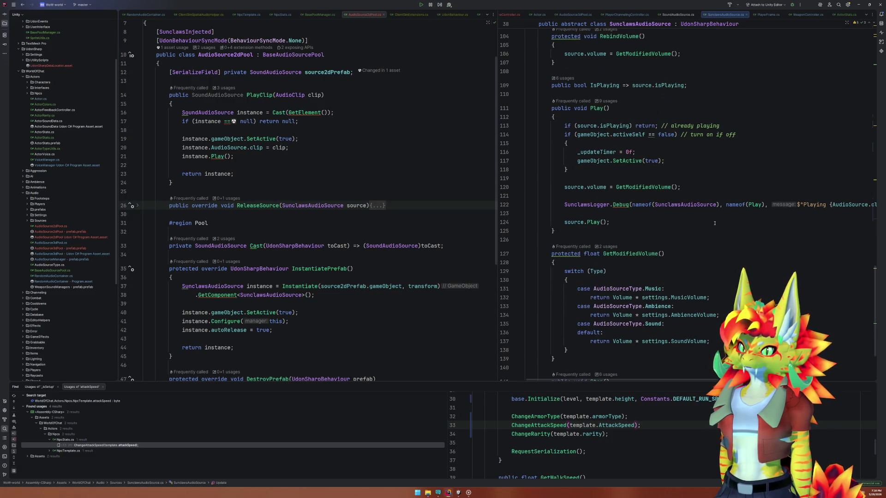
{"action": "scroll", "coordinate": [714, 223], "scroll_direction": "down", "scroll_amount": 3}
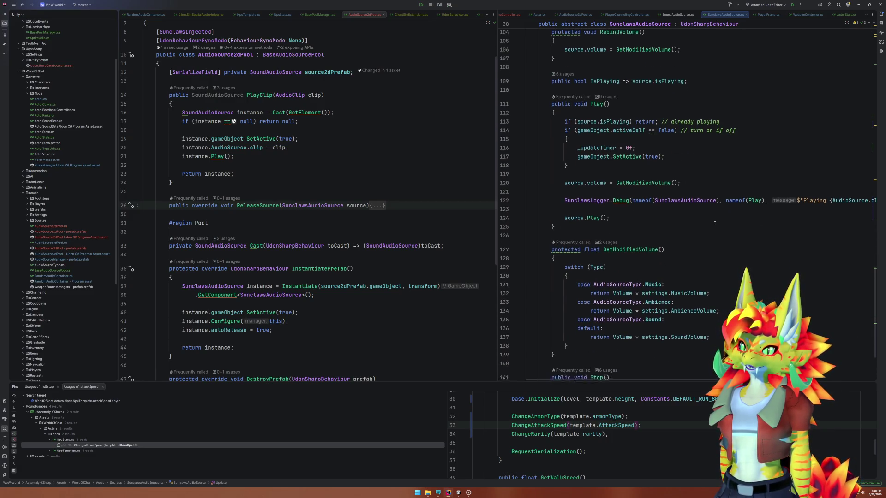
{"action": "scroll", "coordinate": [714, 223], "scroll_direction": "up", "scroll_amount": 4}
{"action": "scroll", "coordinate": [714, 223], "scroll_direction": "up", "scroll_amount": 2}
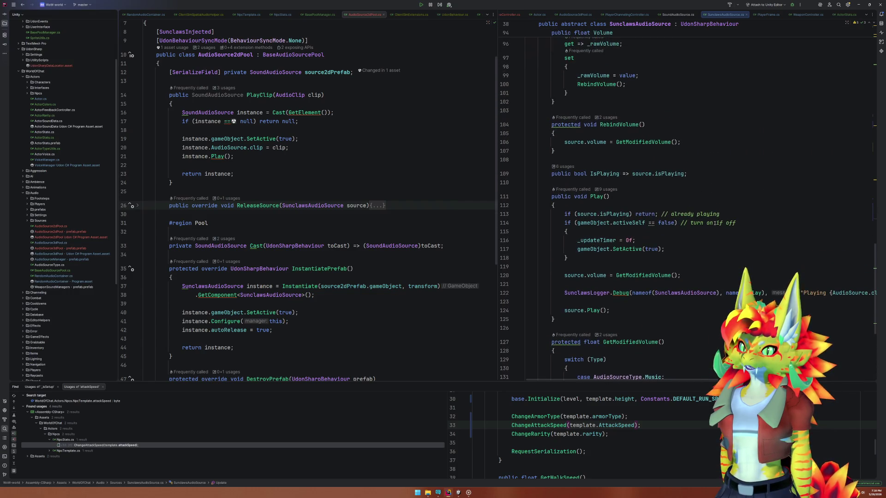
{"action": "scroll", "coordinate": [715, 223], "scroll_direction": "up", "scroll_amount": 5}
{"action": "scroll", "coordinate": [714, 223], "scroll_direction": "up", "scroll_amount": 15}
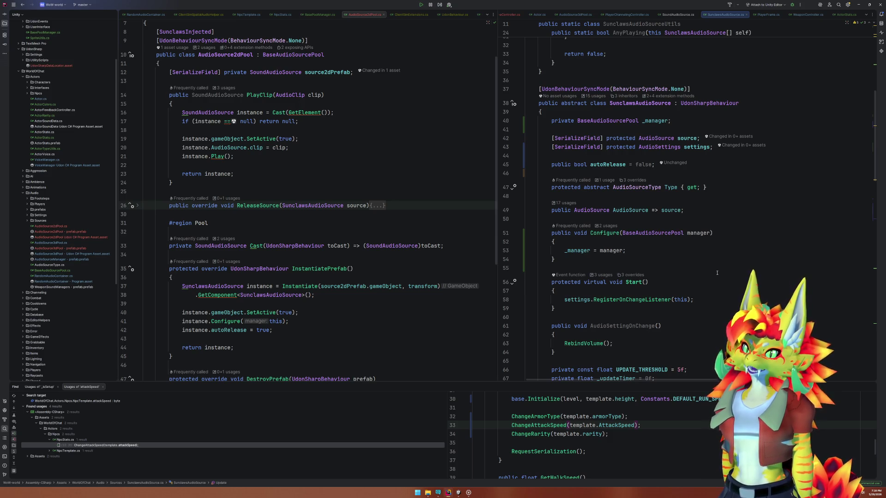
{"action": "scroll", "coordinate": [717, 273], "scroll_direction": "down", "scroll_amount": 6}
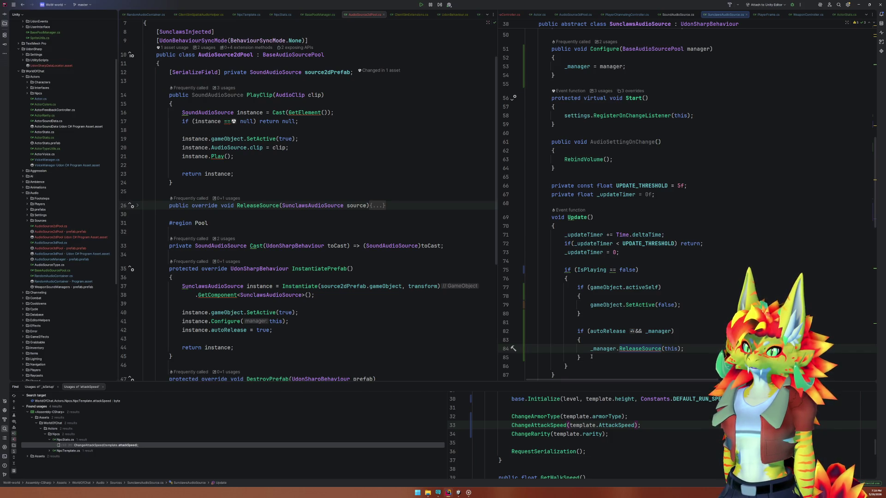
{"action": "left_click", "coordinate": [620, 331], "text": "ctrl"}
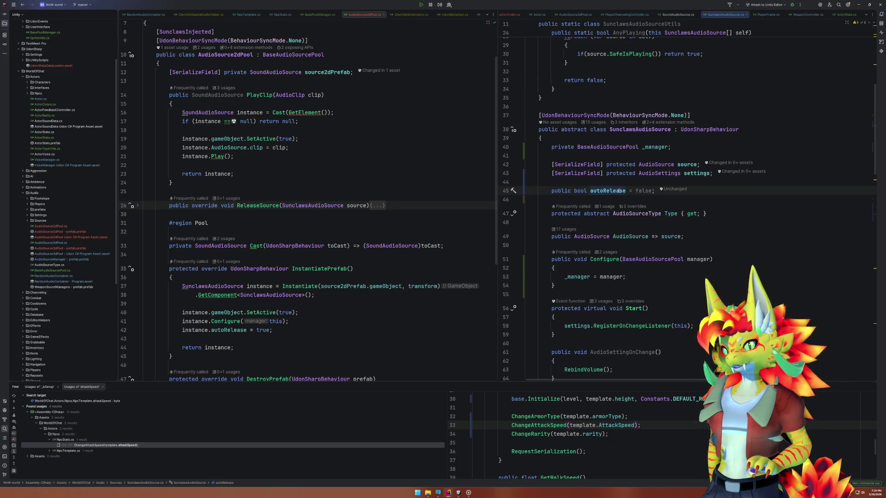
Select the autoRelease assignment on line 42 and briefly check the Unity editor.
{"action": "double_click", "coordinate": [226, 330]}
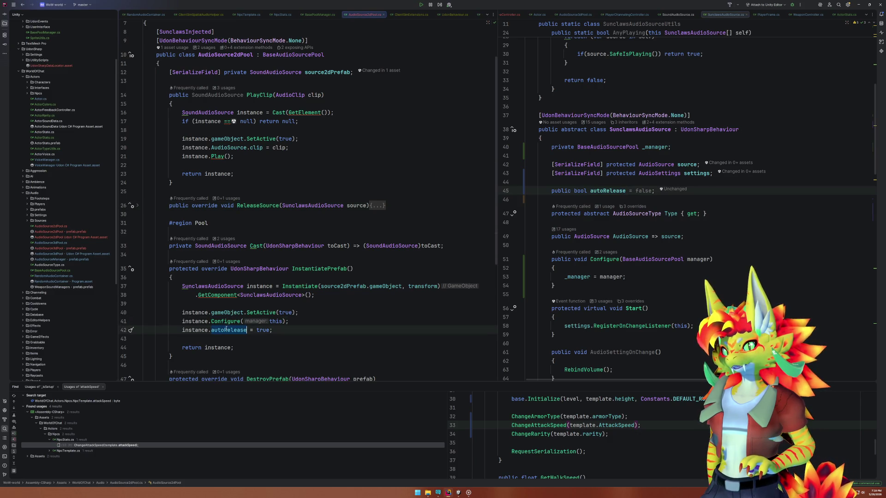
{"action": "left_click_drag", "start_coordinate": [182, 330], "coordinate": [273, 330]}
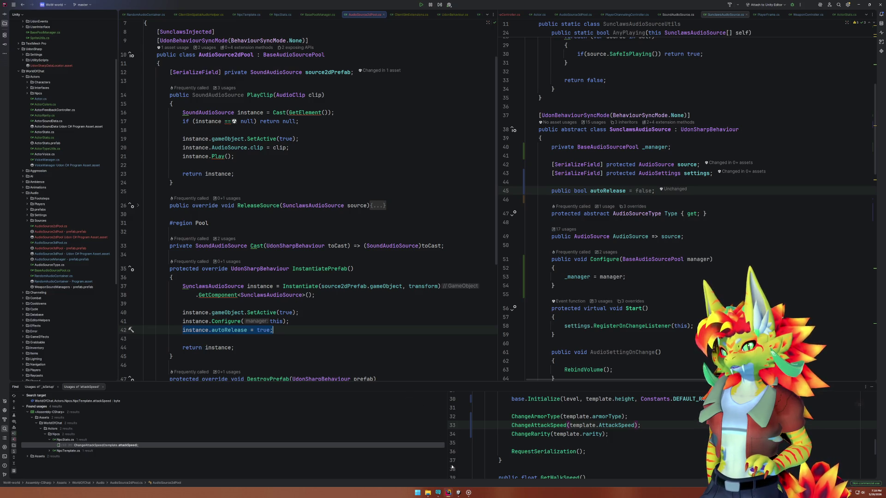
{"action": "mouse_move", "coordinate": [461, 494]}
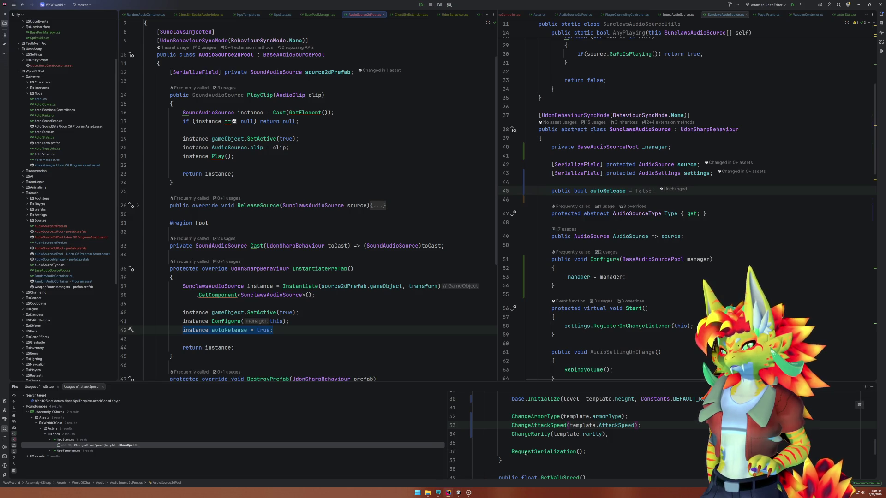
{"action": "left_click", "coordinate": [458, 494]}
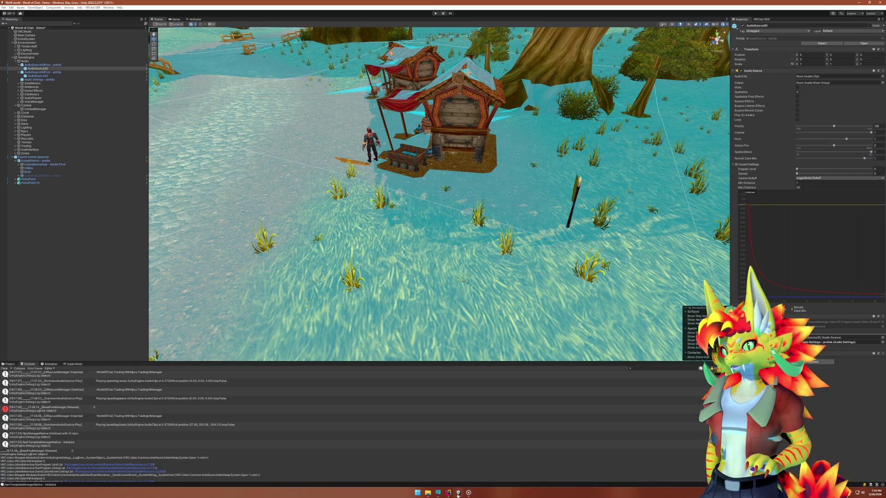
{"action": "left_click", "coordinate": [458, 494]}
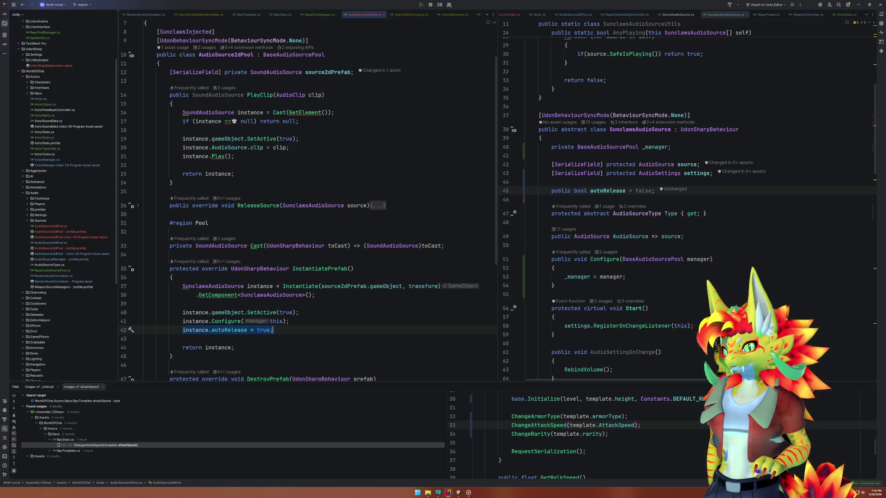
Navigate through BaseAudioSourcePool to BasePoolManager's Release, before the DestroyOverstockedCameras() call.
{"action": "mouse_move", "coordinate": [325, 56]}
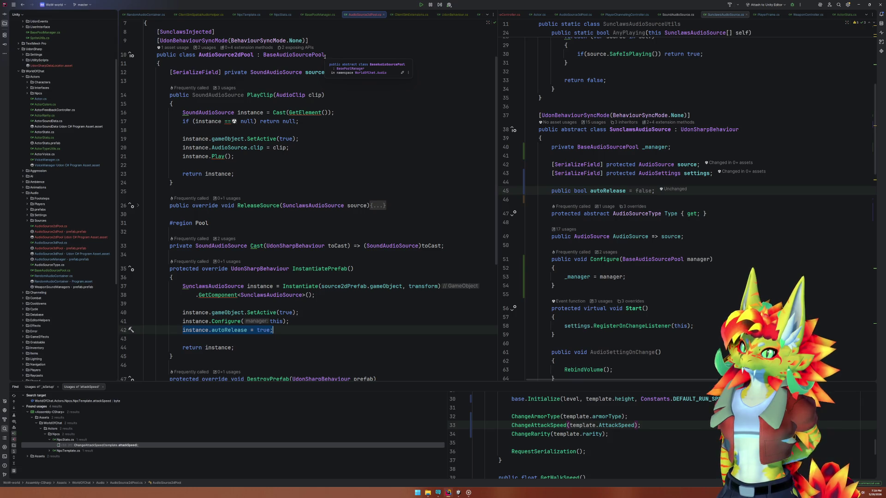
{"action": "left_click", "coordinate": [306, 55]}
{"action": "key", "text": "ctrl+b"}
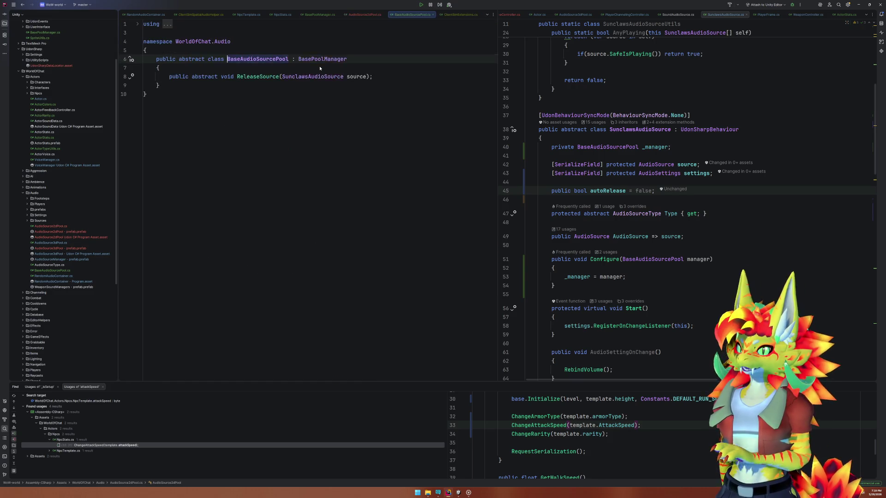
{"action": "left_click", "coordinate": [327, 64], "text": "ctrl"}
{"action": "scroll", "coordinate": [387, 247], "scroll_direction": "down", "scroll_amount": 5}
{"action": "scroll", "coordinate": [377, 249], "scroll_direction": "down", "scroll_amount": 5}
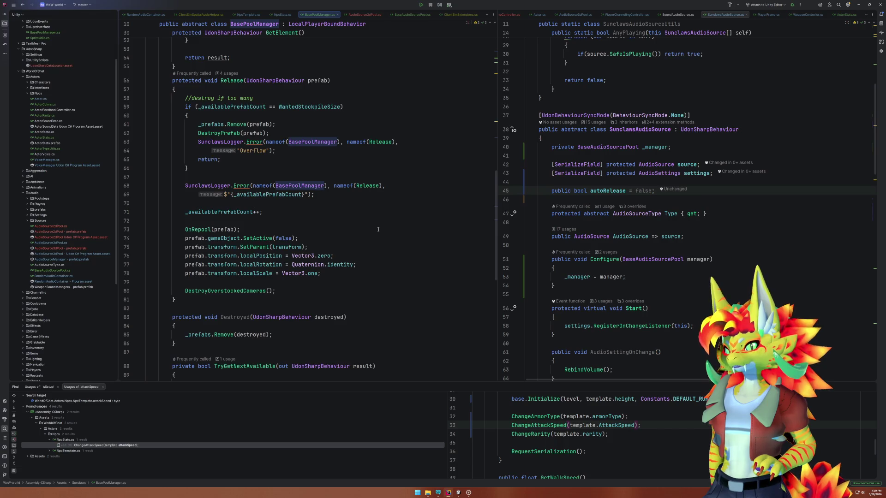
{"action": "scroll", "coordinate": [378, 230], "scroll_direction": "down", "scroll_amount": 7}
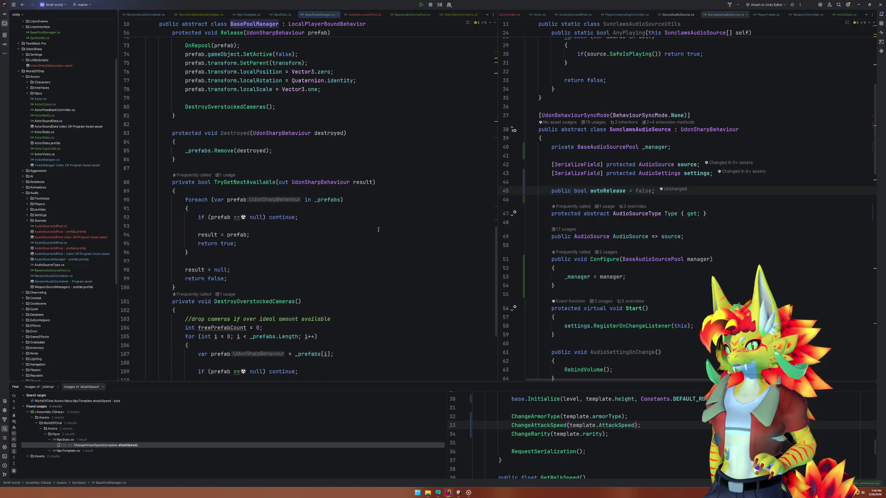
{"action": "scroll", "coordinate": [378, 229], "scroll_direction": "up", "scroll_amount": 6}
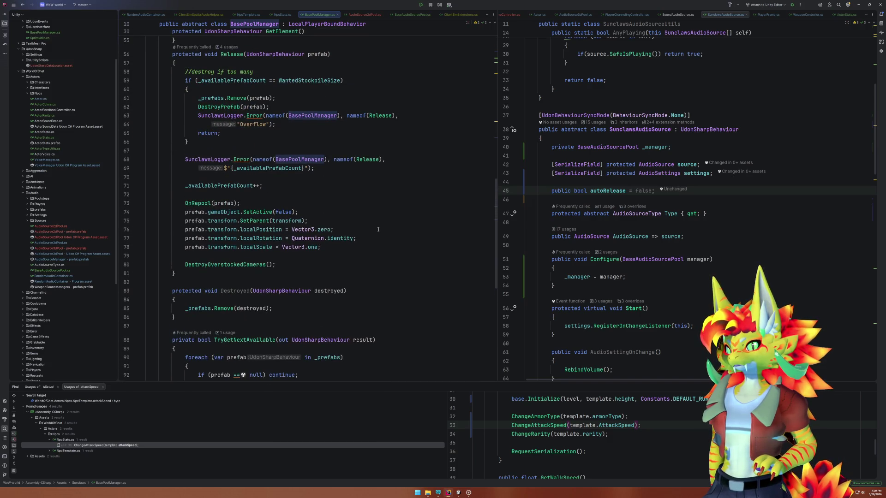
{"action": "left_click", "coordinate": [186, 264]}
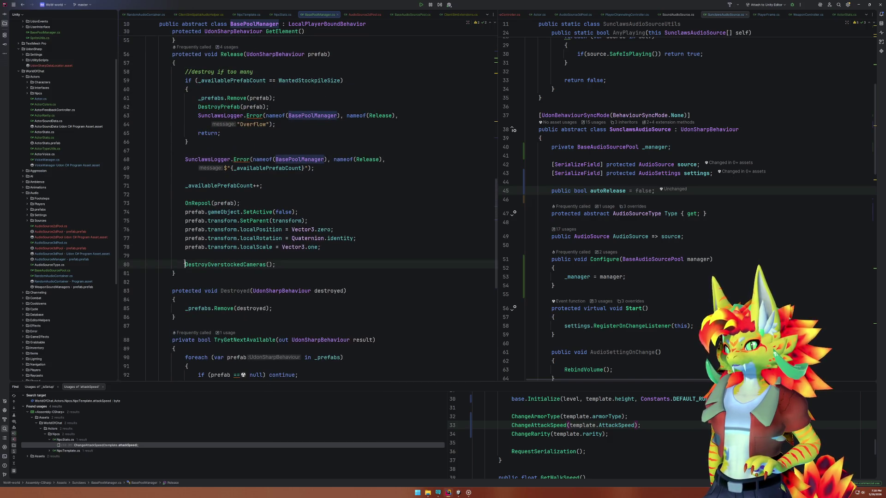
Comment out DestroyOverstockedCameras() on line 80, then start Play mode in Unity.
{"action": "type", "text": "//"}
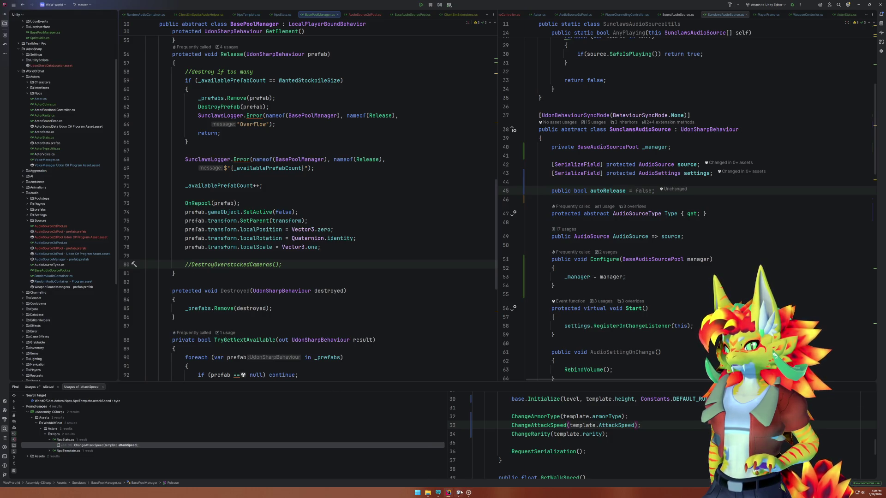
{"action": "left_click", "coordinate": [458, 492]}
{"action": "left_click", "coordinate": [434, 14]}
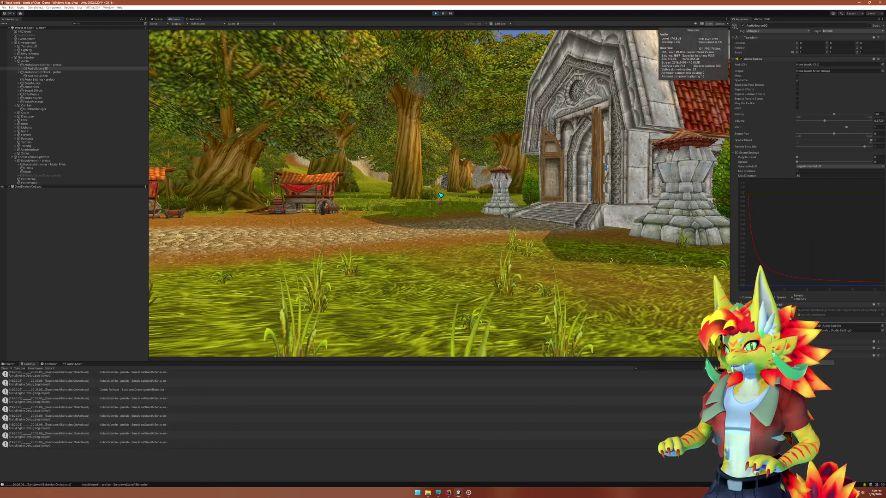
Walk the player to the Kobold Vermin and attack it until it dies.
{"action": "left_click", "coordinate": [441, 196]}
{"action": "key", "text": "w"}
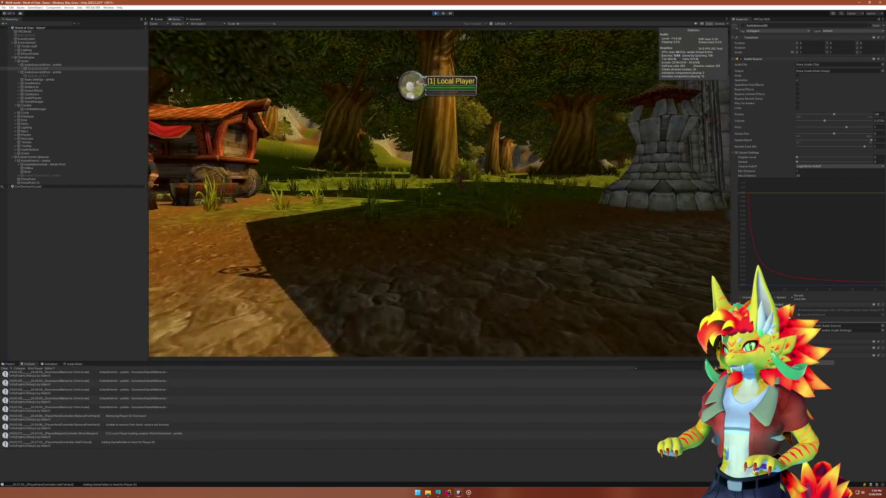
{"action": "key", "text": "w"}
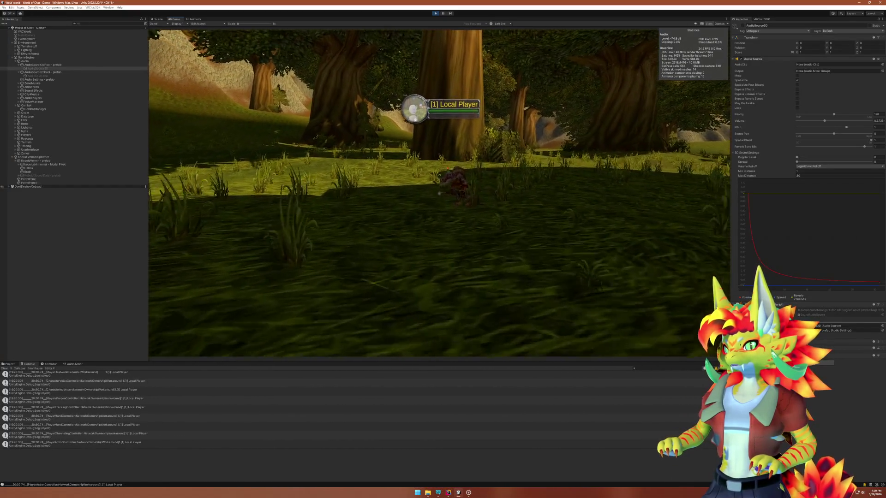
{"action": "key", "text": "w"}
{"action": "left_click", "coordinate": [439, 194]}
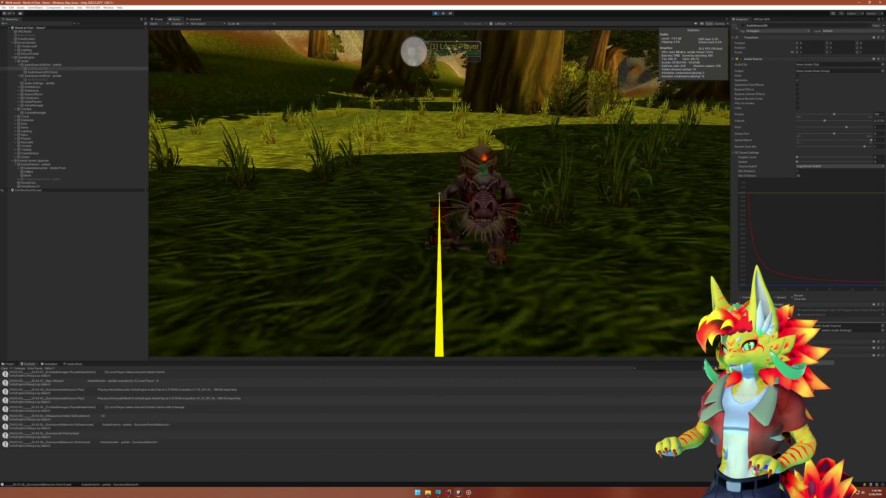
{"action": "left_click", "coordinate": [440, 194]}
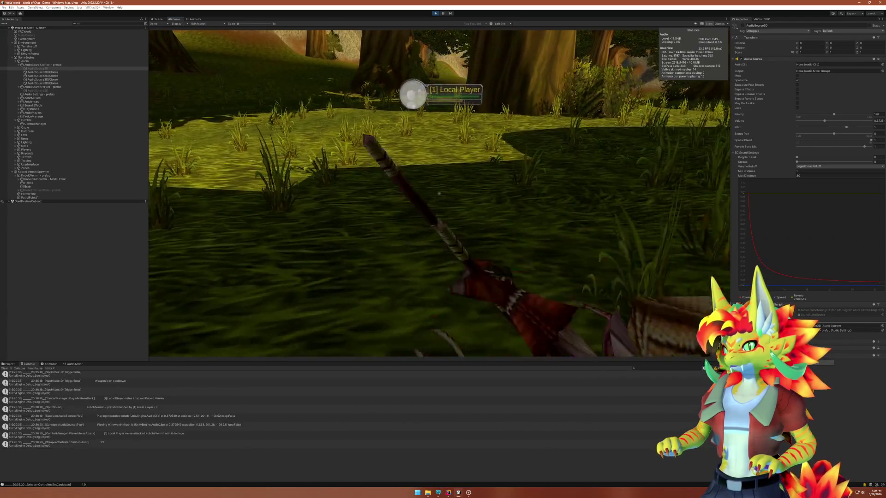
{"action": "left_click", "coordinate": [439, 193]}
{"action": "left_click", "coordinate": [439, 194]}
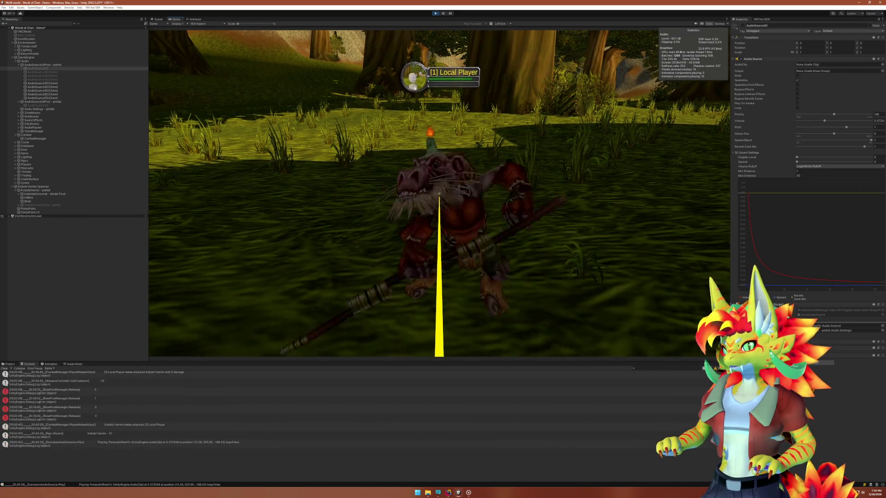
{"action": "left_click", "coordinate": [439, 193]}
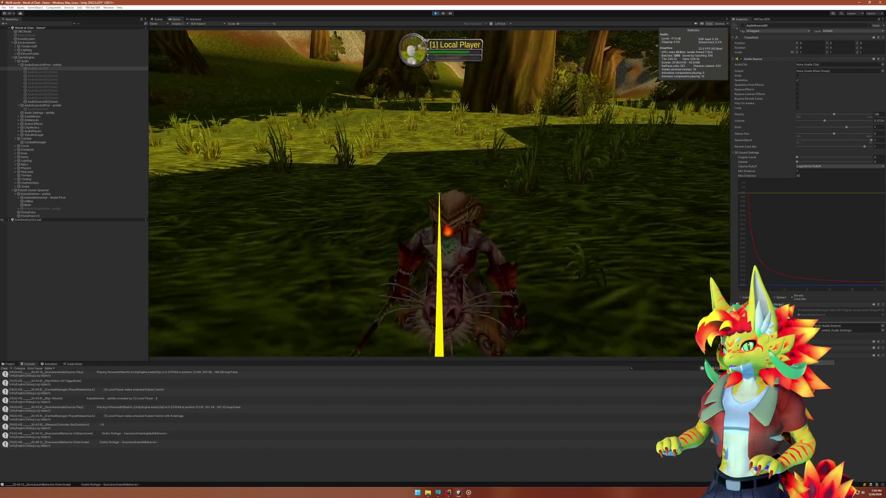
{"action": "left_click", "coordinate": [439, 193]}
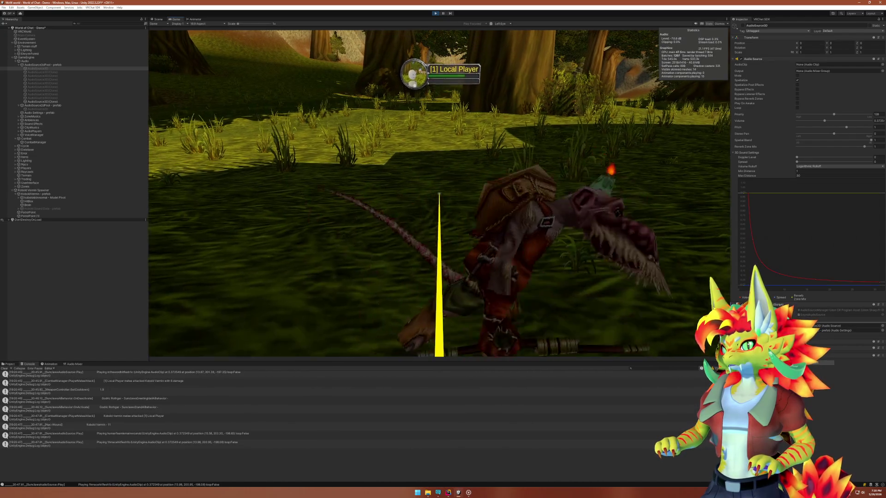
{"action": "left_click", "coordinate": [439, 194]}
{"action": "left_click", "coordinate": [439, 194]}
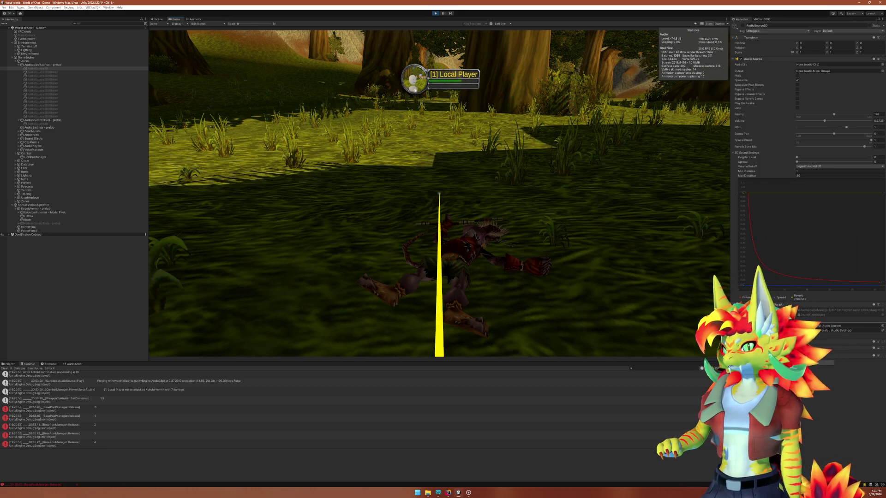
Turn to the respawned kobold and attack it repeatedly.
{"action": "key", "text": "a"}
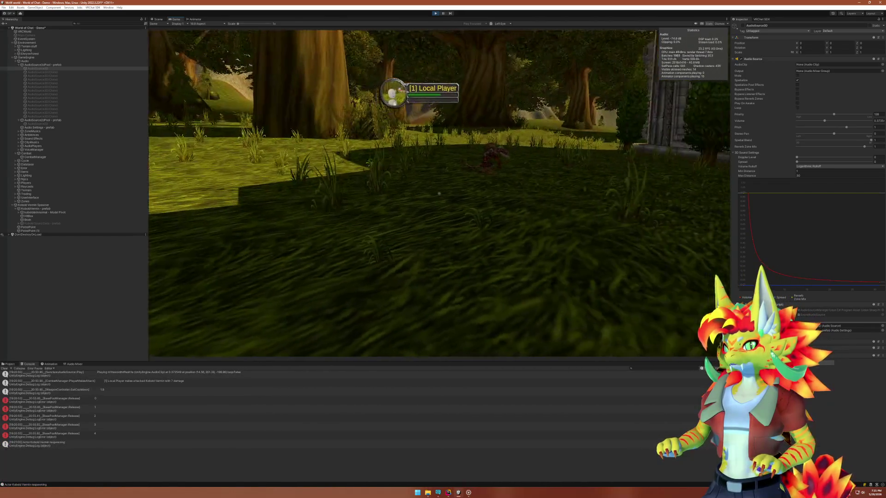
{"action": "key", "text": "w"}
{"action": "left_click", "coordinate": [438, 193]}
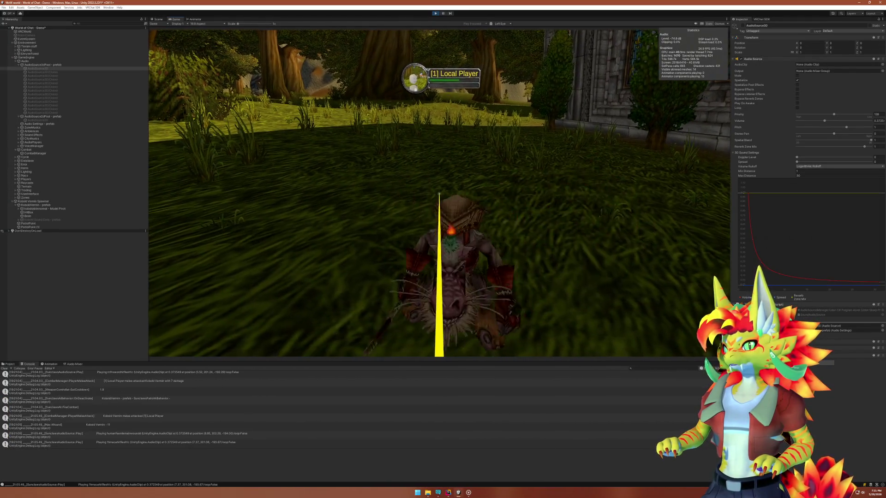
{"action": "left_click", "coordinate": [438, 193]}
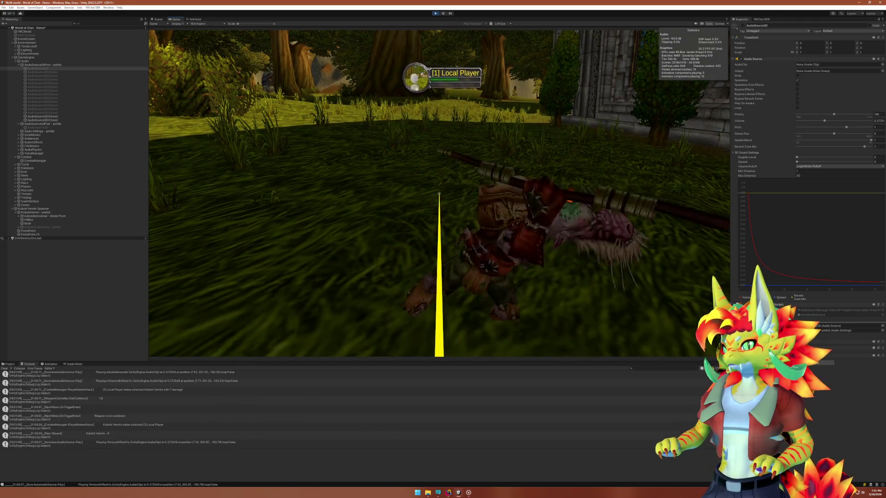
{"action": "left_click", "coordinate": [439, 194]}
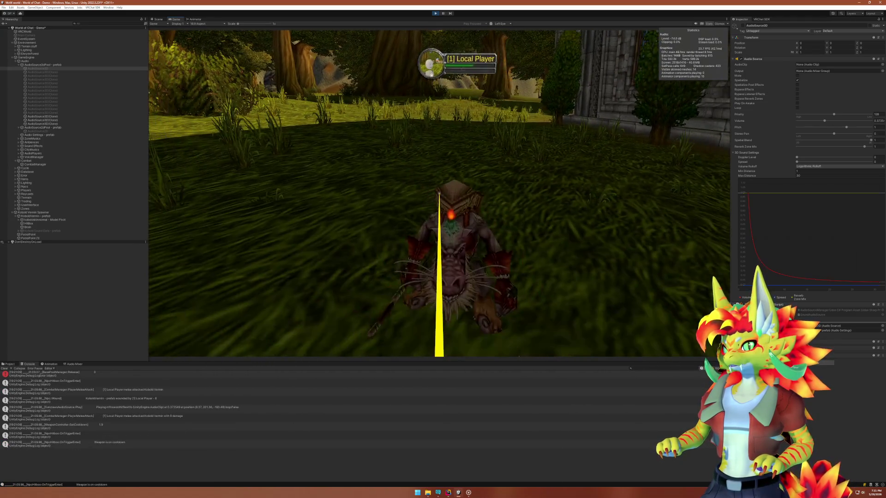
{"action": "left_click", "coordinate": [439, 193]}
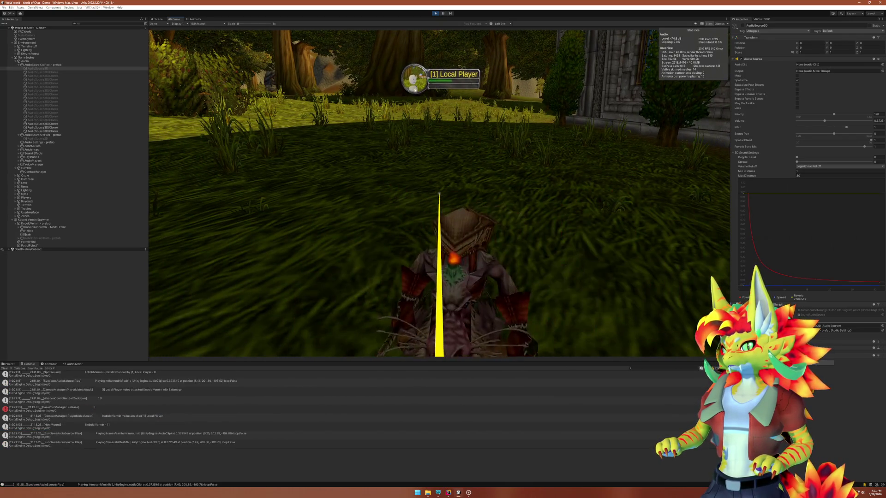
{"action": "left_click", "coordinate": [438, 193]}
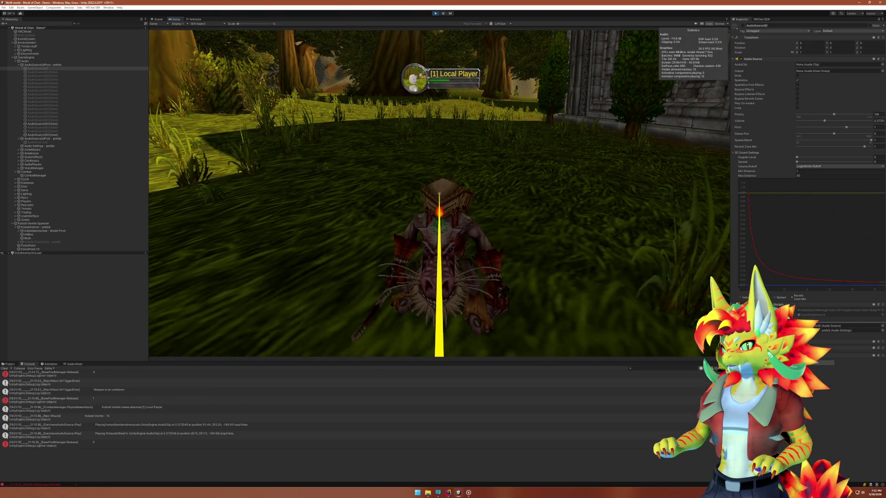
{"action": "left_click", "coordinate": [439, 194]}
In Scene view, inspect the Release 1 and Release 2 log entries and open one in Rider.
{"action": "key", "text": "super"}
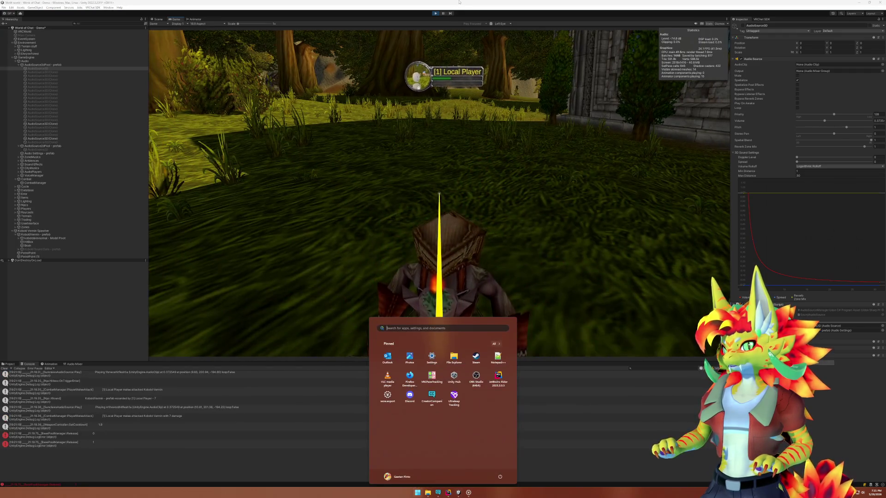
{"action": "left_click", "coordinate": [158, 19]}
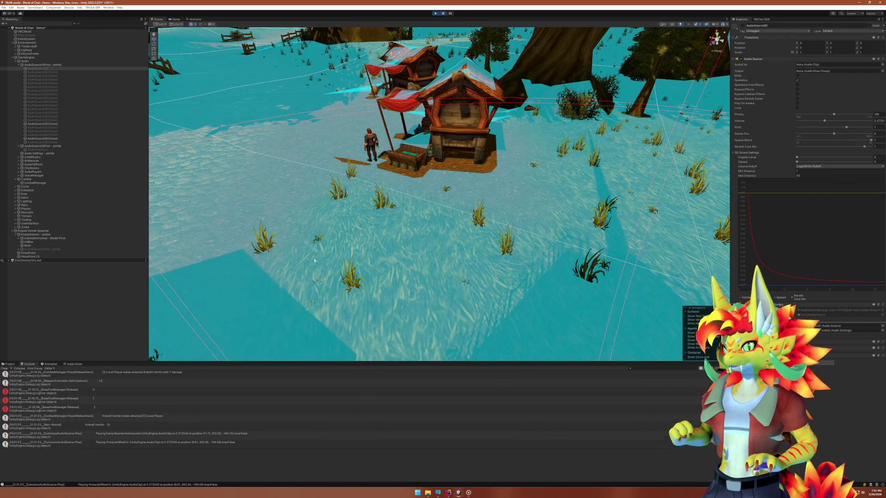
{"action": "left_click", "coordinate": [93, 398]}
{"action": "left_click", "coordinate": [104, 407]}
{"action": "scroll", "coordinate": [104, 408], "scroll_direction": "up", "scroll_amount": 5}
{"action": "double_click", "coordinate": [100, 392]}
{"action": "scroll", "coordinate": [335, 312], "scroll_direction": "up", "scroll_amount": 5}
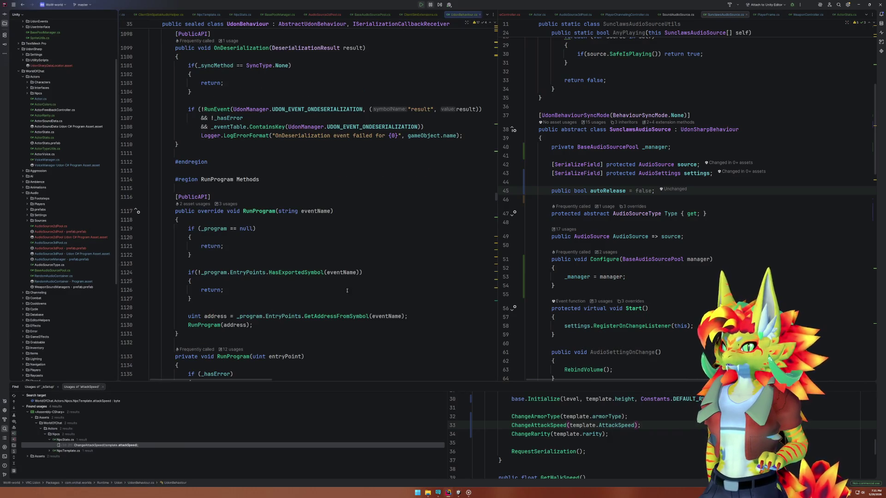
Navigate back to BasePoolManager's Release and select the line 59 overflow check on _availablePrefabCount.
{"action": "key", "text": "ctrl+alt+Left"}
{"action": "key", "text": "ctrl+alt+Left"}
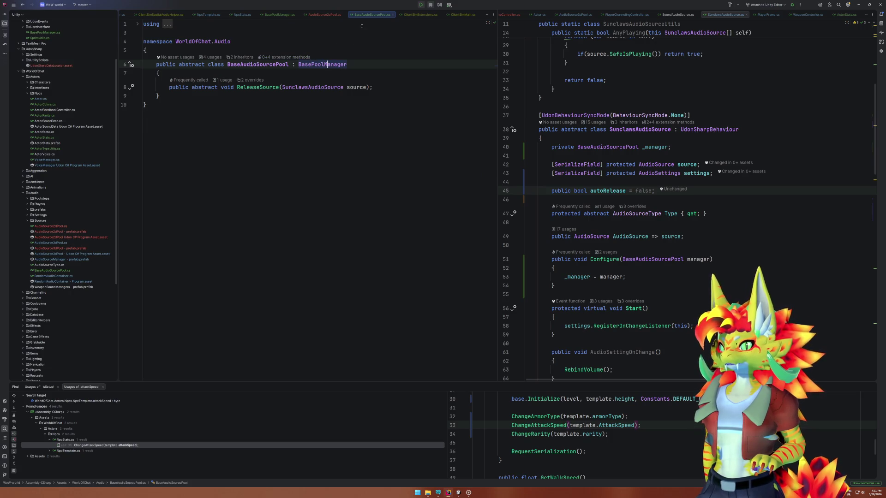
{"action": "key", "text": "ctrl+alt+Left"}
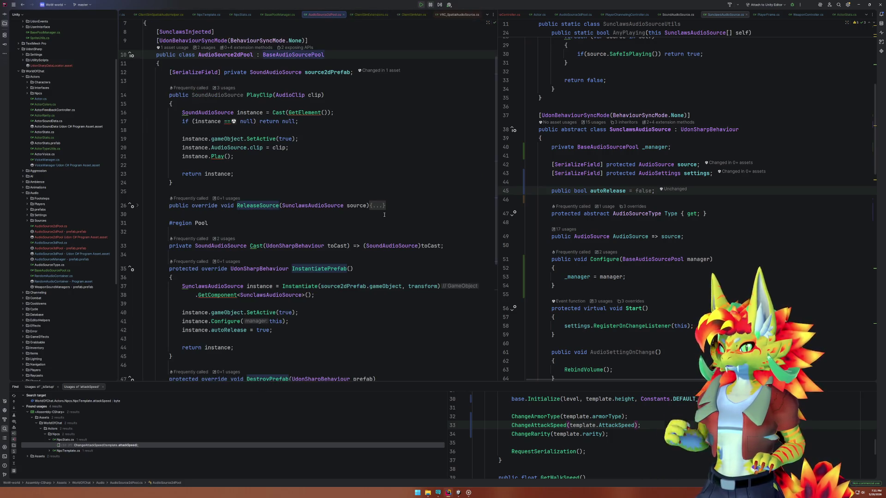
{"action": "key", "text": "ctrl+alt+Left"}
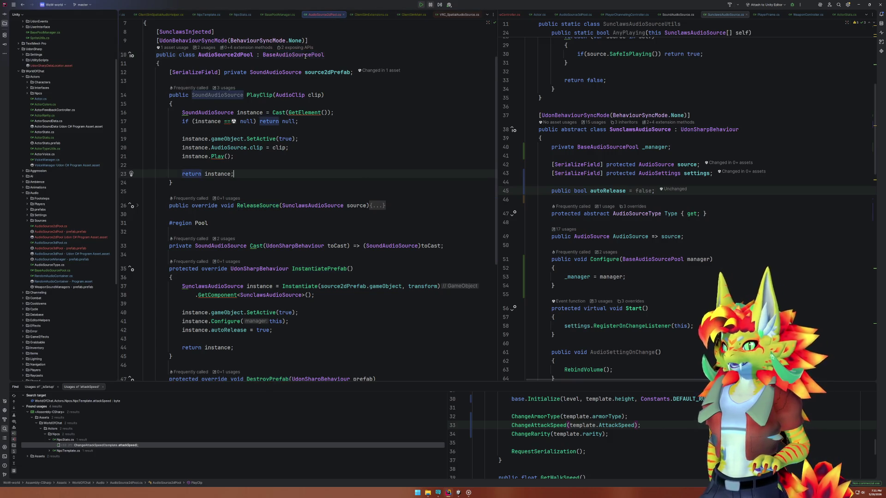
{"action": "left_click", "coordinate": [311, 55], "text": "ctrl"}
{"action": "left_click", "coordinate": [312, 65], "text": "ctrl"}
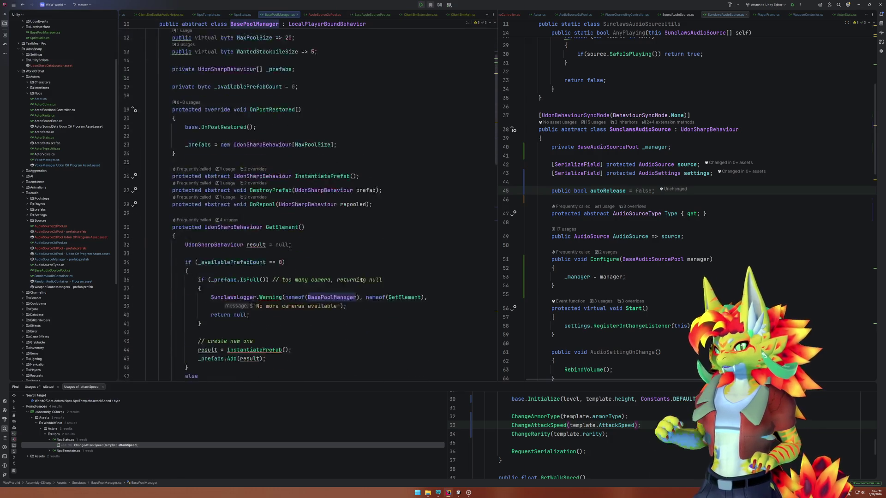
{"action": "scroll", "coordinate": [364, 277], "scroll_direction": "down", "scroll_amount": 5}
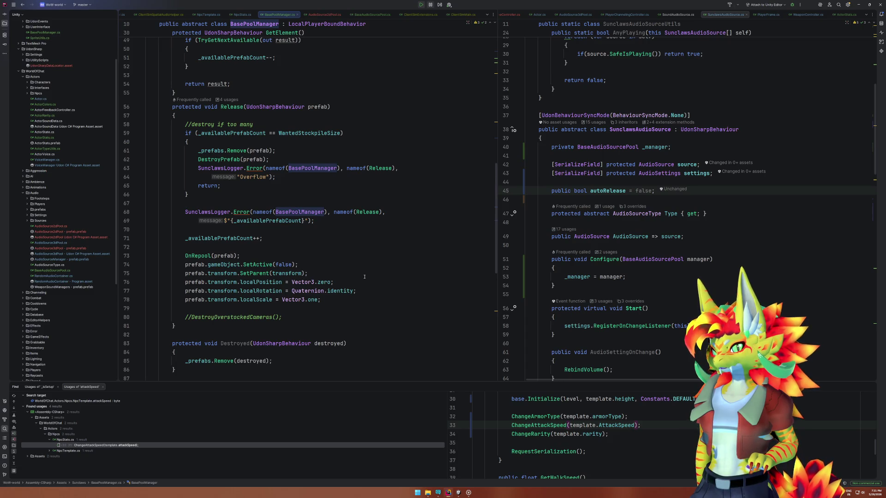
{"action": "left_click_drag", "start_coordinate": [184, 133], "coordinate": [344, 133]}
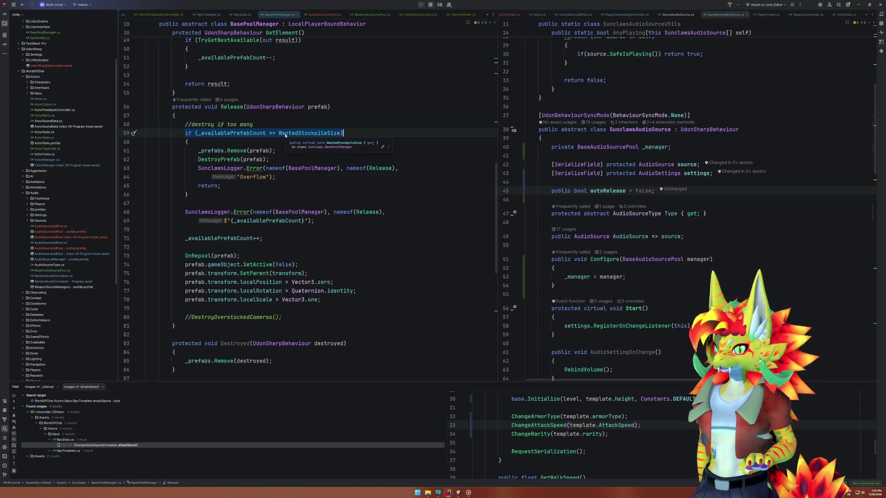
{"action": "left_click", "coordinate": [252, 133]}
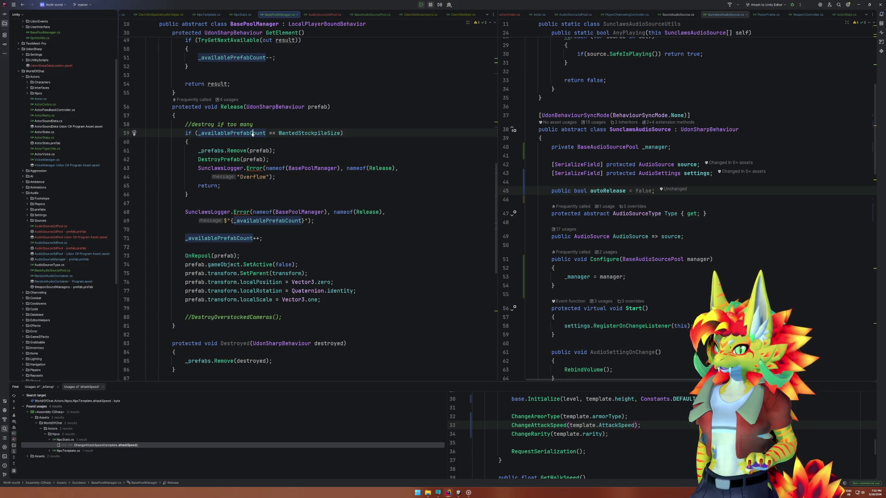
Scroll through the Unity console log, then return to Rider.
{"action": "left_click", "coordinate": [457, 493]}
{"action": "scroll", "coordinate": [207, 395], "scroll_direction": "up", "scroll_amount": 5}
{"action": "scroll", "coordinate": [207, 396], "scroll_direction": "up", "scroll_amount": 3}
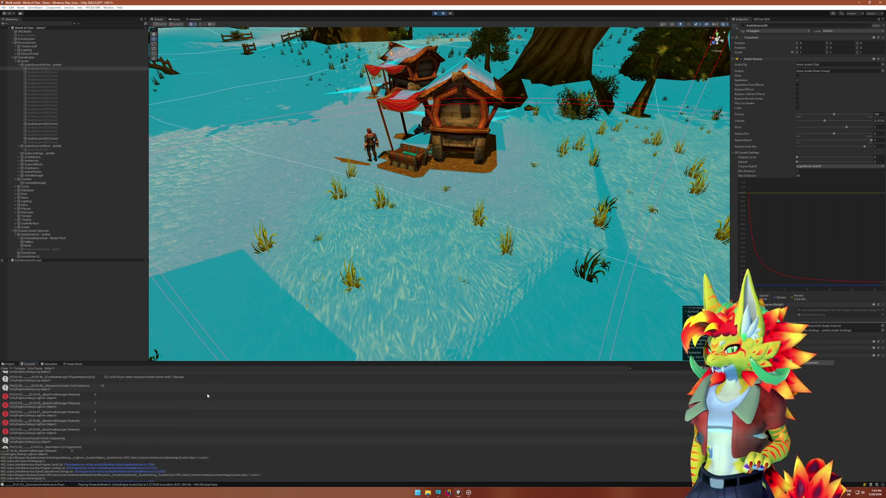
{"action": "scroll", "coordinate": [207, 395], "scroll_direction": "down", "scroll_amount": 5}
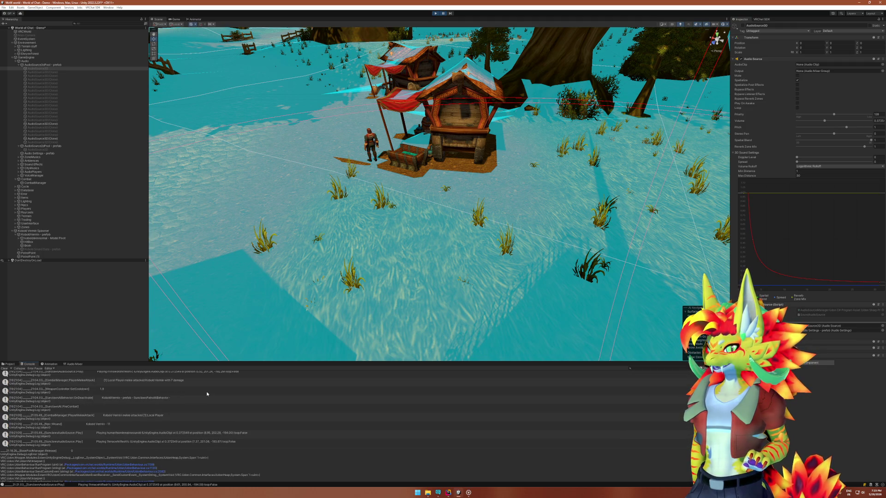
{"action": "scroll", "coordinate": [206, 394], "scroll_direction": "down", "scroll_amount": 5}
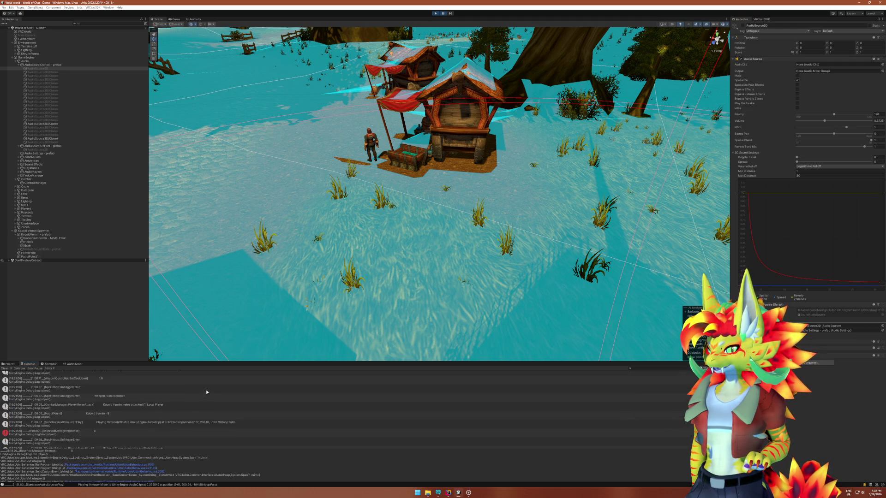
{"action": "left_click", "coordinate": [448, 493]}
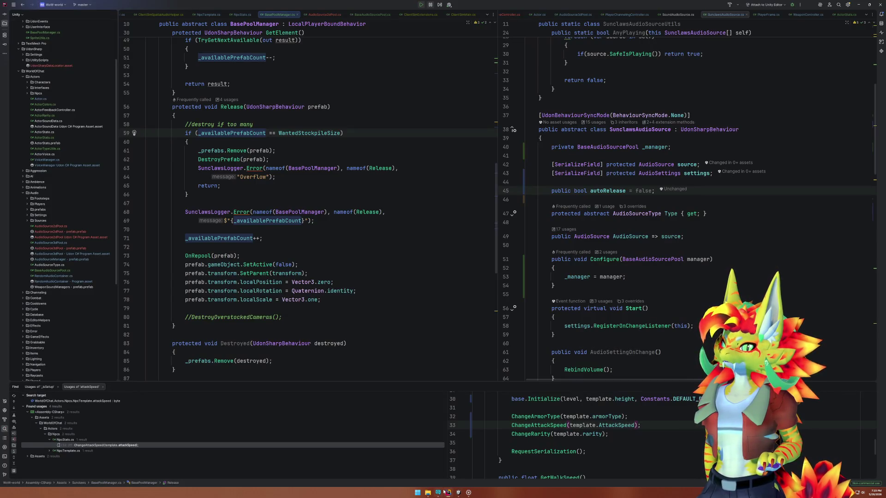
Jump from the OnRepool call in Release to its declaration and back, then select the SetParent line.
{"action": "mouse_move", "coordinate": [443, 492]}
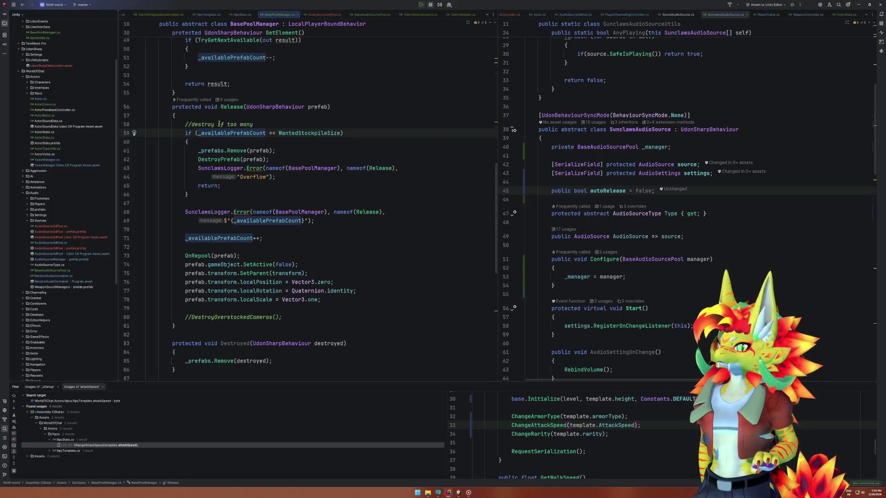
{"action": "left_click", "coordinate": [236, 150]}
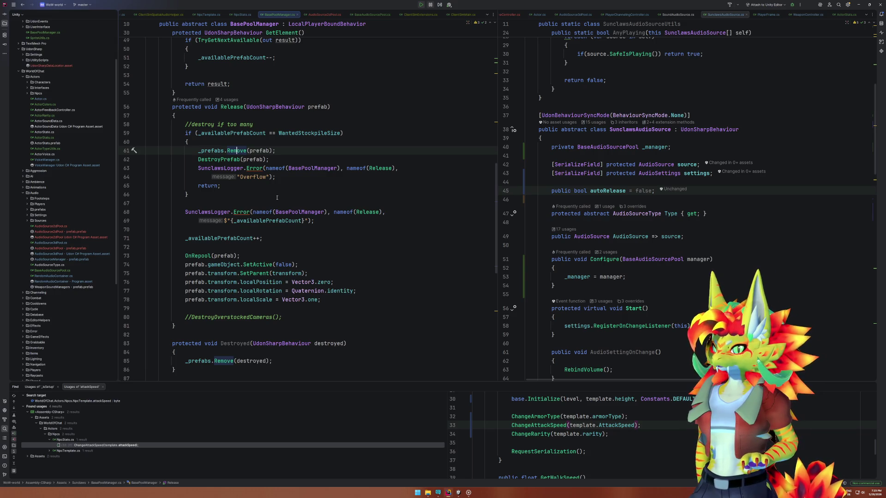
{"action": "left_click", "coordinate": [204, 255]}
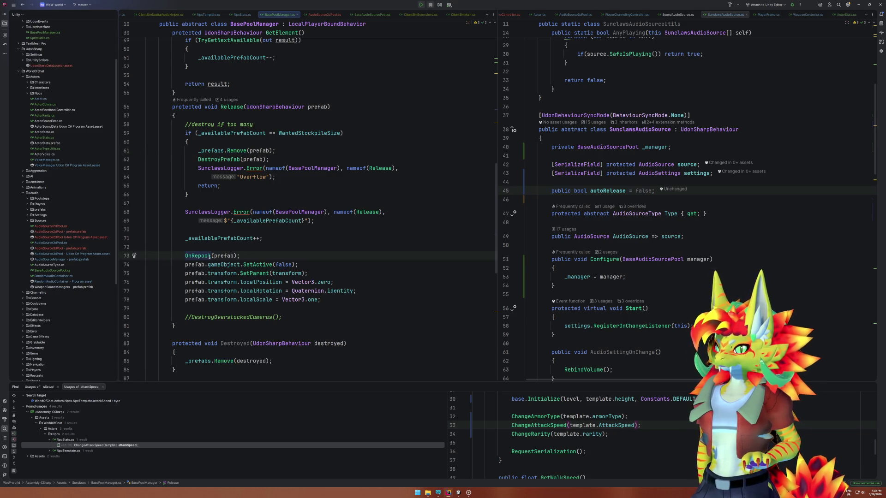
{"action": "left_click", "coordinate": [207, 255], "text": "ctrl"}
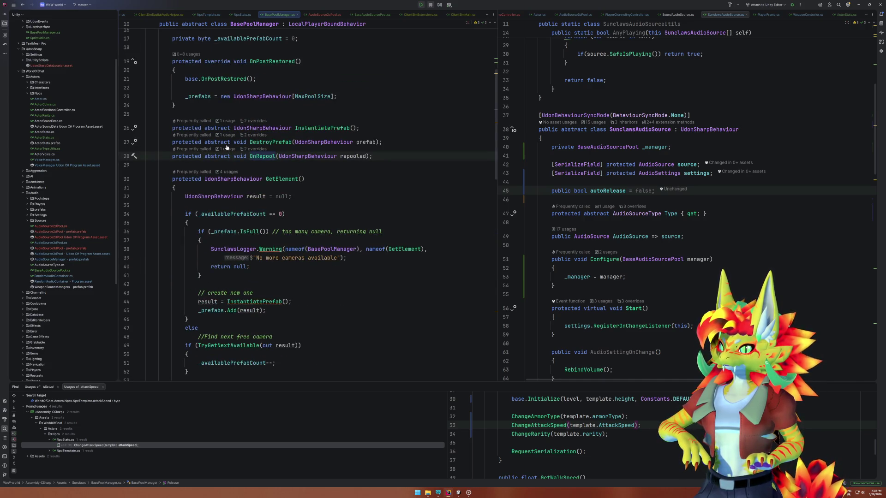
{"action": "key", "text": "ctrl+alt+Left"}
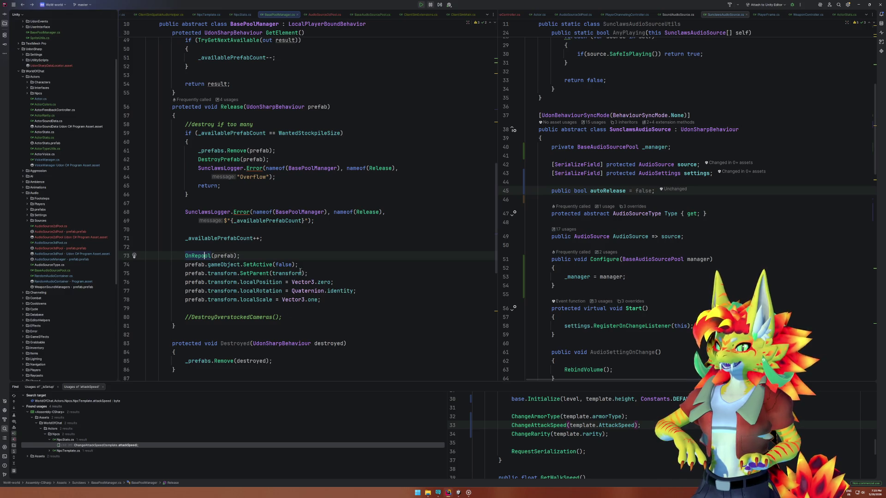
{"action": "mouse_move", "coordinate": [185, 273]}
{"action": "left_mouse_down"}
{"action": "mouse_move", "coordinate": [205, 300]}
{"action": "mouse_move", "coordinate": [318, 283]}
{"action": "mouse_move", "coordinate": [320, 271]}
{"action": "left_mouse_up"}
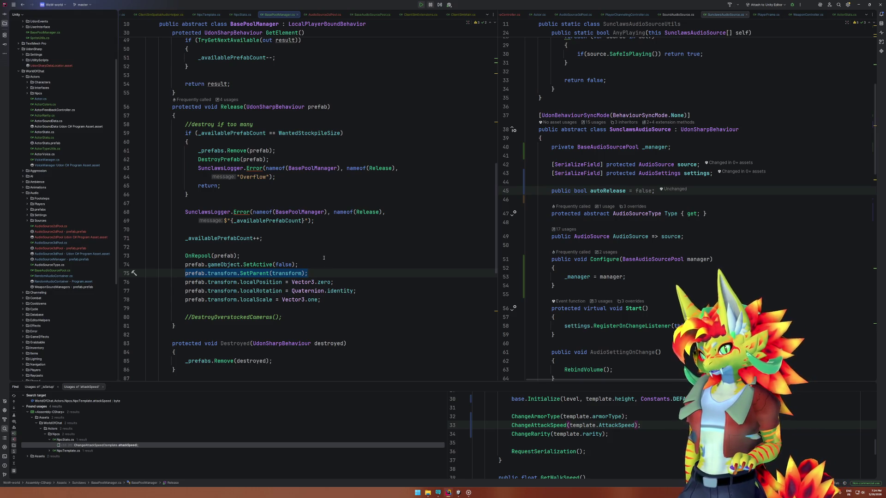
Look up the WantedStockpileSize declaration from the overflow check and return to Release.
{"action": "left_click_drag", "start_coordinate": [186, 133], "coordinate": [343, 133]}
{"action": "left_click", "coordinate": [324, 133]}
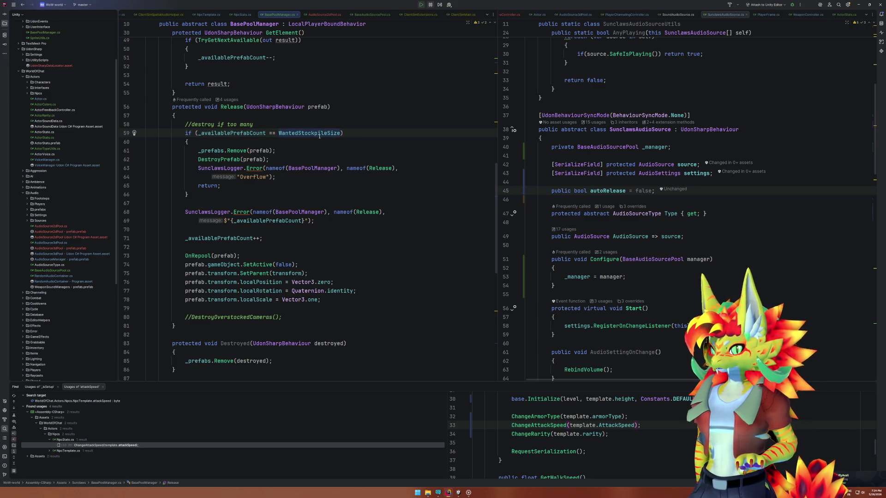
{"action": "left_click", "coordinate": [320, 134], "text": "ctrl"}
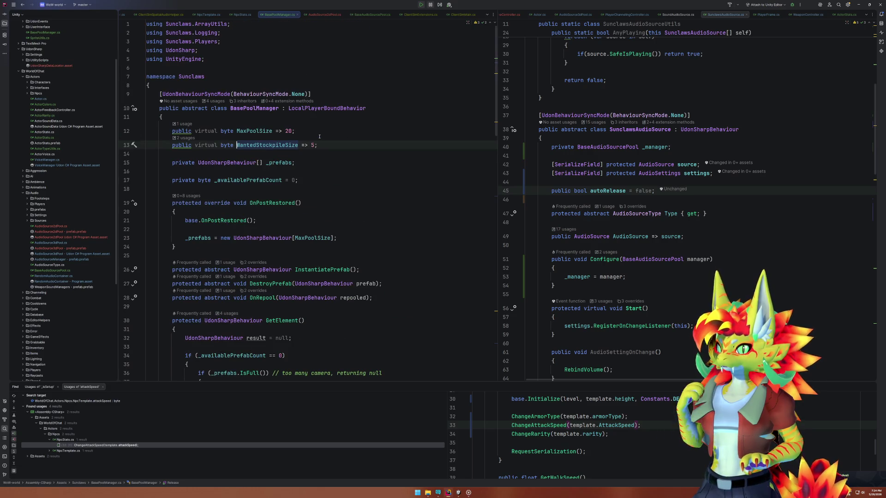
{"action": "key", "text": "ctrl+alt+Left"}
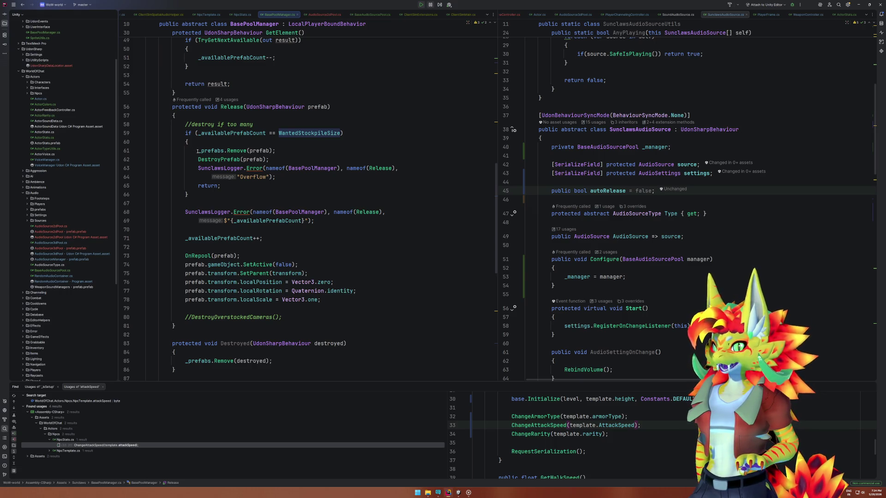
Review Release's removal, error-logging and count-increment lines and GetElement, then bring Unity forward.
{"action": "mouse_move", "coordinate": [198, 151]}
{"action": "left_mouse_down"}
{"action": "mouse_move", "coordinate": [275, 151]}
{"action": "mouse_move", "coordinate": [269, 159]}
{"action": "left_mouse_up"}
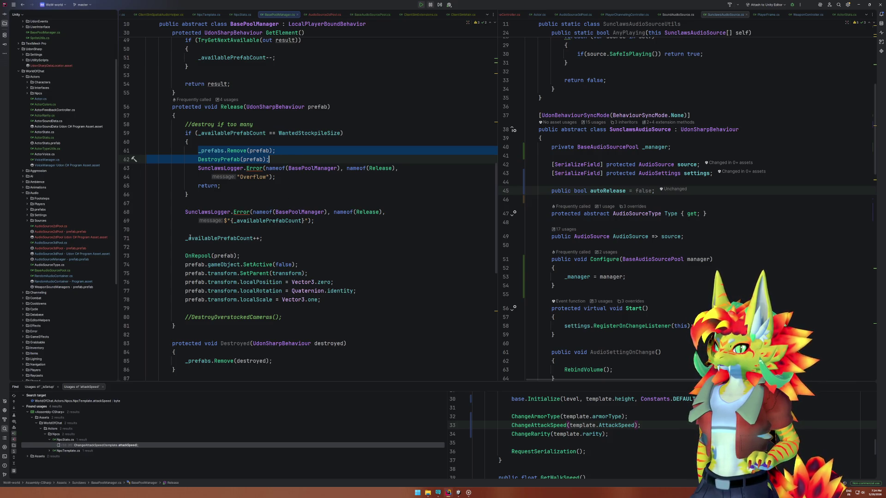
{"action": "left_click_drag", "start_coordinate": [216, 208], "coordinate": [252, 229]}
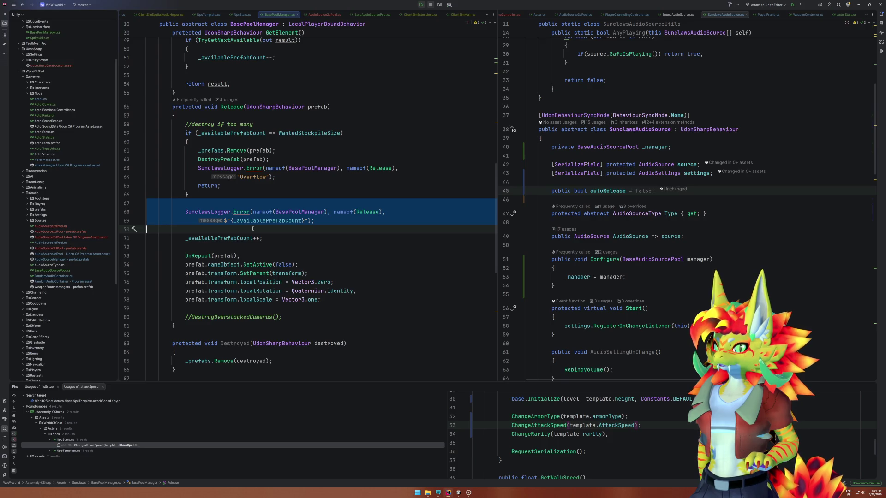
{"action": "left_click", "coordinate": [252, 229]}
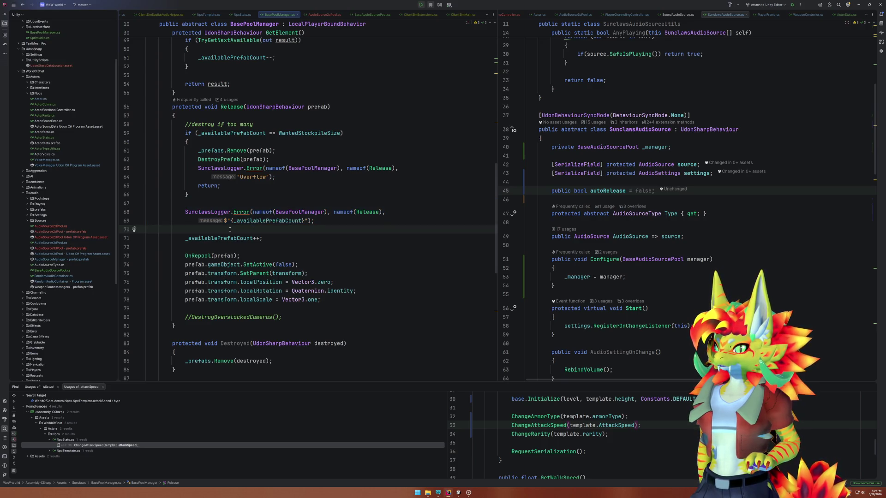
{"action": "left_click_drag", "start_coordinate": [185, 238], "coordinate": [289, 239]}
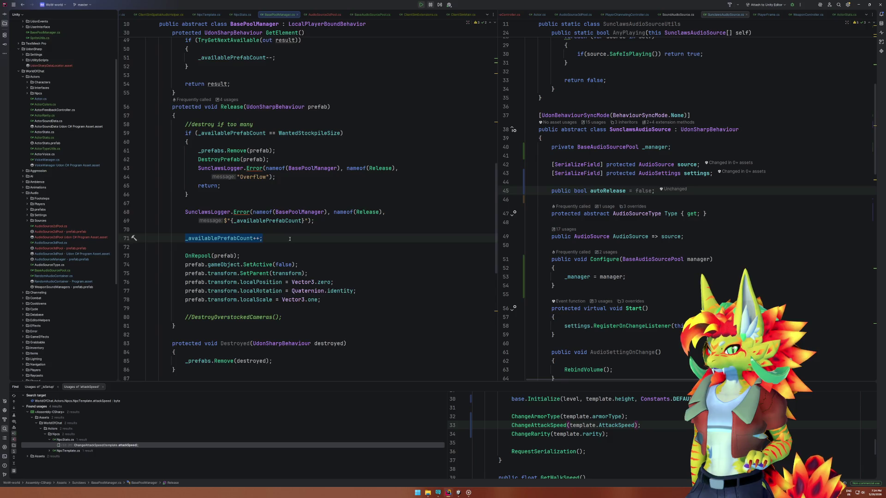
{"action": "scroll", "coordinate": [290, 239], "scroll_direction": "down", "scroll_amount": 4}
{"action": "left_click", "coordinate": [257, 213]}
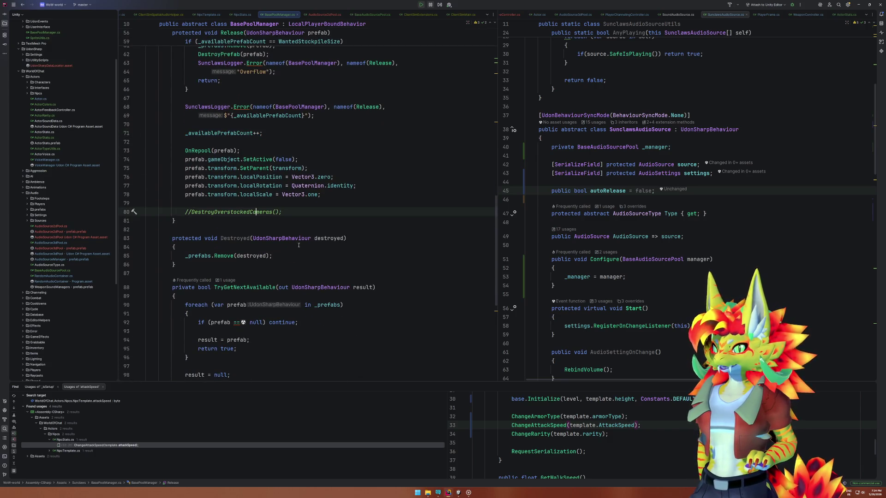
{"action": "scroll", "coordinate": [267, 269], "scroll_direction": "down", "scroll_amount": 1}
{"action": "scroll", "coordinate": [283, 281], "scroll_direction": "up", "scroll_amount": 14}
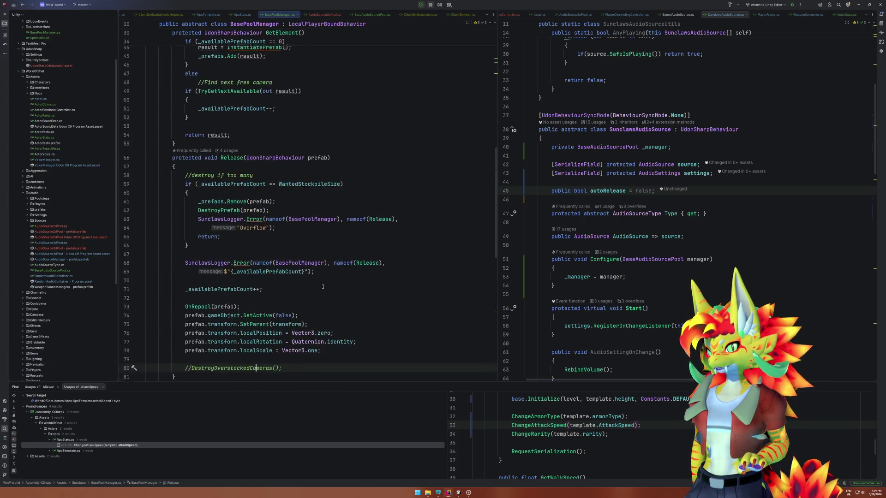
{"action": "scroll", "coordinate": [325, 279], "scroll_direction": "up", "scroll_amount": 8}
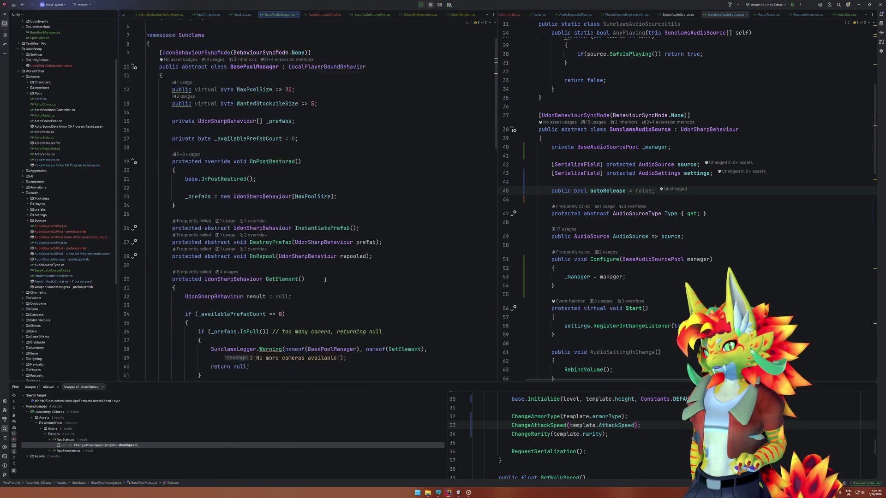
{"action": "scroll", "coordinate": [325, 280], "scroll_direction": "down", "scroll_amount": 8}
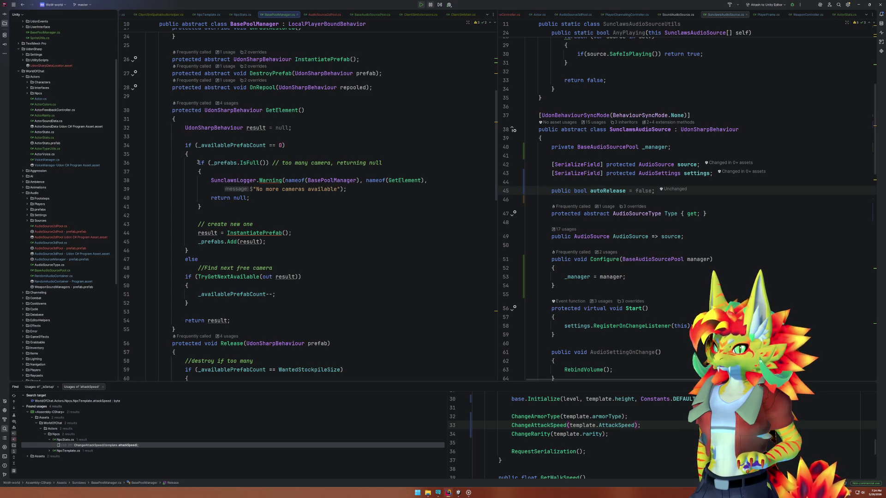
{"action": "left_click", "coordinate": [459, 492]}
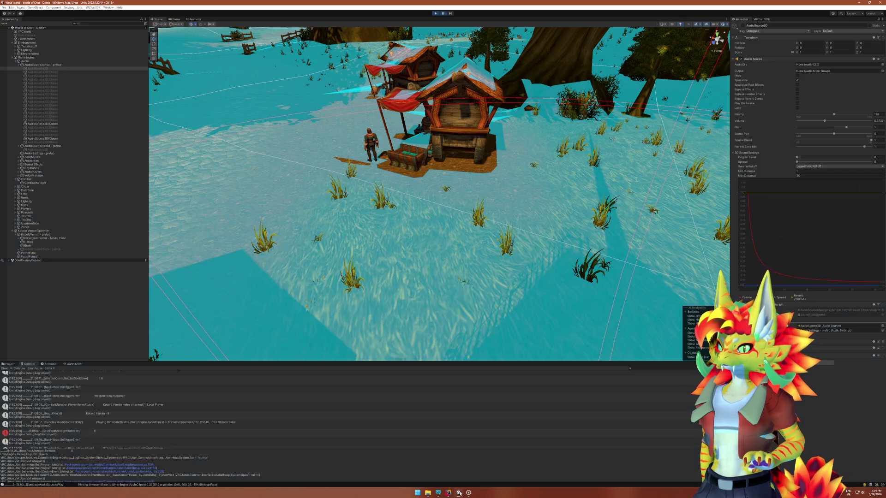
{"action": "scroll", "coordinate": [386, 417], "scroll_direction": "up", "scroll_amount": 10}
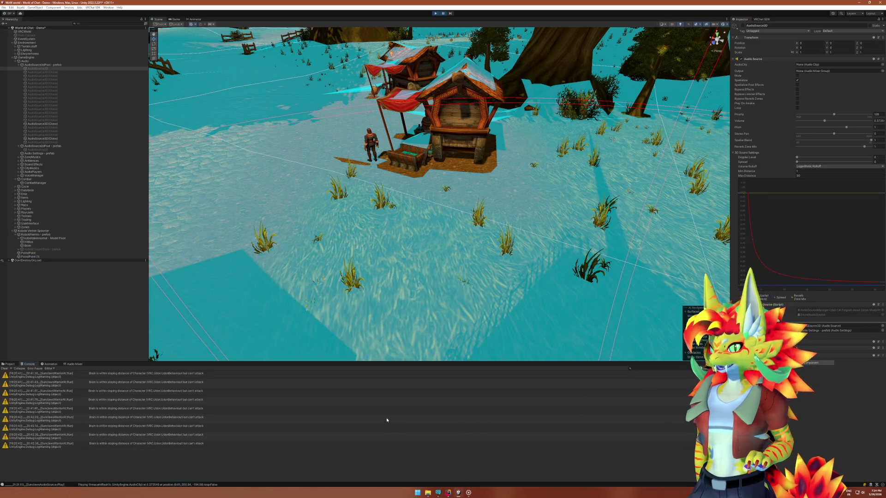
{"action": "scroll", "coordinate": [387, 418], "scroll_direction": "down", "scroll_amount": 5}
{"action": "scroll", "coordinate": [351, 407], "scroll_direction": "down", "scroll_amount": 10}
{"action": "scroll", "coordinate": [355, 397], "scroll_direction": "down", "scroll_amount": 5}
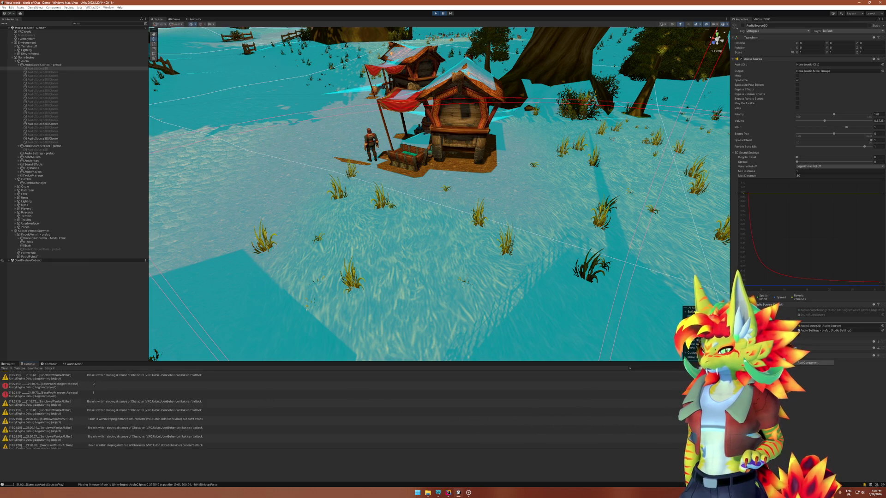
{"action": "scroll", "coordinate": [350, 410], "scroll_direction": "down", "scroll_amount": 3}
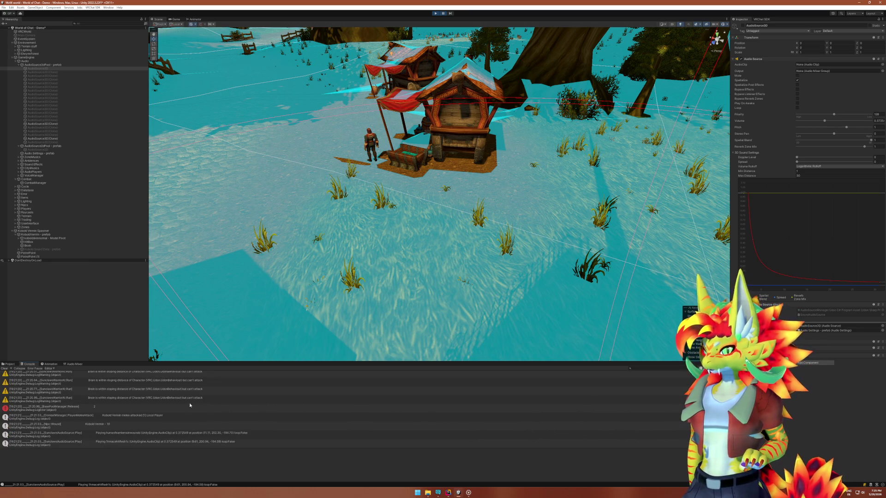
{"action": "scroll", "coordinate": [169, 405], "scroll_direction": "up", "scroll_amount": 5}
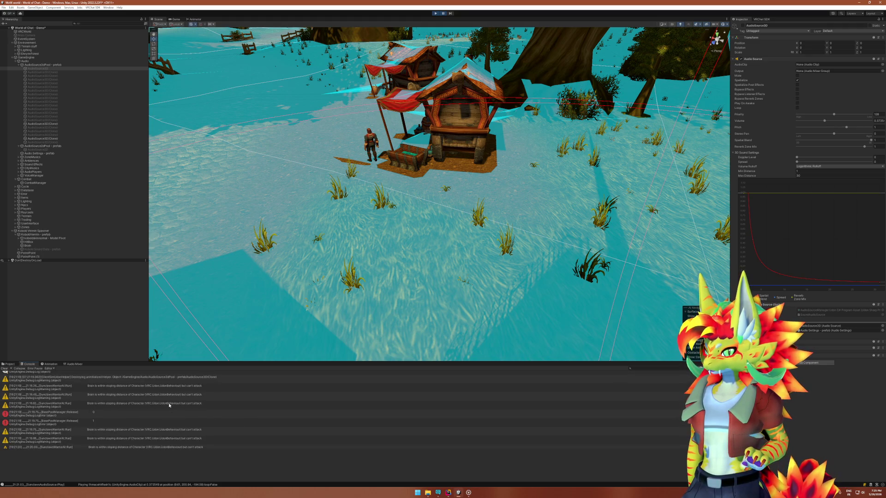
{"action": "scroll", "coordinate": [169, 405], "scroll_direction": "up", "scroll_amount": 3}
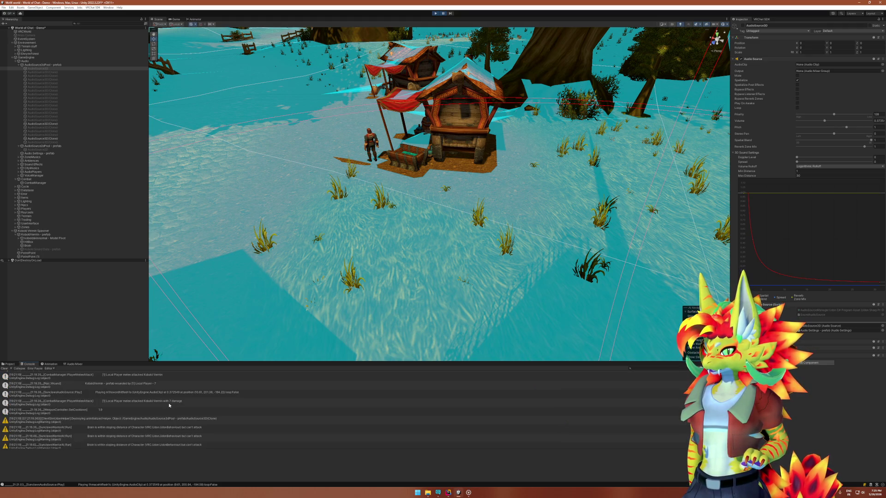
{"action": "scroll", "coordinate": [169, 405], "scroll_direction": "down", "scroll_amount": 3}
{"action": "scroll", "coordinate": [168, 405], "scroll_direction": "down", "scroll_amount": 5}
{"action": "scroll", "coordinate": [169, 406], "scroll_direction": "up", "scroll_amount": 10}
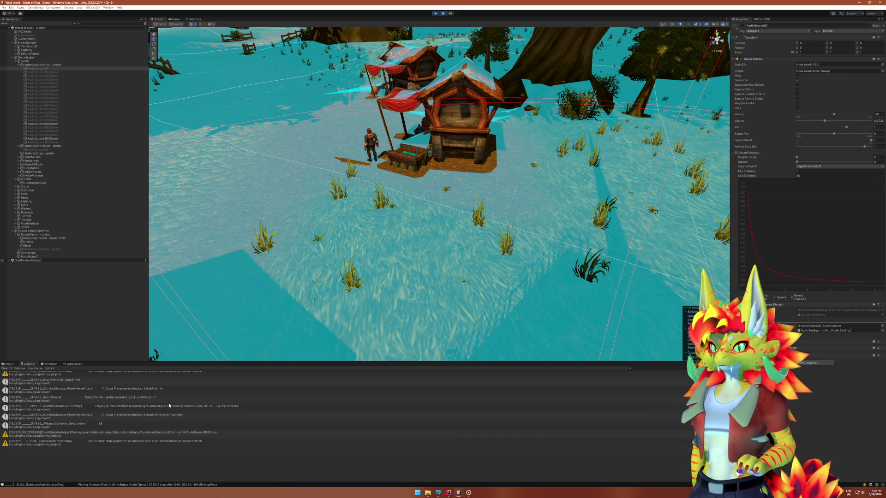
{"action": "scroll", "coordinate": [169, 405], "scroll_direction": "up", "scroll_amount": 1}
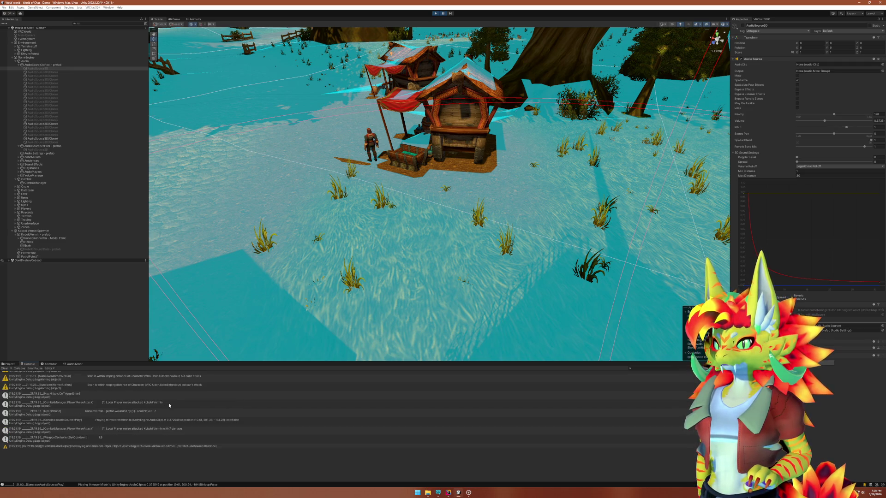
{"action": "scroll", "coordinate": [169, 405], "scroll_direction": "up", "scroll_amount": 5}
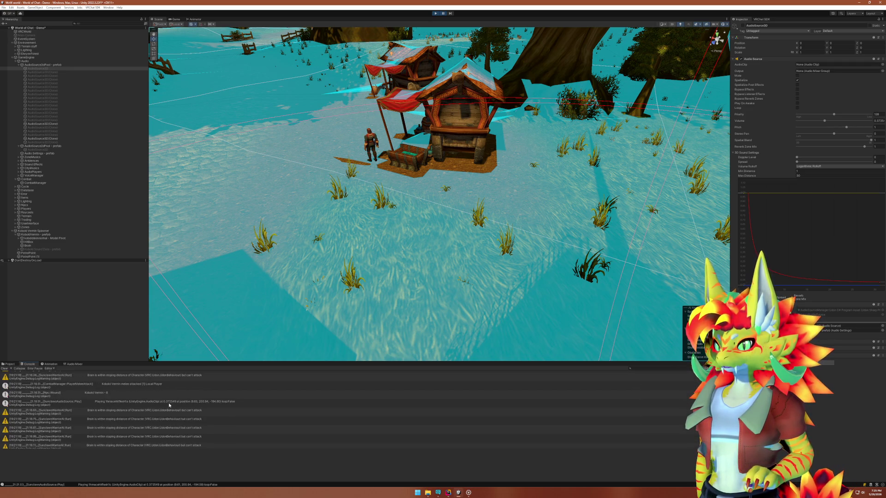
{"action": "scroll", "coordinate": [169, 404], "scroll_direction": "up", "scroll_amount": 6}
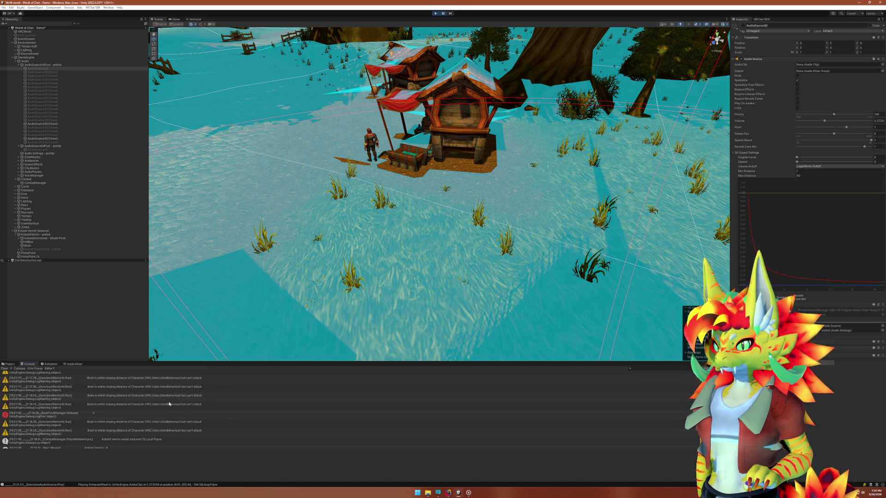
{"action": "scroll", "coordinate": [169, 404], "scroll_direction": "up", "scroll_amount": 10}
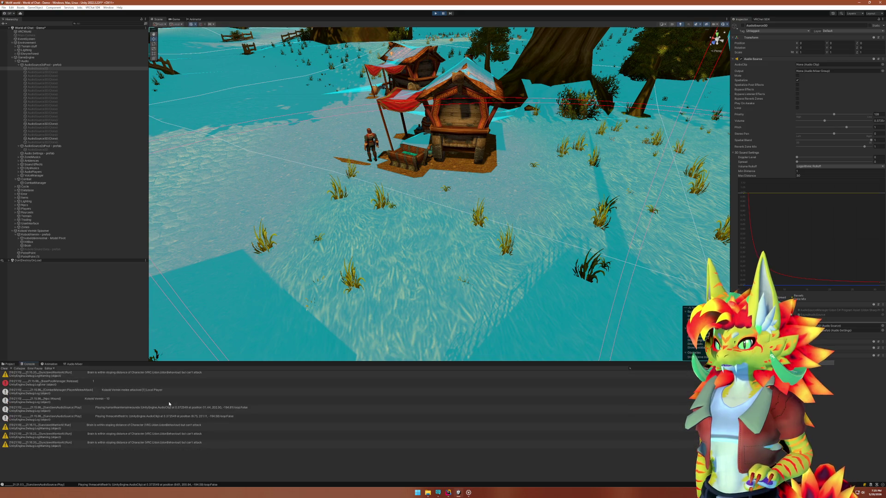
{"action": "scroll", "coordinate": [169, 404], "scroll_direction": "up", "scroll_amount": 8}
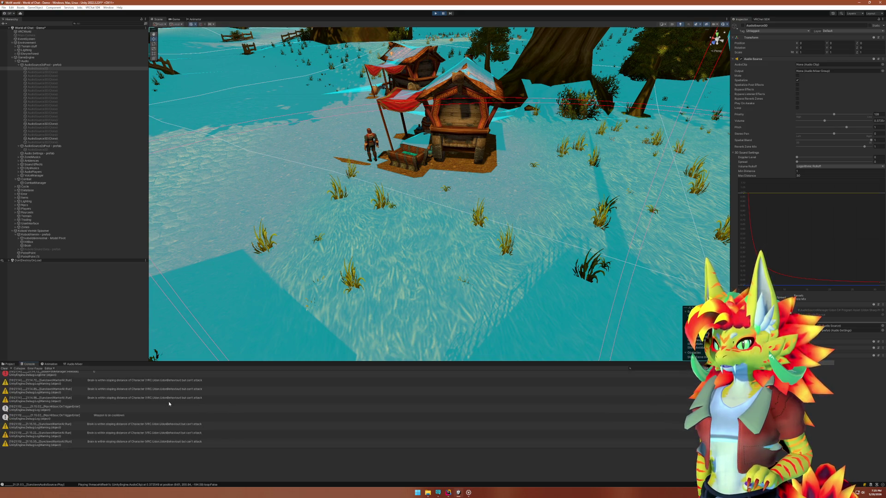
{"action": "scroll", "coordinate": [169, 404], "scroll_direction": "up", "scroll_amount": 6}
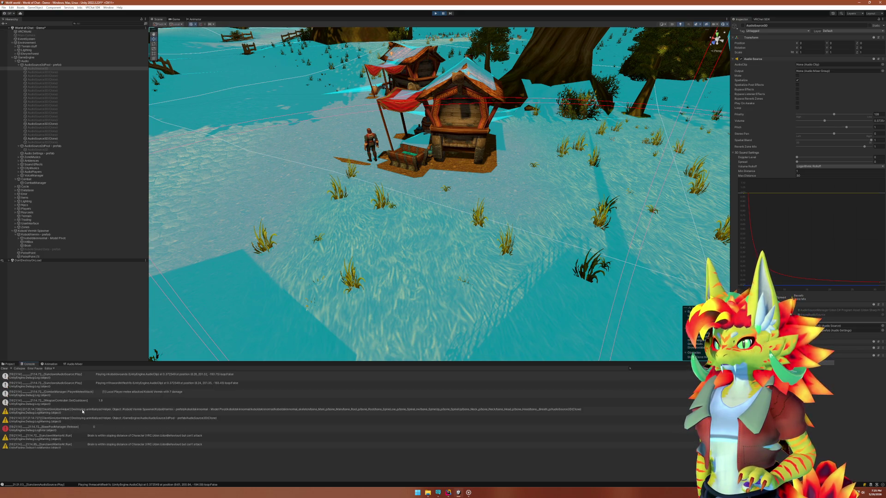
Show the ClientSimUdonHelper warning's stack trace, then scroll through the console entries.
{"action": "left_click", "coordinate": [147, 412]}
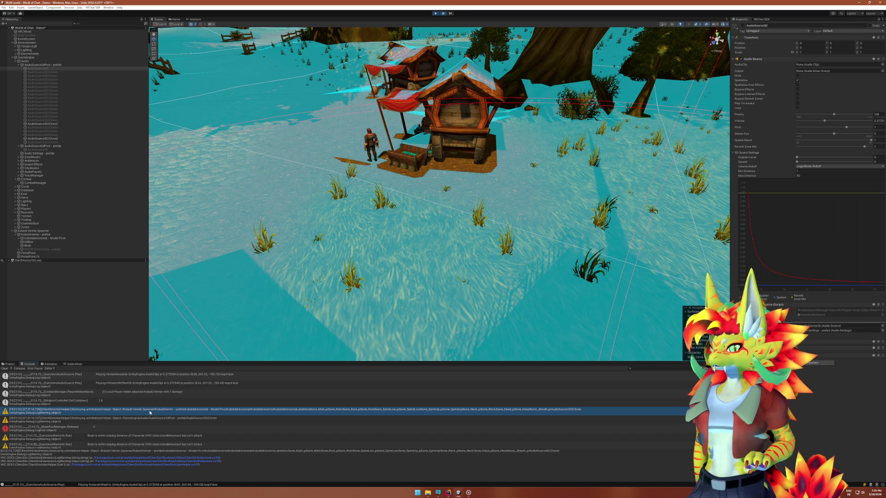
{"action": "left_click", "coordinate": [141, 422]}
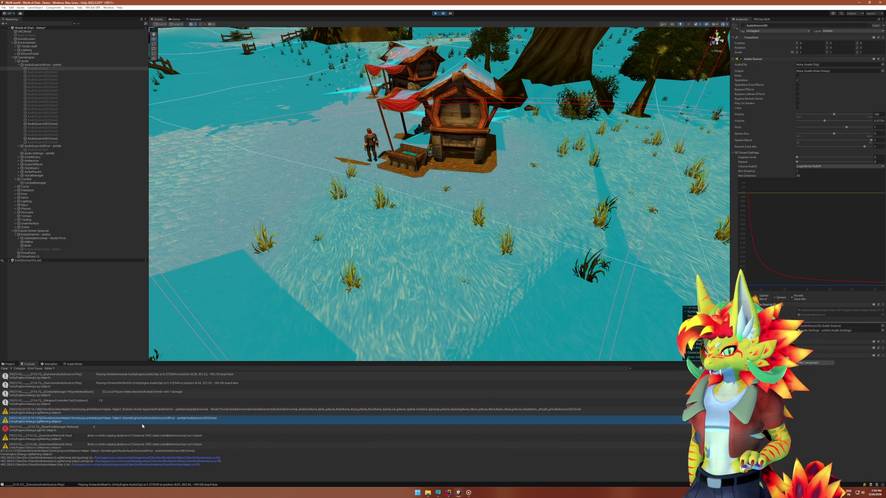
{"action": "scroll", "coordinate": [143, 425], "scroll_direction": "up", "scroll_amount": 1}
{"action": "scroll", "coordinate": [143, 425], "scroll_direction": "up", "scroll_amount": 3}
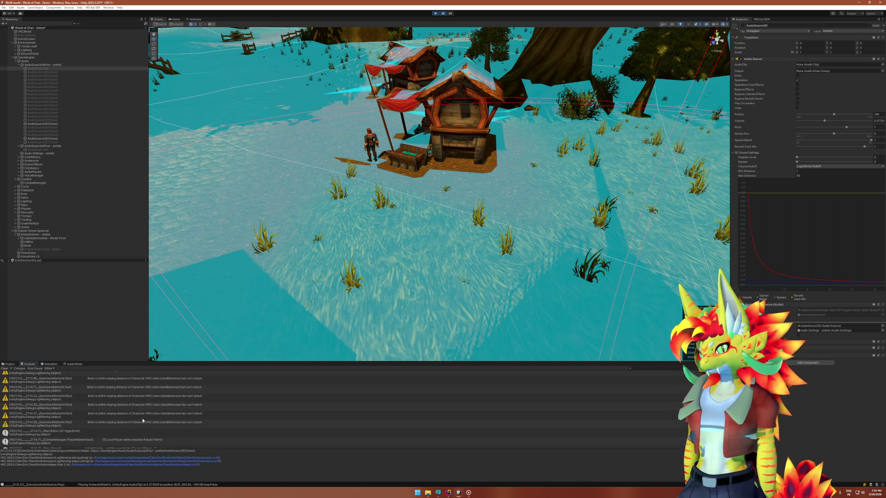
{"action": "scroll", "coordinate": [141, 420], "scroll_direction": "up", "scroll_amount": 5}
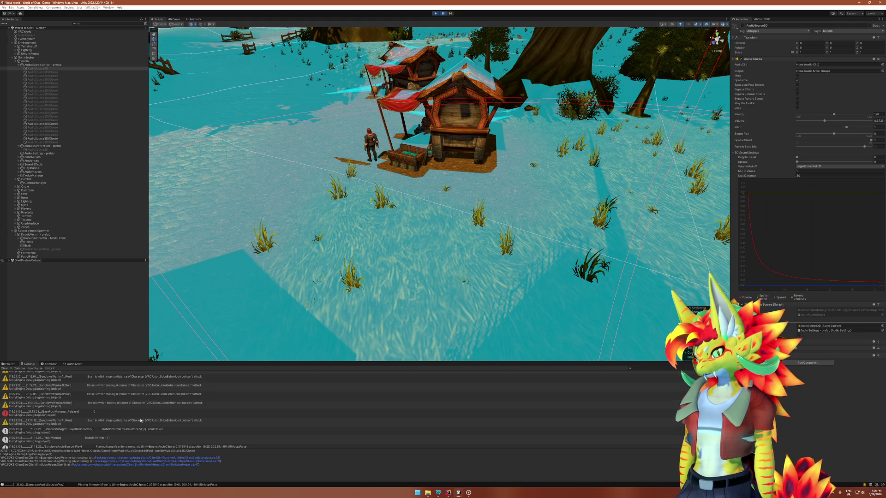
{"action": "scroll", "coordinate": [140, 411], "scroll_direction": "up", "scroll_amount": 10}
{"action": "scroll", "coordinate": [140, 411], "scroll_direction": "down", "scroll_amount": 3}
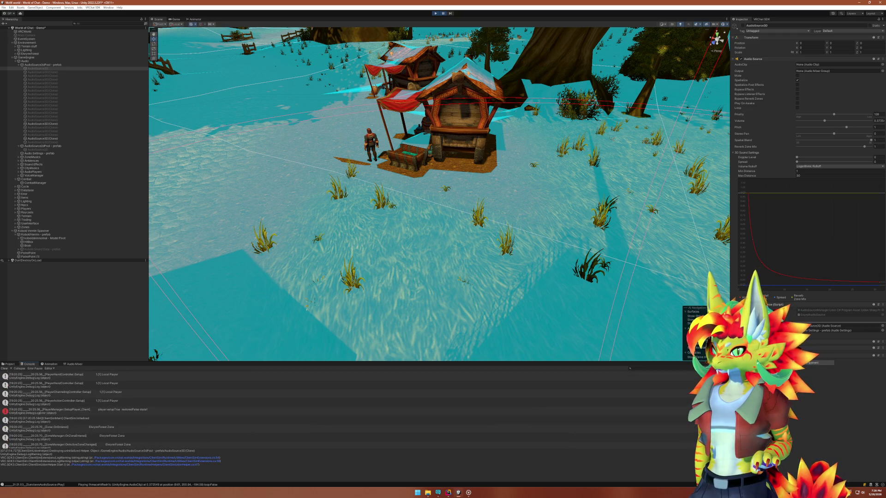
{"action": "scroll", "coordinate": [623, 415], "scroll_direction": "down", "scroll_amount": 10}
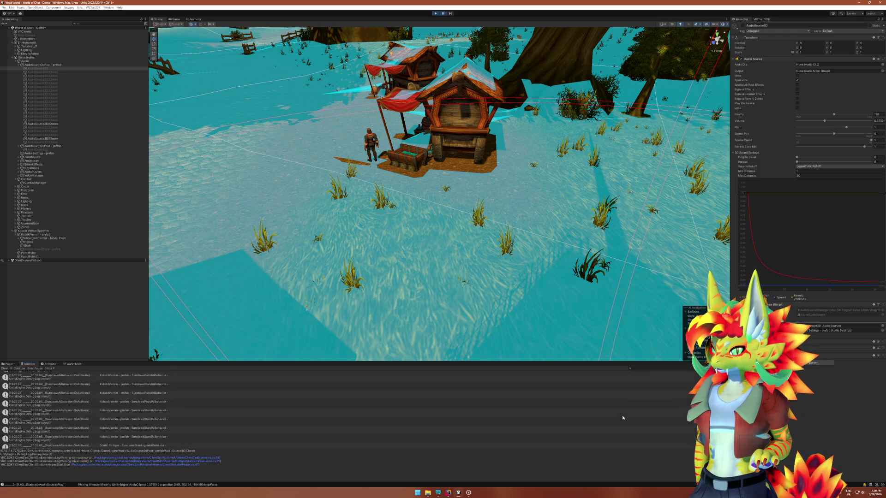
{"action": "scroll", "coordinate": [622, 417], "scroll_direction": "down", "scroll_amount": 5}
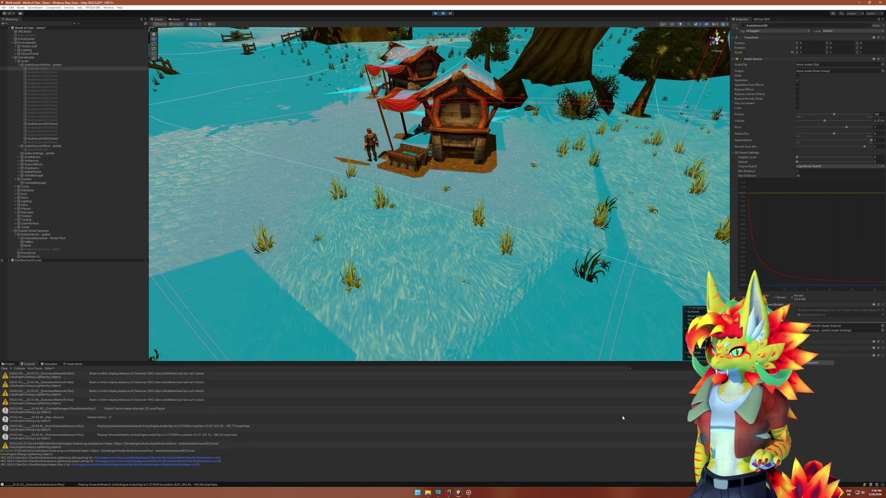
{"action": "scroll", "coordinate": [622, 417], "scroll_direction": "down", "scroll_amount": 5}
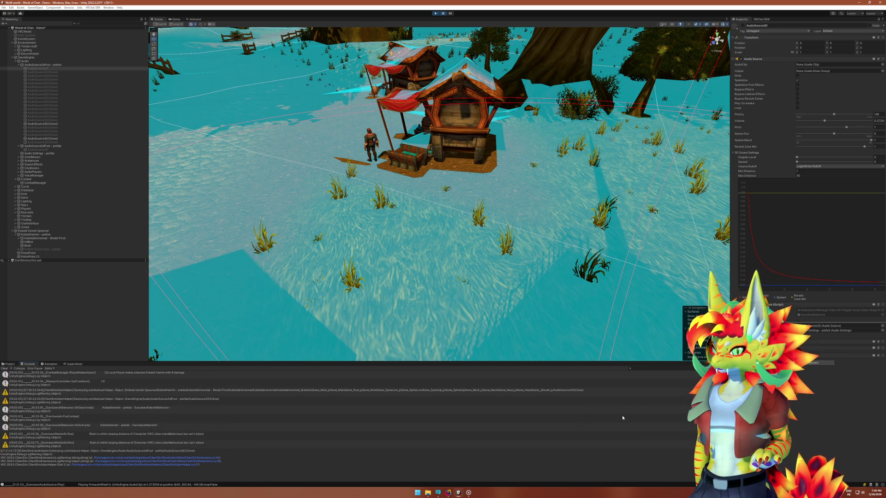
{"action": "scroll", "coordinate": [622, 417], "scroll_direction": "down", "scroll_amount": 8}
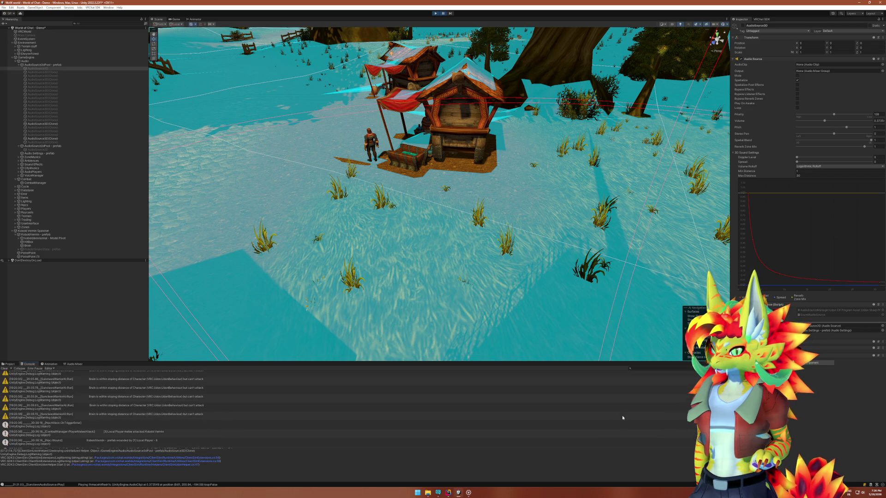
{"action": "scroll", "coordinate": [622, 418], "scroll_direction": "down", "scroll_amount": 5}
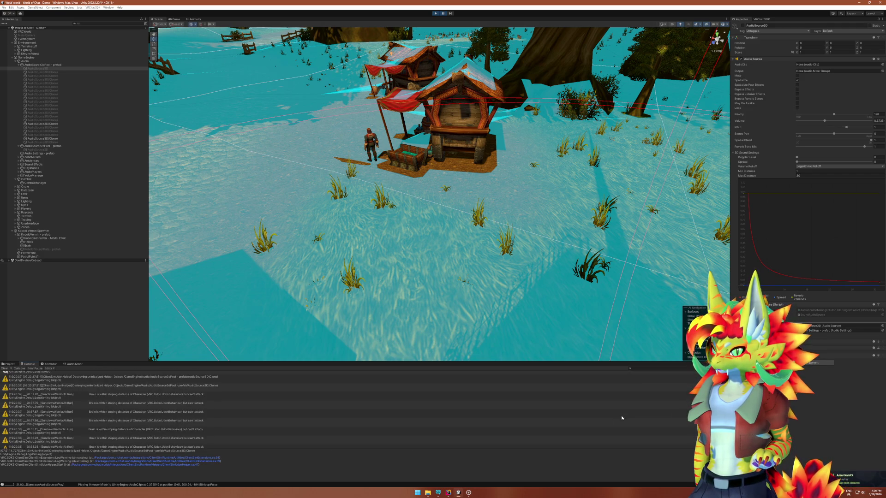
Inspect the helper-destruction and warrior AI warnings, then open the ClientSimUdonHelper warning's source in Rider.
{"action": "left_click", "coordinate": [124, 388]}
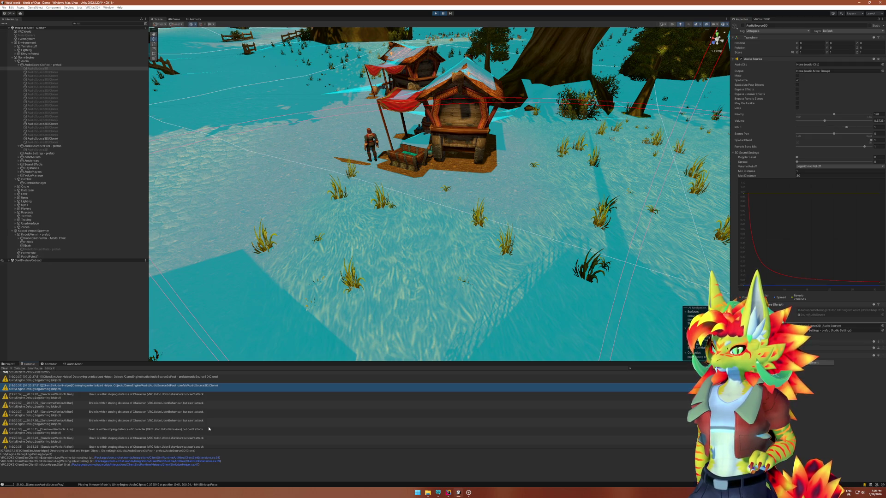
{"action": "scroll", "coordinate": [208, 428], "scroll_direction": "down", "scroll_amount": 3}
{"action": "scroll", "coordinate": [208, 426], "scroll_direction": "down", "scroll_amount": 4}
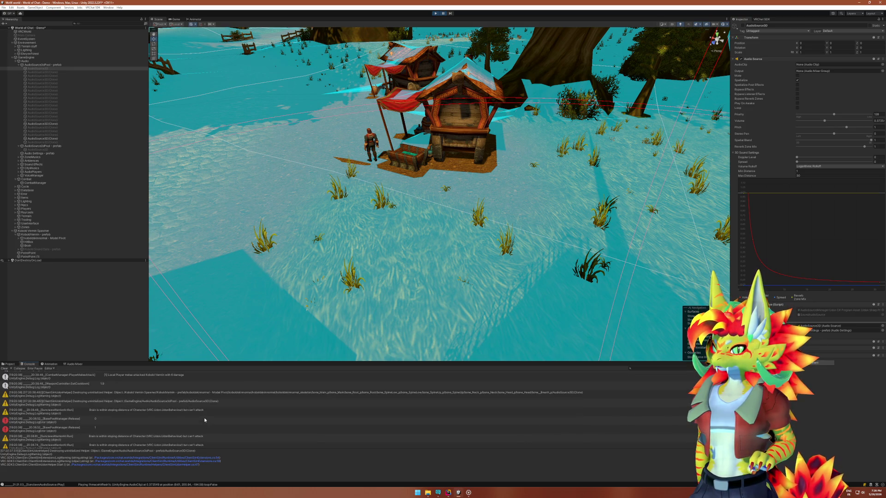
{"action": "left_click", "coordinate": [53, 412]}
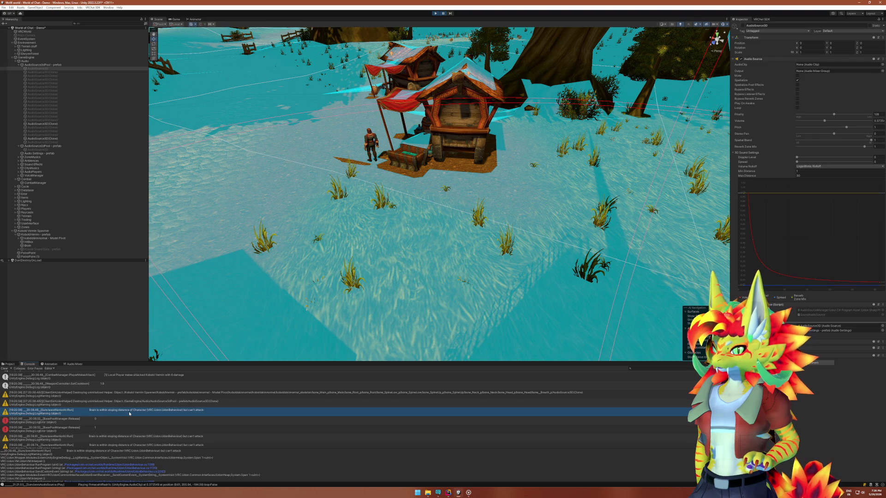
{"action": "left_click", "coordinate": [95, 403]}
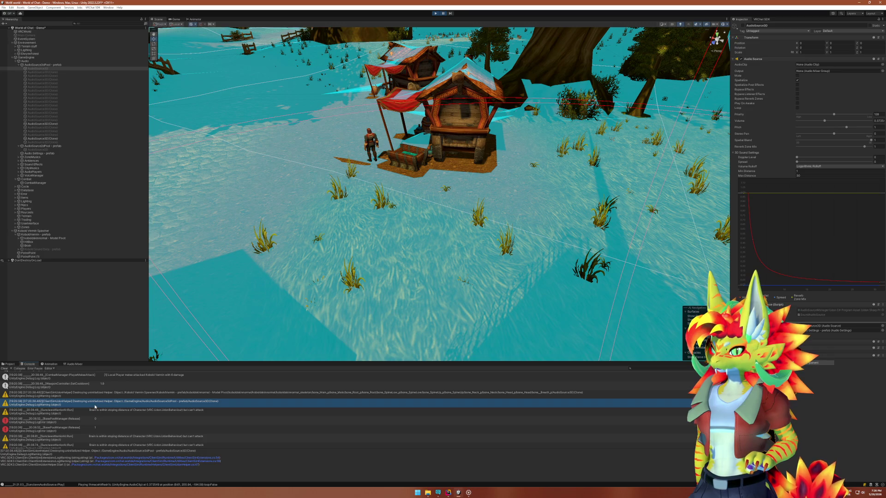
{"action": "double_click", "coordinate": [94, 404]}
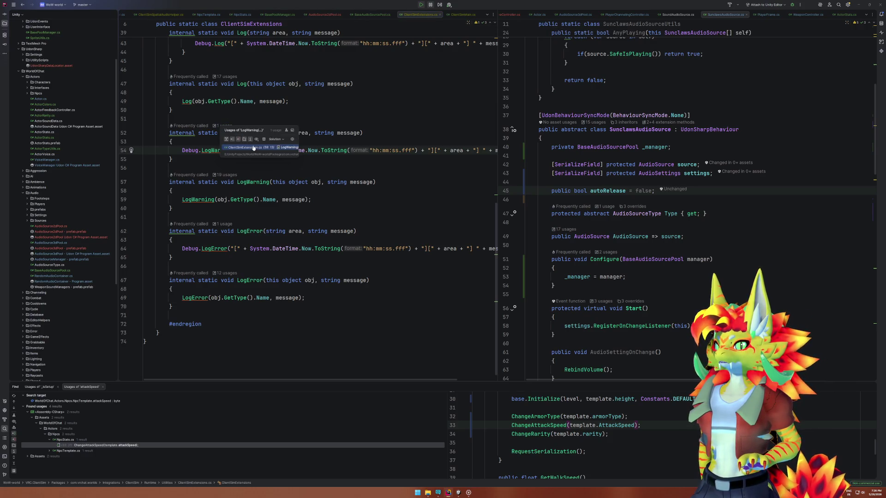
Review LogWarning usages, then close every tab except BasePoolManager.cs.
{"action": "left_click", "coordinate": [233, 174]}
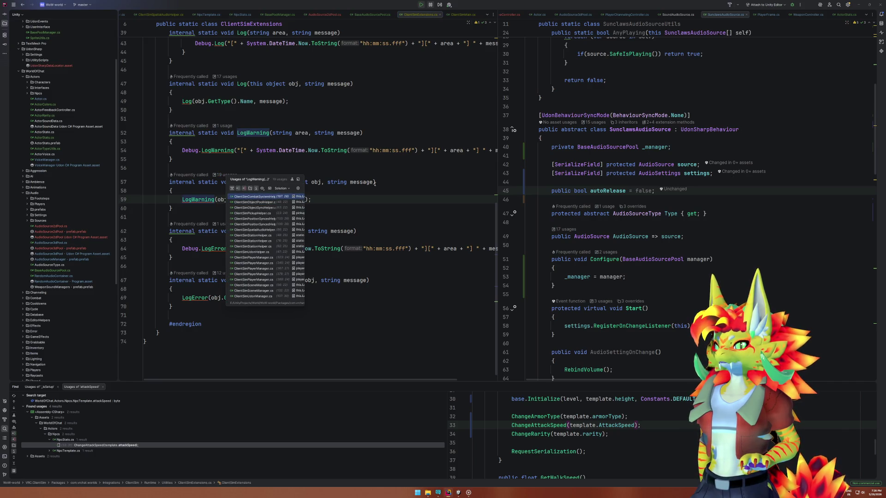
{"action": "left_click", "coordinate": [394, 177]}
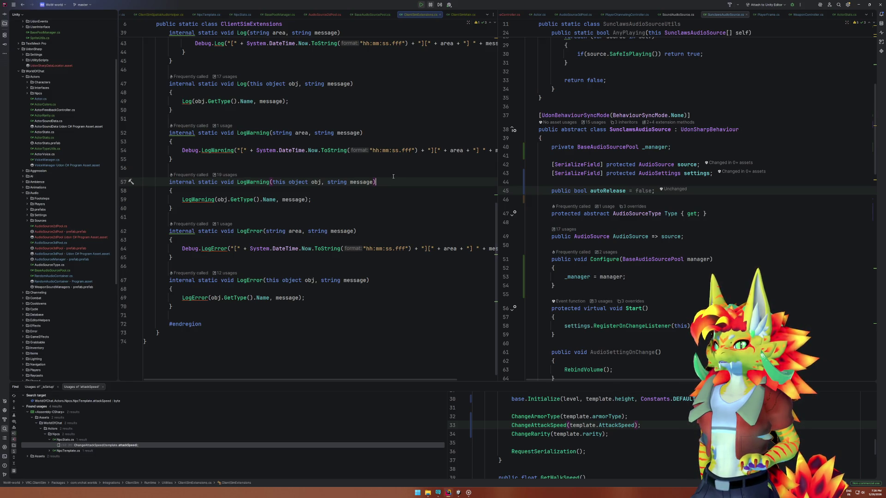
{"action": "left_click", "coordinate": [439, 15]}
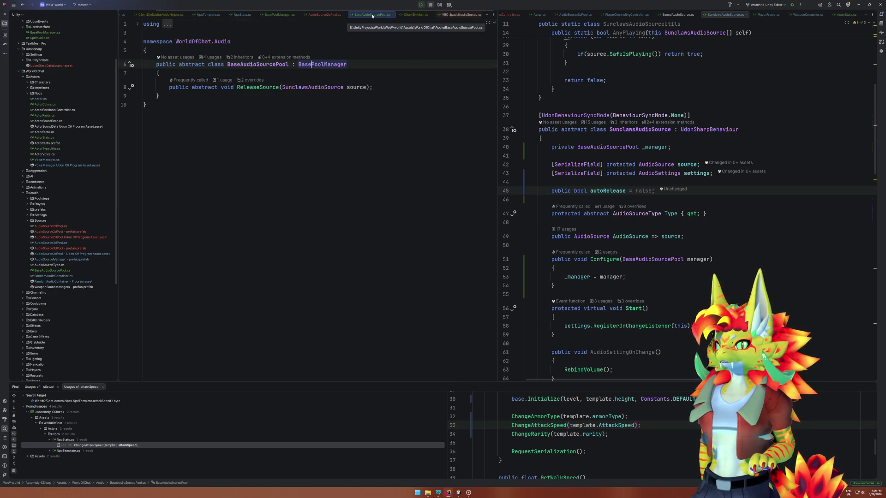
{"action": "middle_click", "coordinate": [358, 16]}
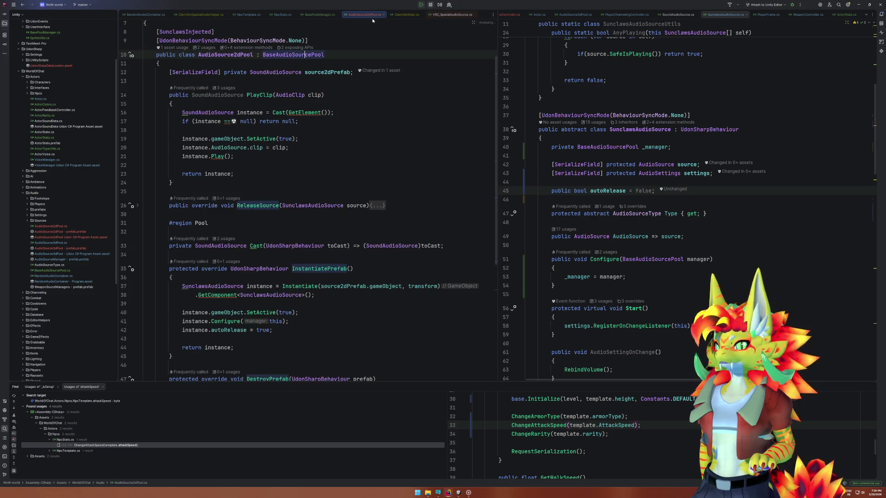
{"action": "middle_click", "coordinate": [368, 16]}
{"action": "middle_click", "coordinate": [368, 16]}
{"action": "middle_click", "coordinate": [367, 16]}
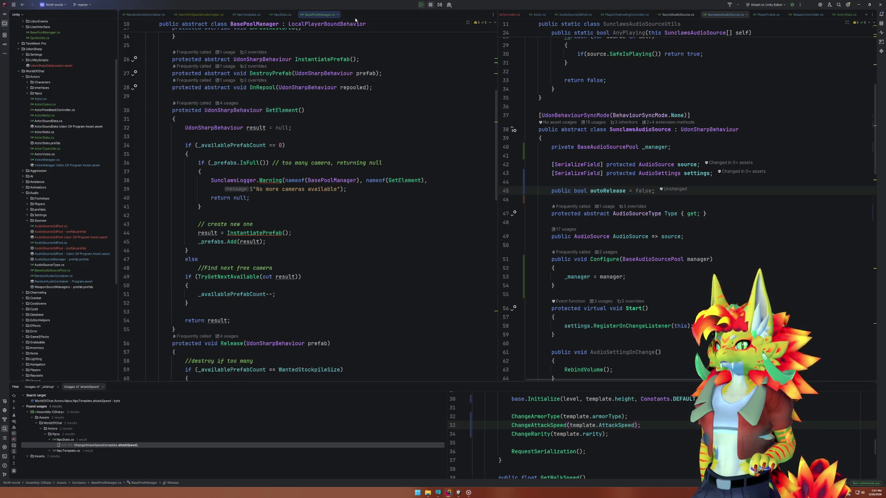
{"action": "middle_click", "coordinate": [139, 15]}
{"action": "middle_click", "coordinate": [134, 15]}
{"action": "middle_click", "coordinate": [134, 16]}
{"action": "middle_click", "coordinate": [135, 15]}
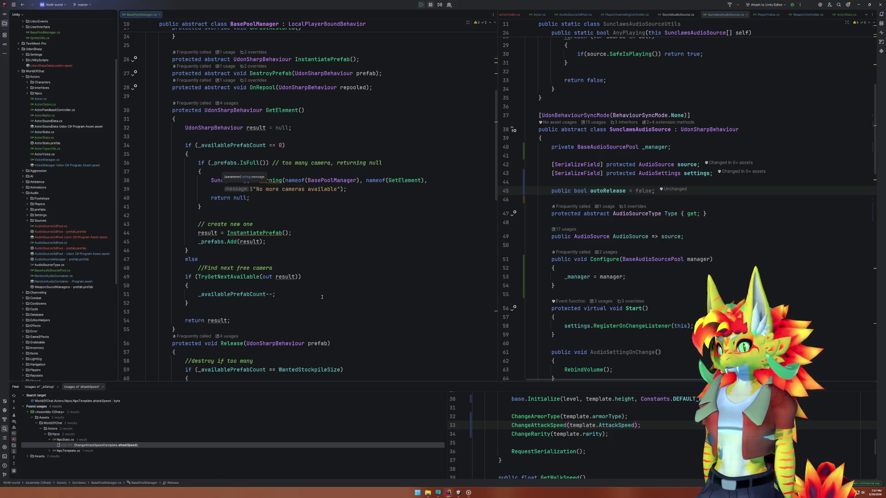
Replace 'cameras' with 'slot' in the full-pool warning and review GetElement's new-element lines.
{"action": "double_click", "coordinate": [294, 189]}
{"action": "type", "text": "slot"}
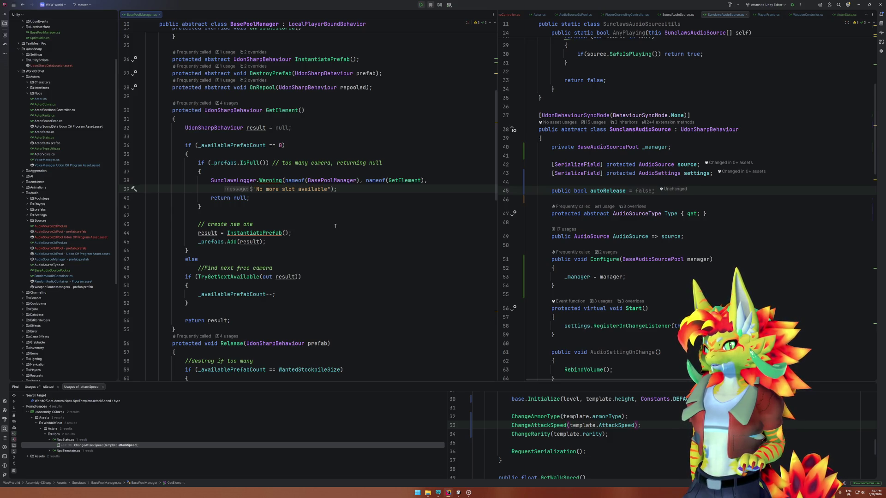
{"action": "mouse_move", "coordinate": [251, 162]}
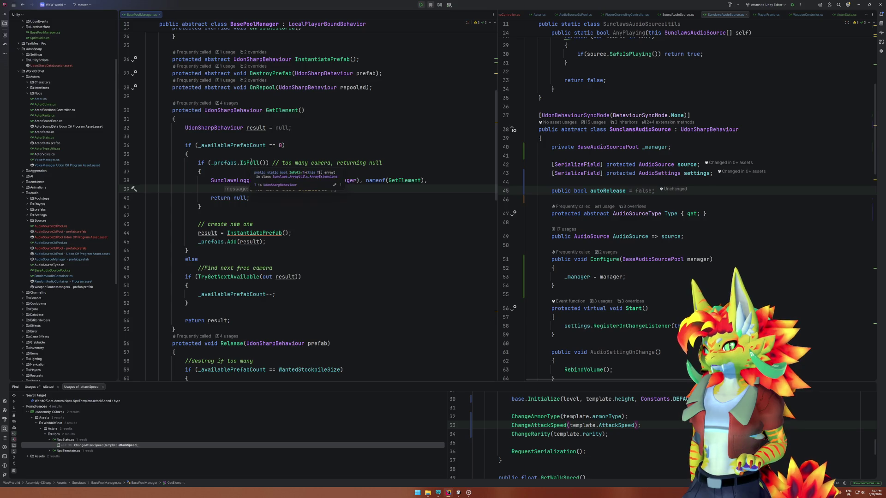
{"action": "left_click_drag", "start_coordinate": [222, 214], "coordinate": [290, 245]}
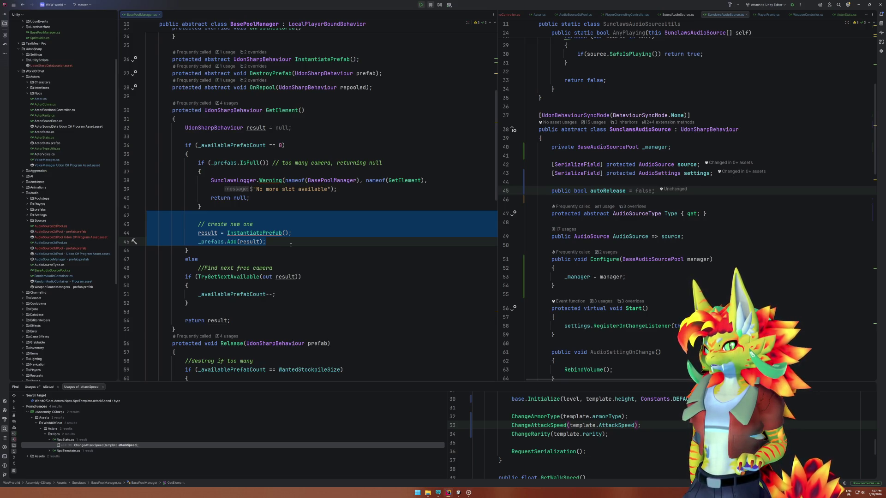
{"action": "left_click", "coordinate": [256, 146]}
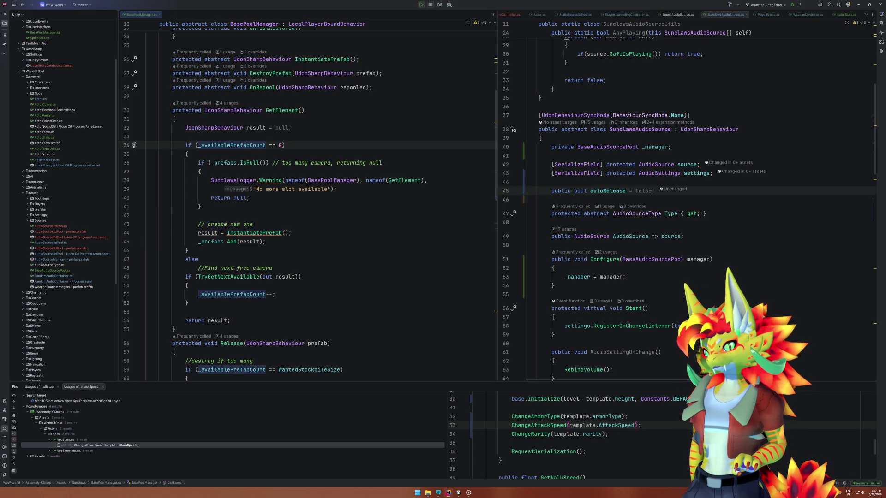
Insert Debug.LogError($"{name} - _availablePrefabCount{}") at the top of GetElement, then return to Unity.
{"action": "key", "text": "Up"}
{"action": "key", "text": "Return"}
{"action": "key", "text": "Return"}
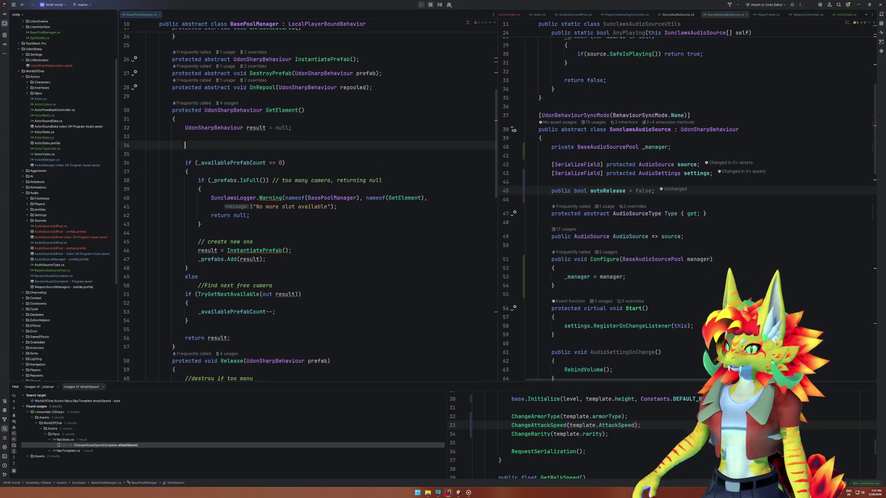
{"action": "type", "text": "Debug.loge"}
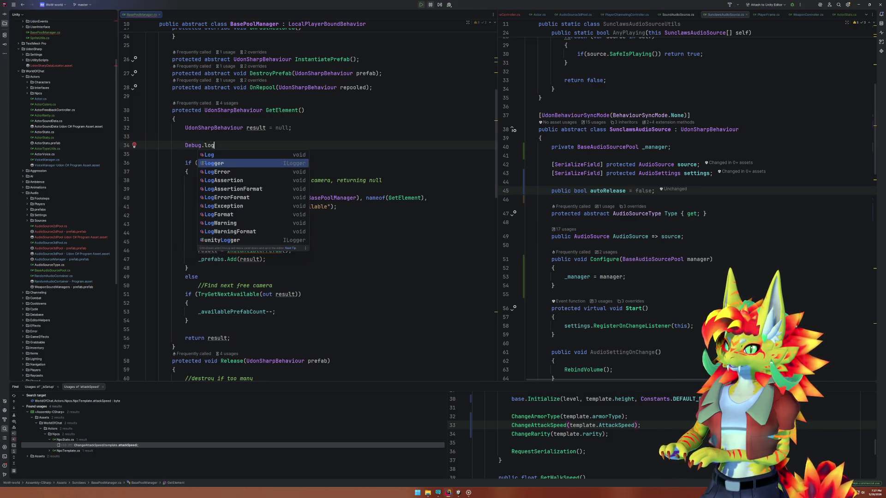
{"action": "key", "text": "Return"}
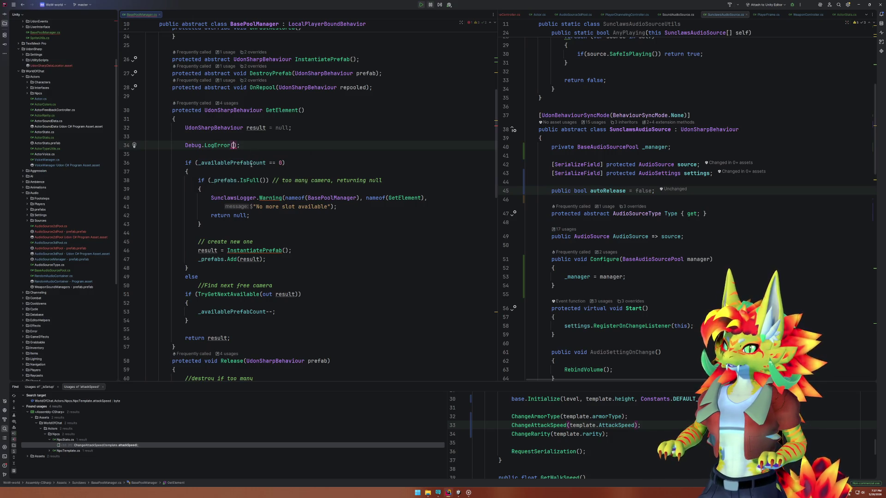
{"action": "type", "text": "$\""}
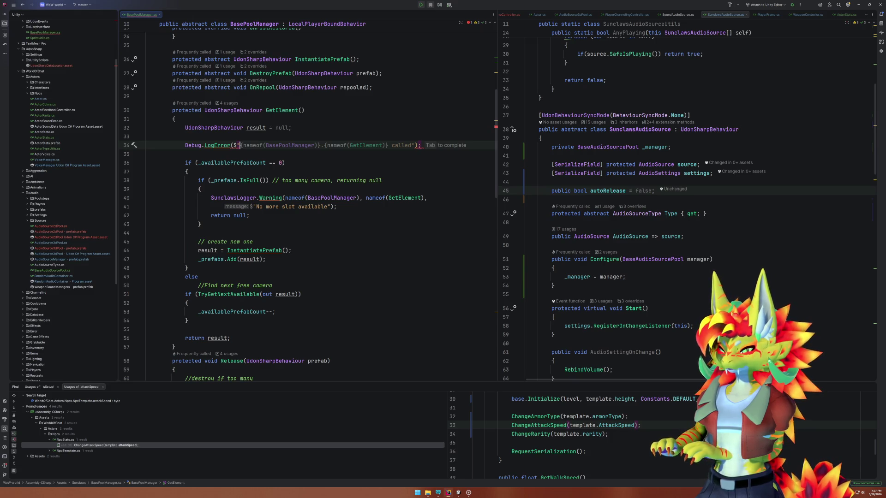
{"action": "type", "text": "{name}"}
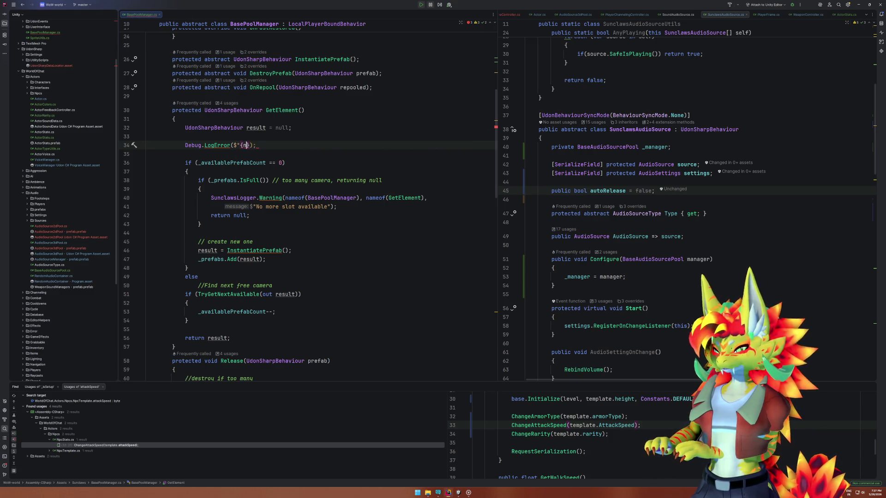
{"action": "type", "text": " - _availablePrefabCount"}
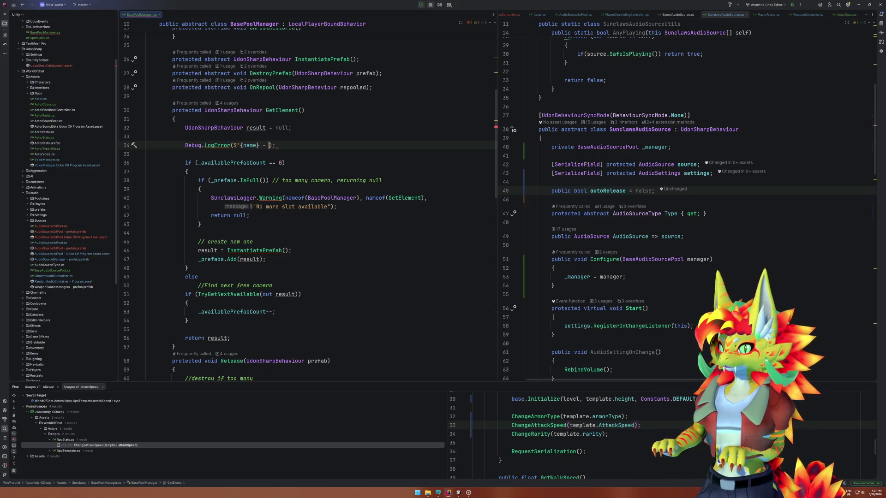
{"action": "type", "text": "{_availablePrefabCount}\""}
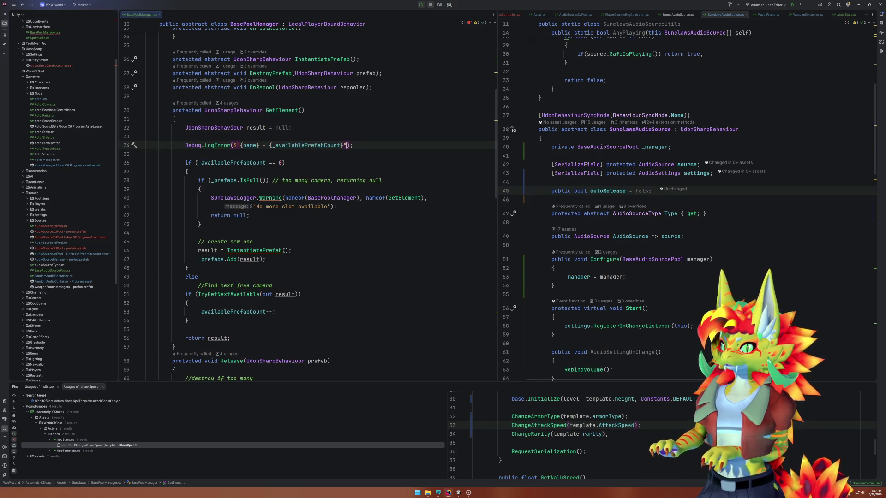
{"action": "key", "text": "alt+Tab"}
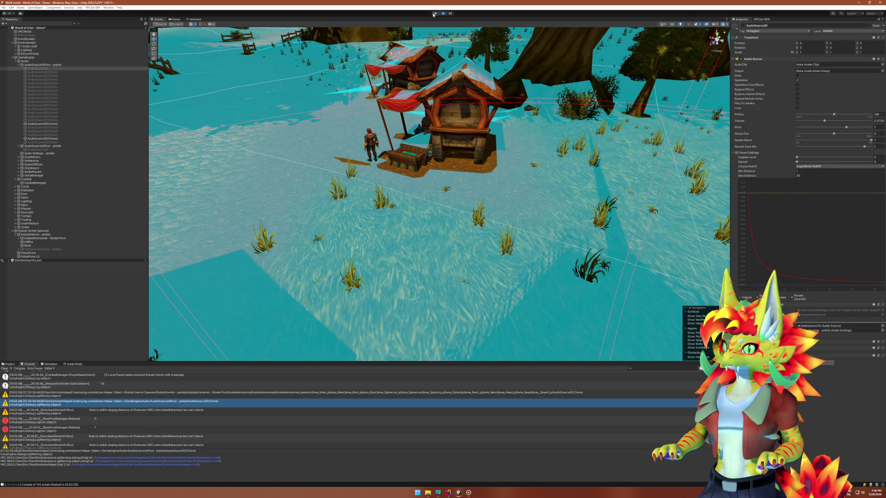
Restart play mode and close the VRChat Client Simulator menu.
{"action": "left_click", "coordinate": [433, 15]}
{"action": "left_click", "coordinate": [433, 15]}
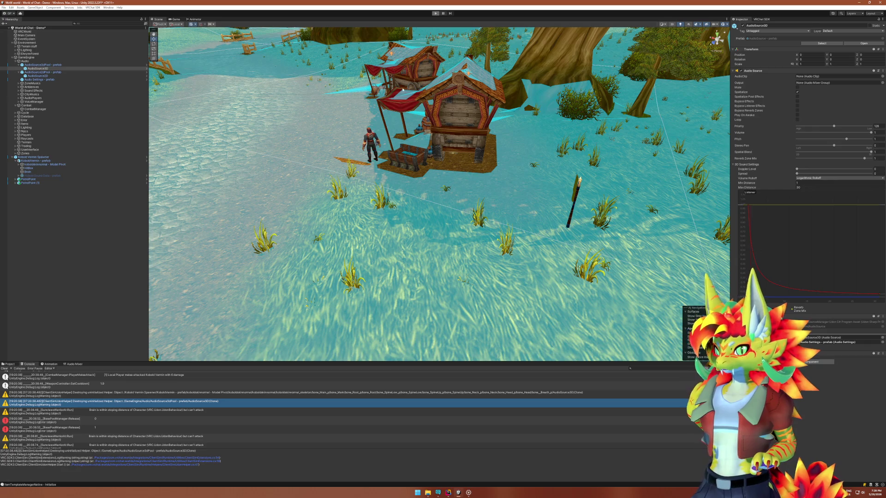
{"action": "left_click", "coordinate": [447, 492]}
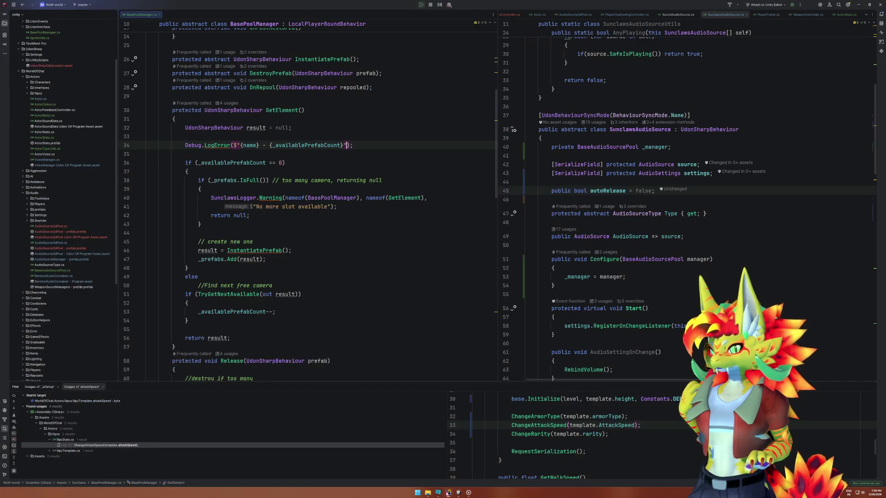
{"action": "left_click", "coordinate": [448, 492]}
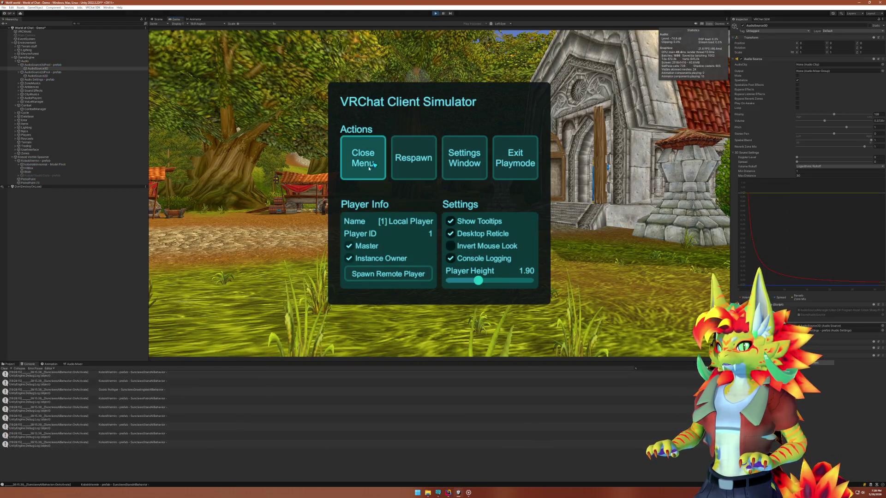
{"action": "left_click", "coordinate": [369, 167]}
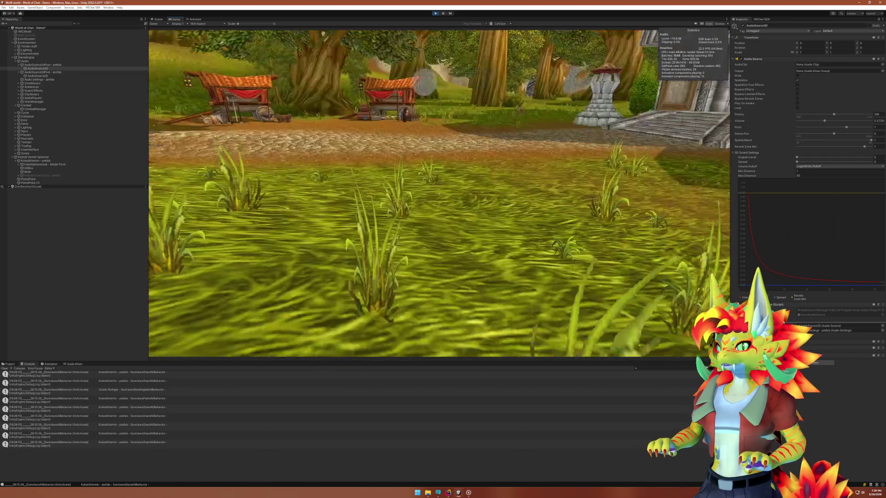
Walk the player past the market stall to the kobold NPC, then pause and show the Scene view.
{"action": "key", "text": "w"}
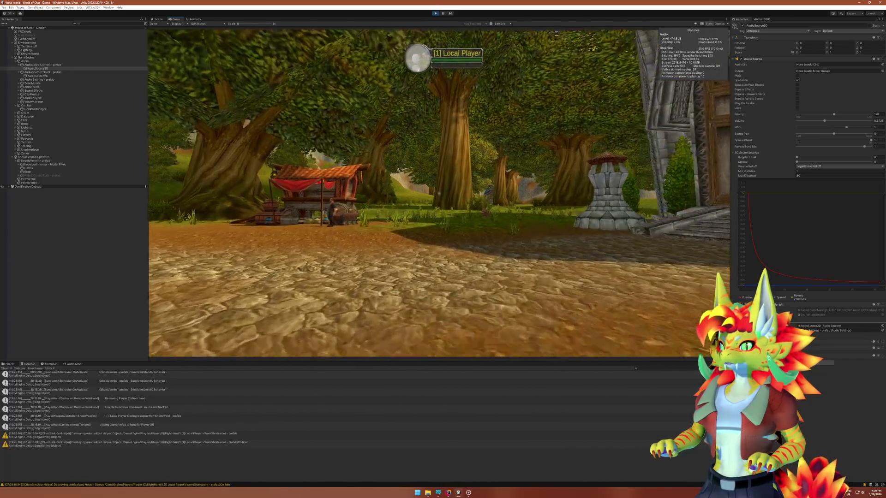
{"action": "key", "text": "w"}
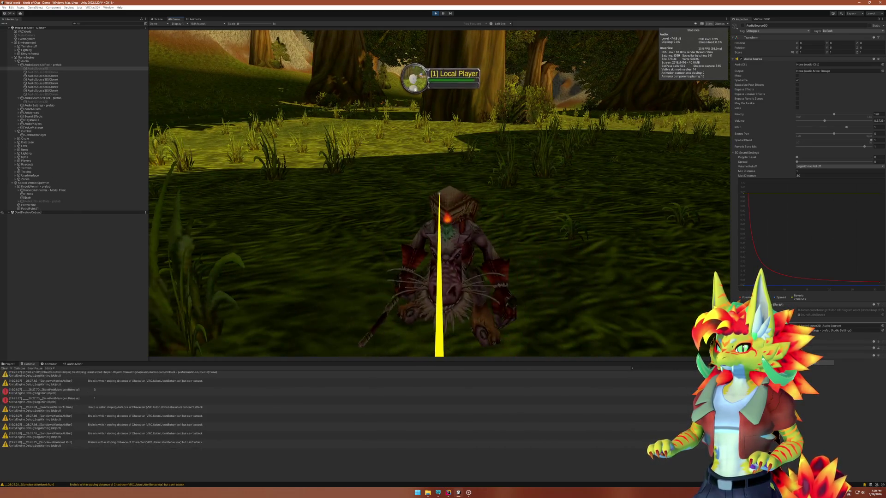
{"action": "key", "text": "super"}
{"action": "key", "text": "super"}
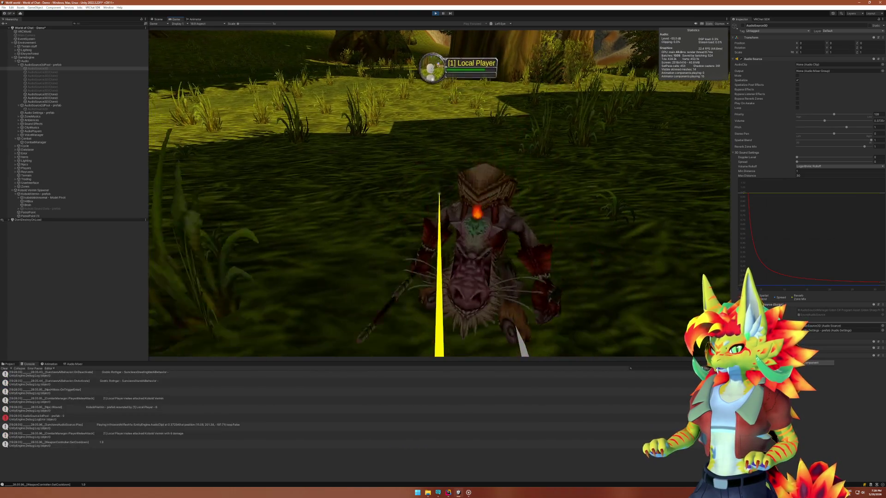
{"action": "key", "text": "super"}
{"action": "key", "text": "Escape"}
{"action": "key", "text": "ctrl+1"}
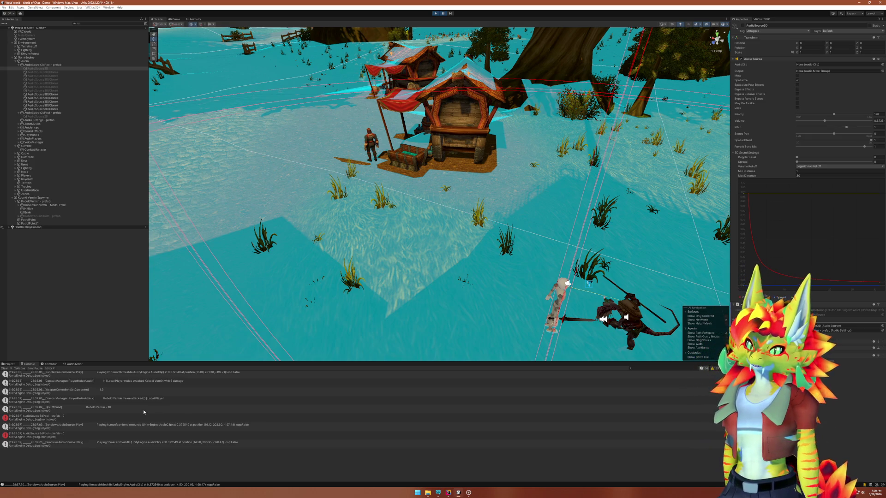
Read the stack traces of the AudioSource3dPool prefab - 0 and prefab - 1 errors and the BasePoolManager Release error.
{"action": "scroll", "coordinate": [141, 425], "scroll_direction": "up", "scroll_amount": 3}
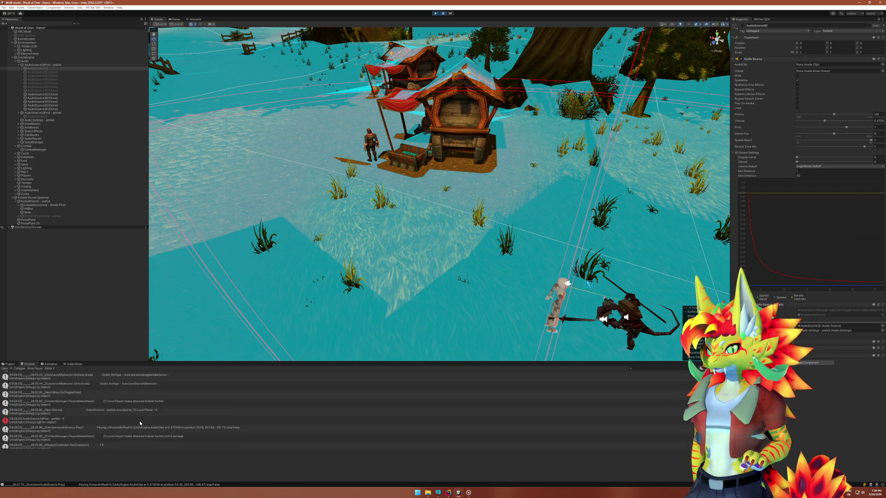
{"action": "left_click", "coordinate": [140, 423]}
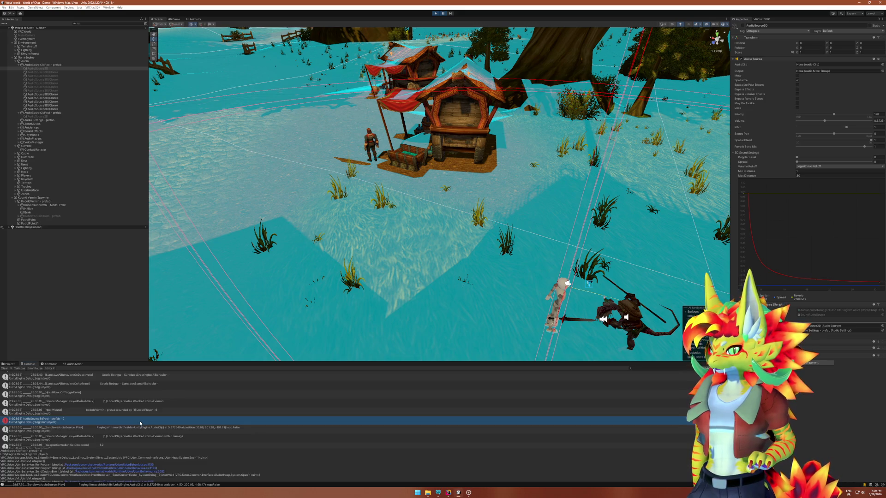
{"action": "scroll", "coordinate": [141, 423], "scroll_direction": "down", "scroll_amount": 3}
{"action": "left_click", "coordinate": [139, 417]}
{"action": "left_click", "coordinate": [137, 436]}
{"action": "scroll", "coordinate": [137, 441], "scroll_direction": "up", "scroll_amount": 4}
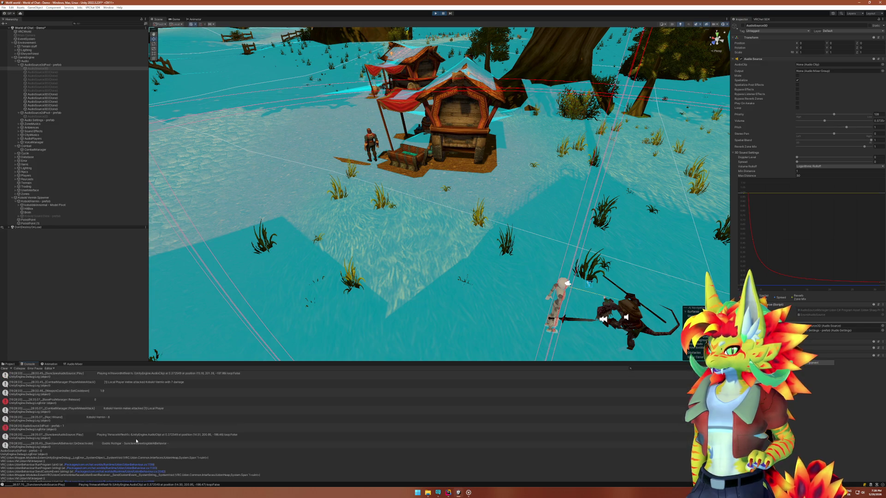
{"action": "left_click", "coordinate": [47, 429]}
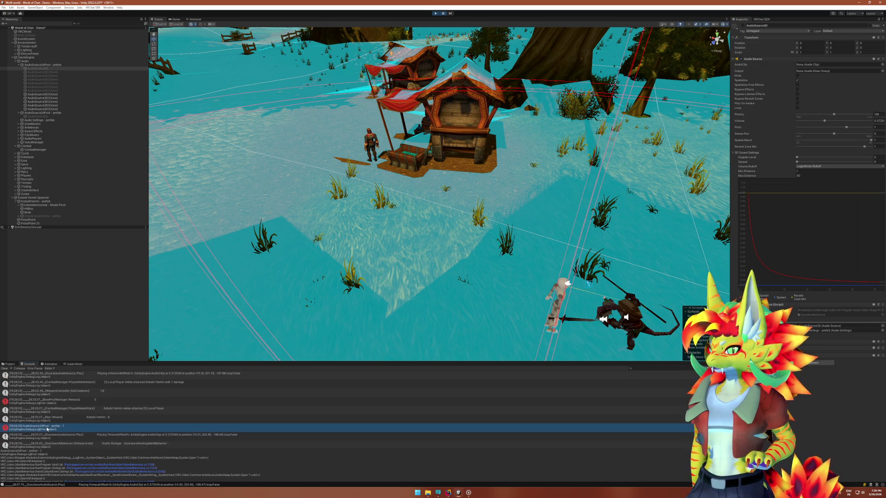
{"action": "left_click", "coordinate": [65, 401]}
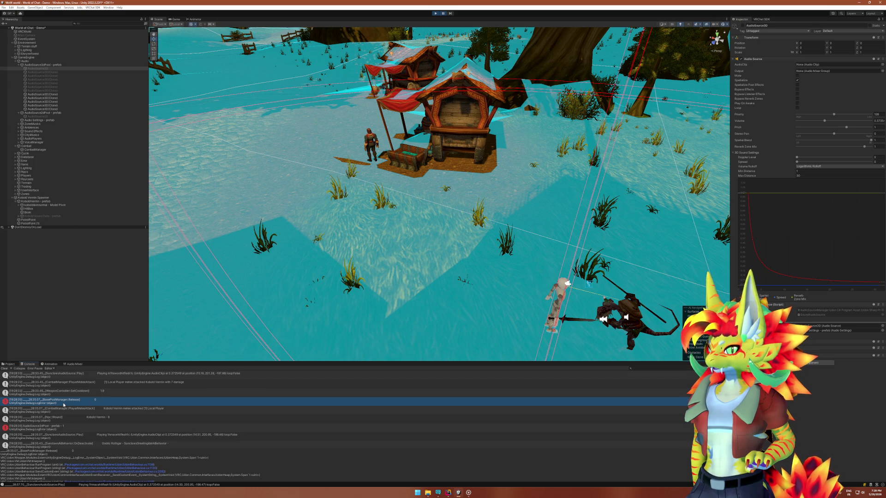
{"action": "left_click", "coordinate": [66, 427]}
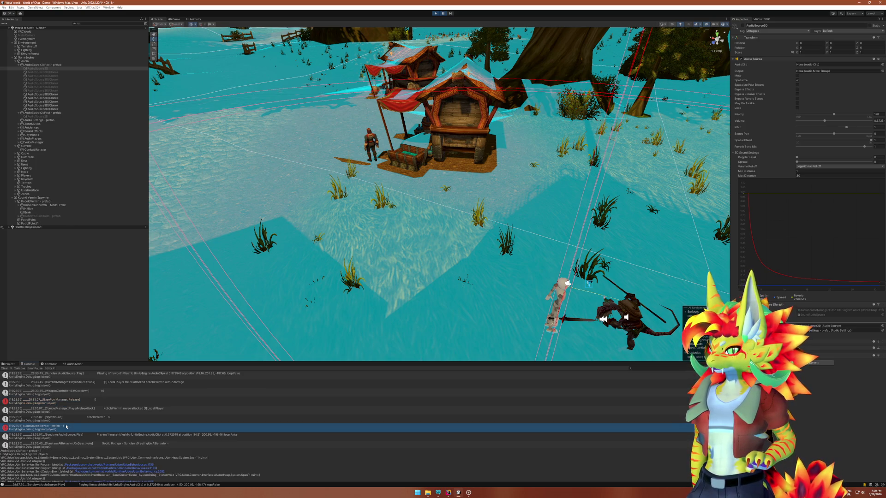
Re-check the prefab - 0 entry, inspect the prefab - 2 and Release 1 entries, then resume the game.
{"action": "scroll", "coordinate": [66, 427], "scroll_direction": "up", "scroll_amount": 3}
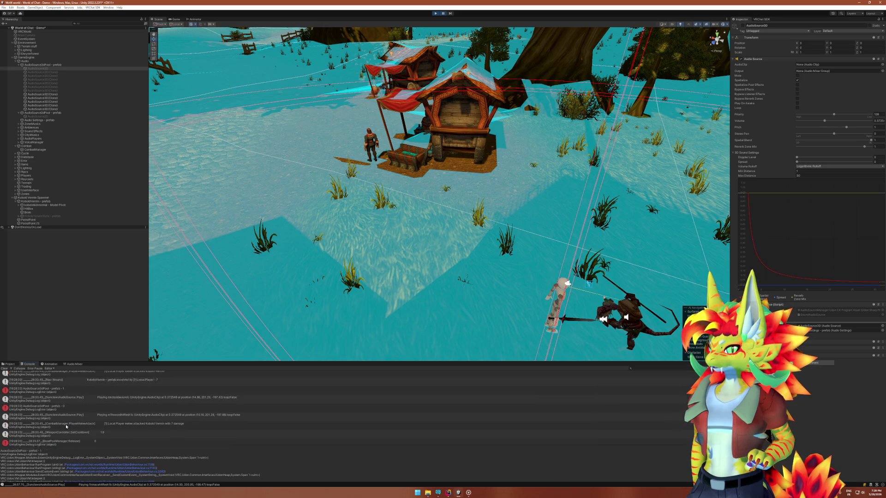
{"action": "left_click", "coordinate": [66, 409]}
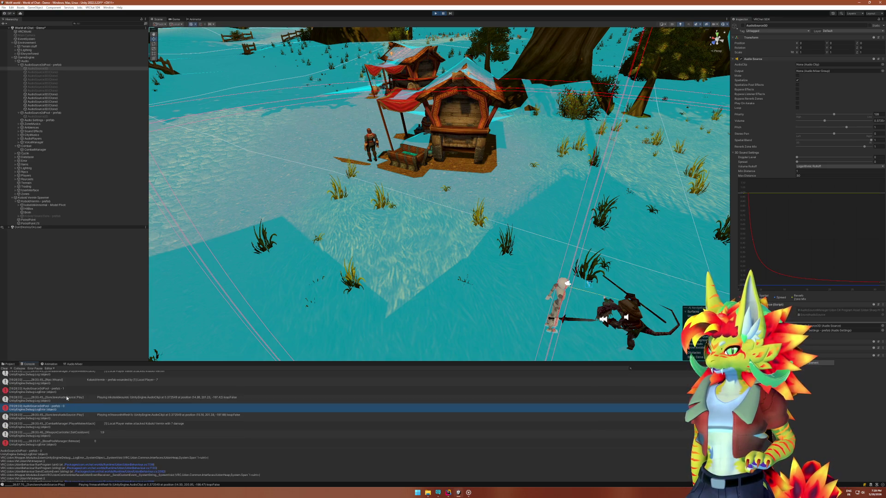
{"action": "left_click", "coordinate": [67, 393]}
{"action": "left_click", "coordinate": [68, 410]}
{"action": "scroll", "coordinate": [68, 411], "scroll_direction": "up", "scroll_amount": 4}
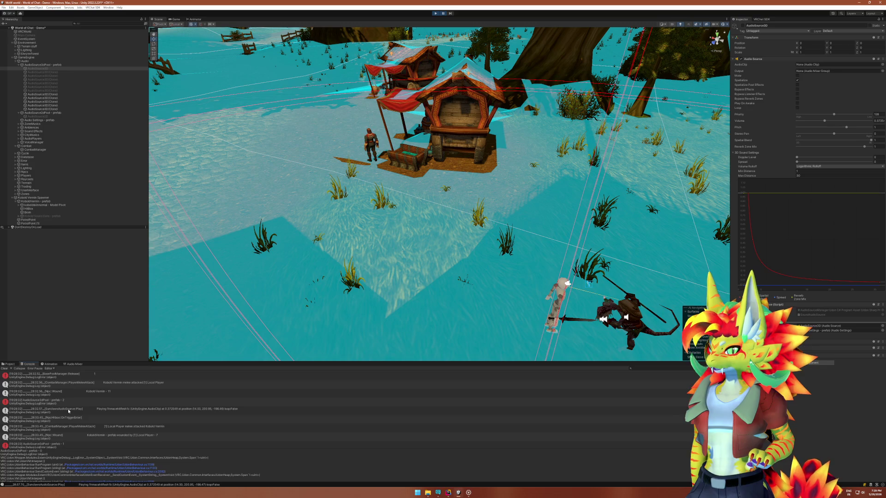
{"action": "left_click", "coordinate": [69, 401]}
{"action": "scroll", "coordinate": [69, 402], "scroll_direction": "up", "scroll_amount": 2}
{"action": "left_click", "coordinate": [70, 401]}
{"action": "left_click", "coordinate": [72, 419]}
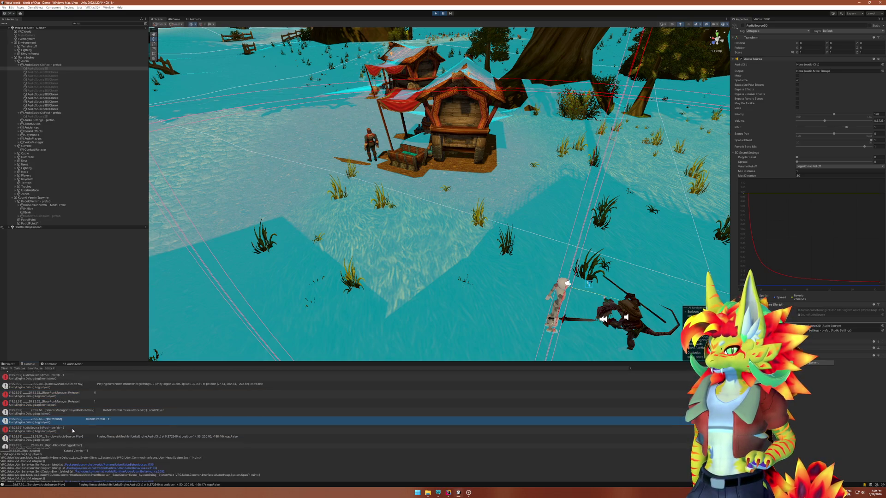
{"action": "left_click", "coordinate": [73, 429]}
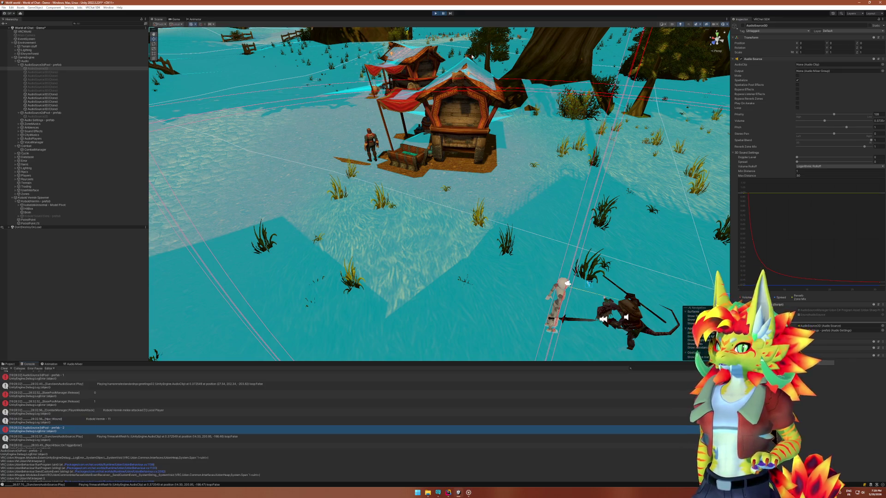
{"action": "left_click", "coordinate": [443, 14]}
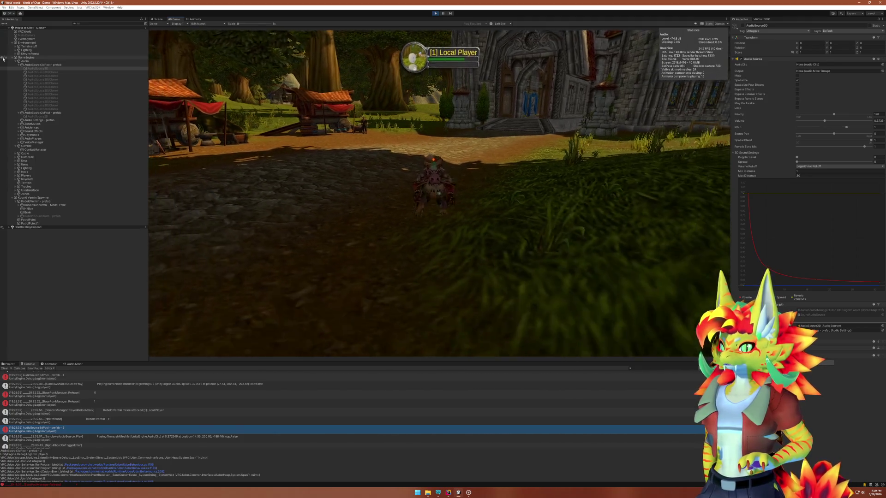
Pause play and compare the Release 4, Release 1 and prefab - 5 Console entries before returning to Rider.
{"action": "key", "text": "Escape"}
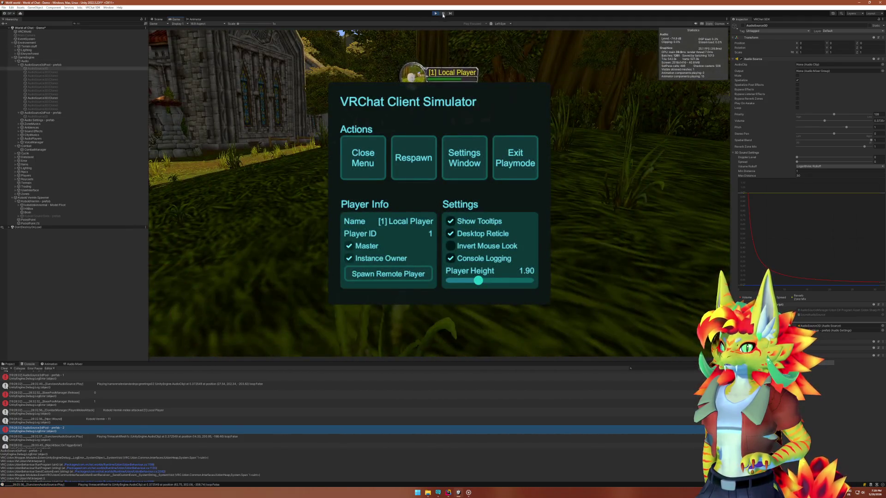
{"action": "key", "text": "ctrl+1"}
{"action": "scroll", "coordinate": [122, 417], "scroll_direction": "down", "scroll_amount": 5}
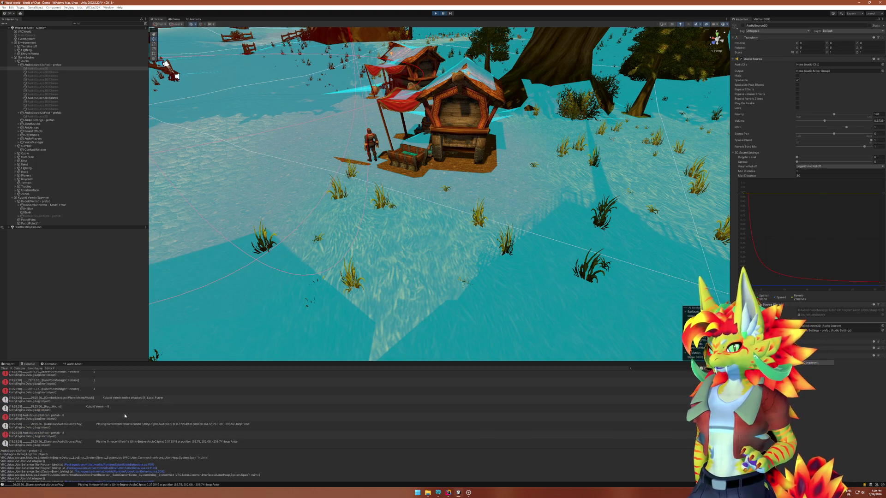
{"action": "left_click", "coordinate": [106, 395]}
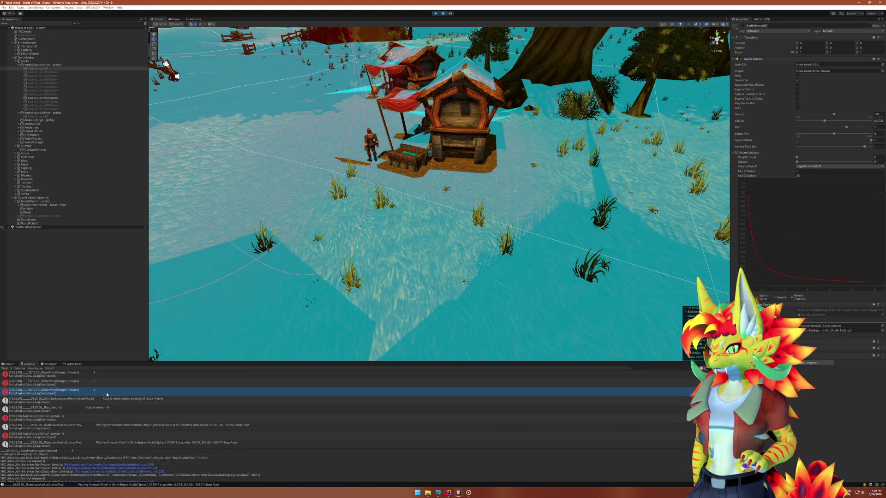
{"action": "key", "text": "Up"}
{"action": "key", "text": "Up"}
{"action": "key", "text": "Up"}
{"action": "key", "text": "Down"}
{"action": "key", "text": "Down"}
{"action": "key", "text": "Down"}
{"action": "scroll", "coordinate": [108, 429], "scroll_direction": "down", "scroll_amount": 3}
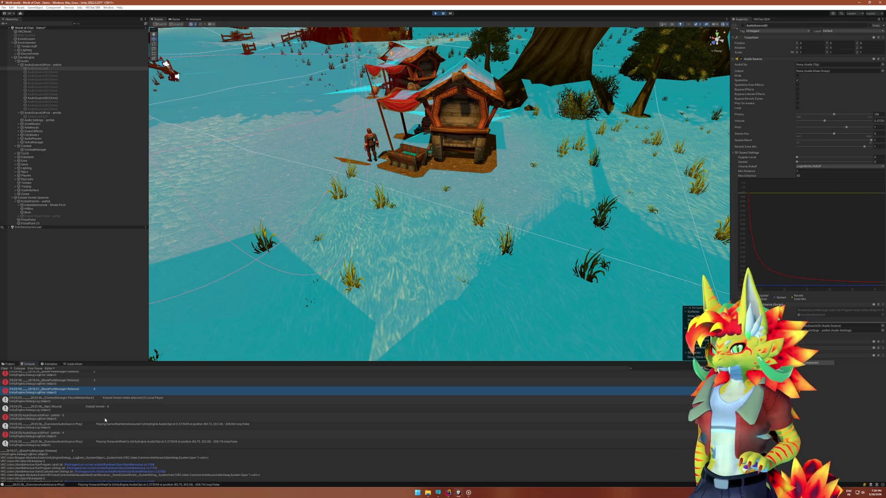
{"action": "left_click", "coordinate": [105, 420]}
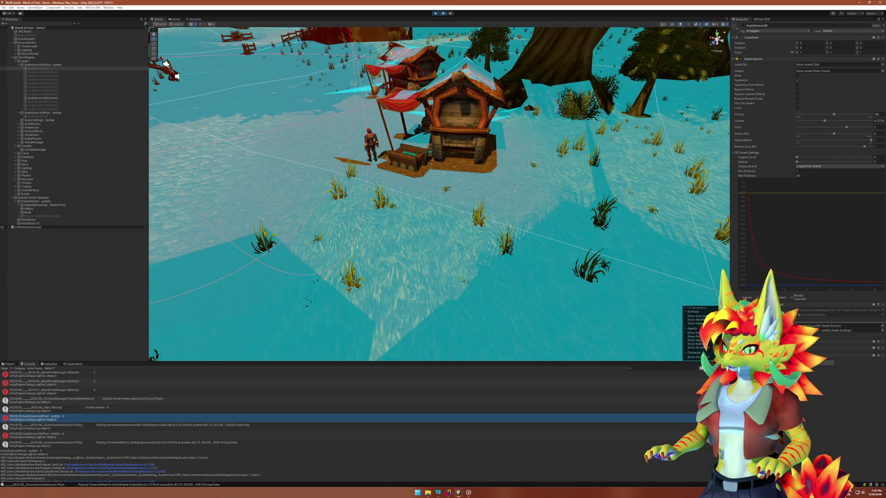
{"action": "key", "text": "alt+Tab"}
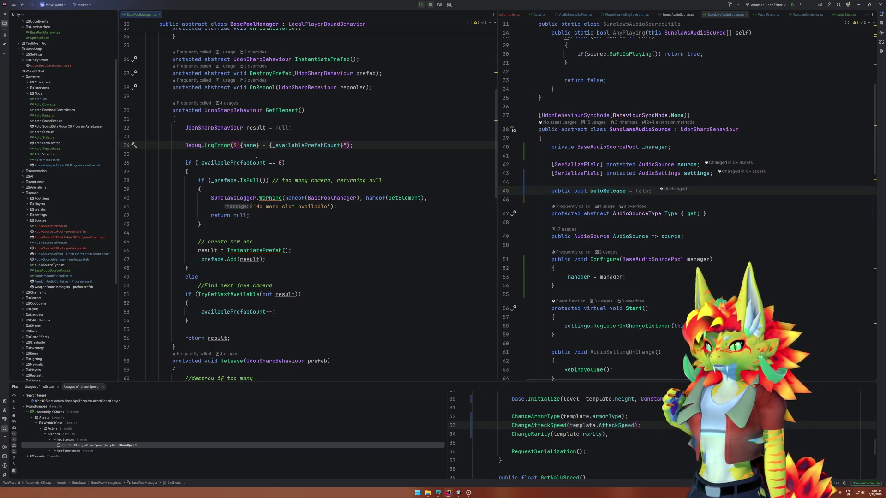
In BasePoolManager's Release, select the stockpile-size overflow check and its error logging statement.
{"action": "scroll", "coordinate": [271, 275], "scroll_direction": "down", "scroll_amount": 5}
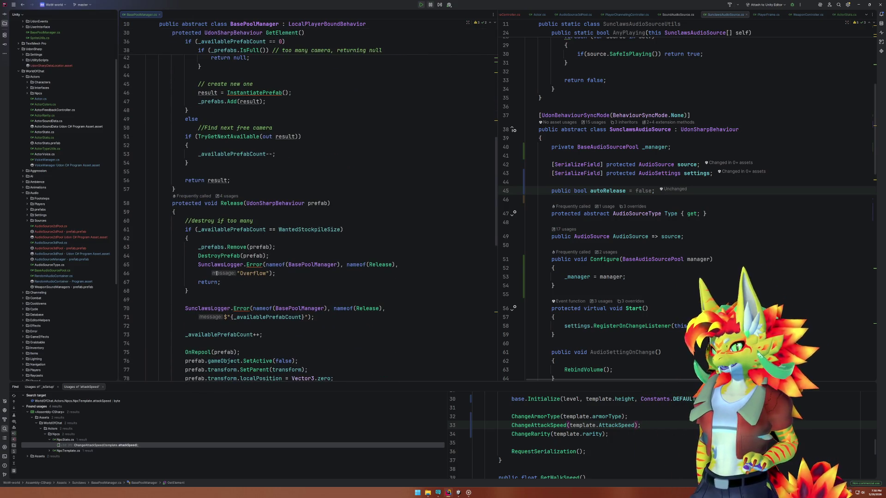
{"action": "mouse_move", "coordinate": [177, 229]}
{"action": "left_mouse_down"}
{"action": "mouse_move", "coordinate": [138, 238]}
{"action": "mouse_move", "coordinate": [344, 229]}
{"action": "left_mouse_up"}
{"action": "key", "text": "alt+Tab"}
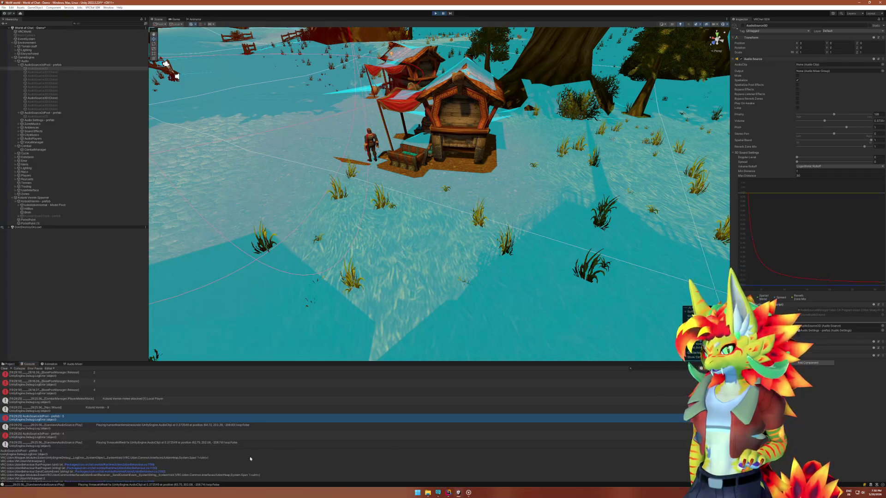
{"action": "left_click", "coordinate": [452, 495]}
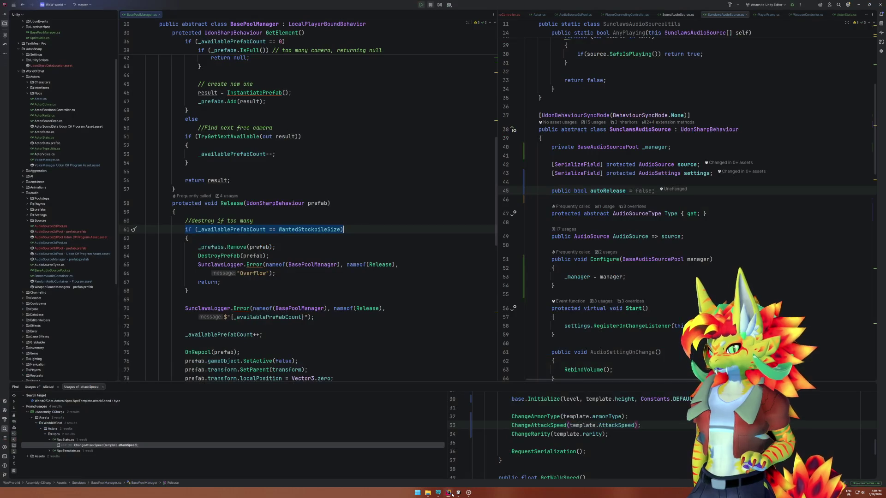
{"action": "left_click", "coordinate": [451, 494]}
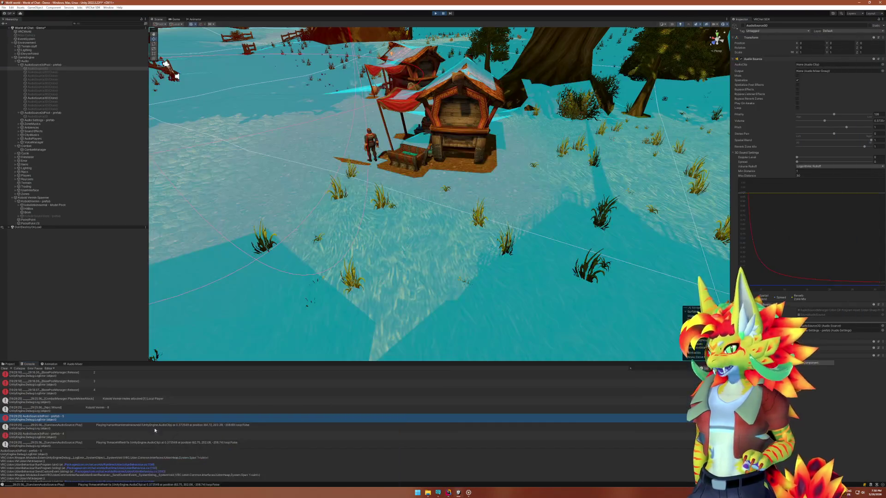
{"action": "left_click", "coordinate": [458, 492]}
{"action": "left_click", "coordinate": [447, 493]}
{"action": "mouse_move", "coordinate": [455, 492]}
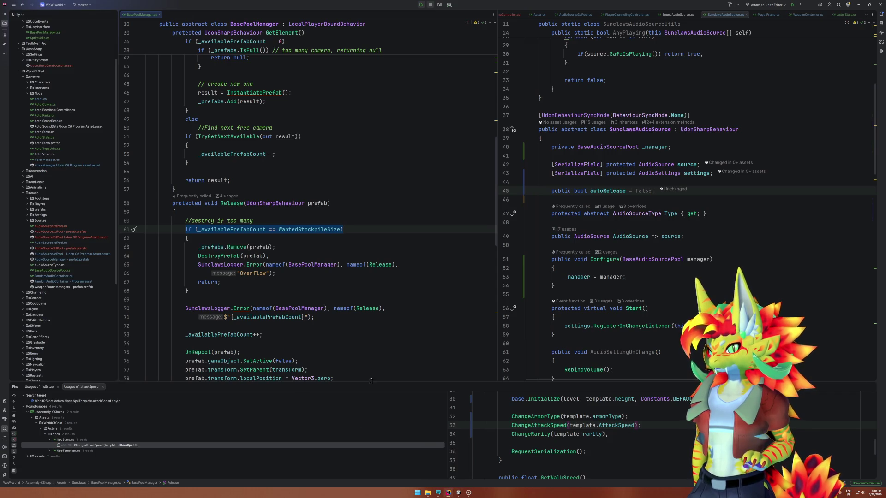
{"action": "mouse_move", "coordinate": [275, 273]}
{"action": "left_mouse_down"}
{"action": "mouse_move", "coordinate": [147, 256]}
{"action": "mouse_move", "coordinate": [185, 265]}
{"action": "left_mouse_up"}
Jump from the pool log message in Unity's Console to its source, then search everywhere for '2d'.
{"action": "left_click", "coordinate": [468, 493]}
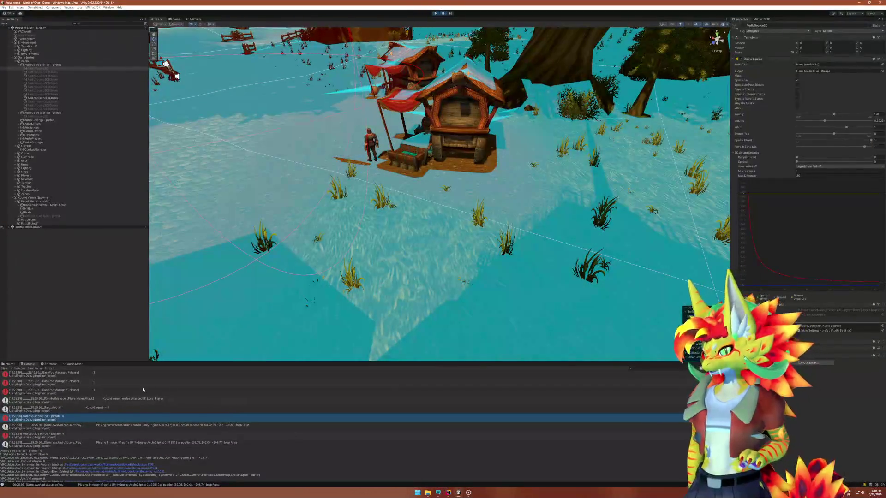
{"action": "scroll", "coordinate": [147, 400], "scroll_direction": "down", "scroll_amount": 1}
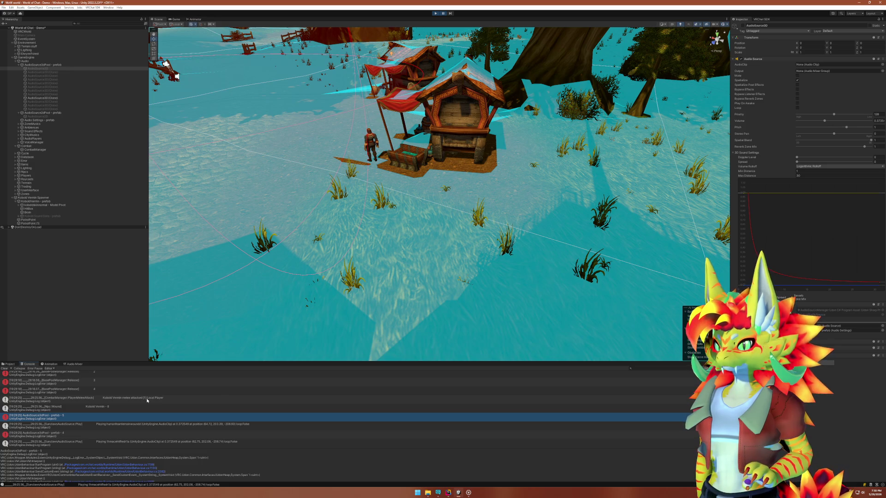
{"action": "scroll", "coordinate": [147, 400], "scroll_direction": "up", "scroll_amount": 3}
{"action": "scroll", "coordinate": [147, 401], "scroll_direction": "down", "scroll_amount": 3}
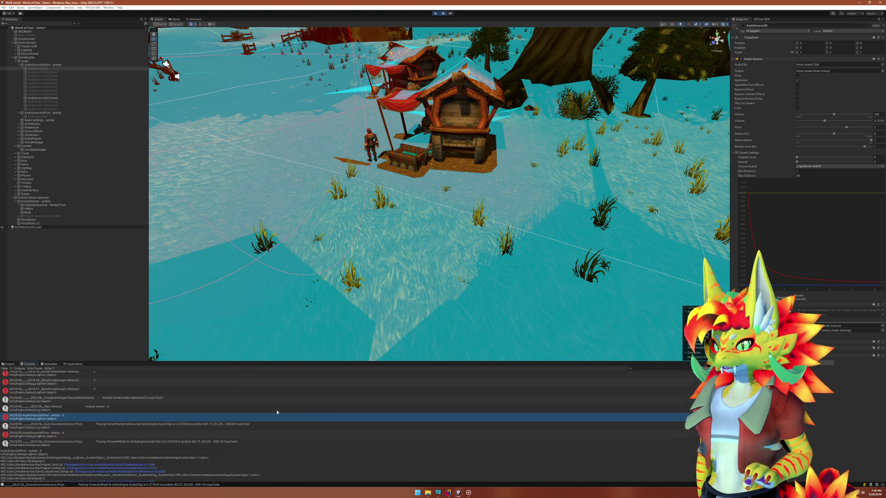
{"action": "scroll", "coordinate": [257, 411], "scroll_direction": "down", "scroll_amount": 1}
{"action": "double_click", "coordinate": [257, 410]}
{"action": "key", "text": "shift"}
{"action": "key", "text": "shift"}
{"action": "type", "text": "2d"}
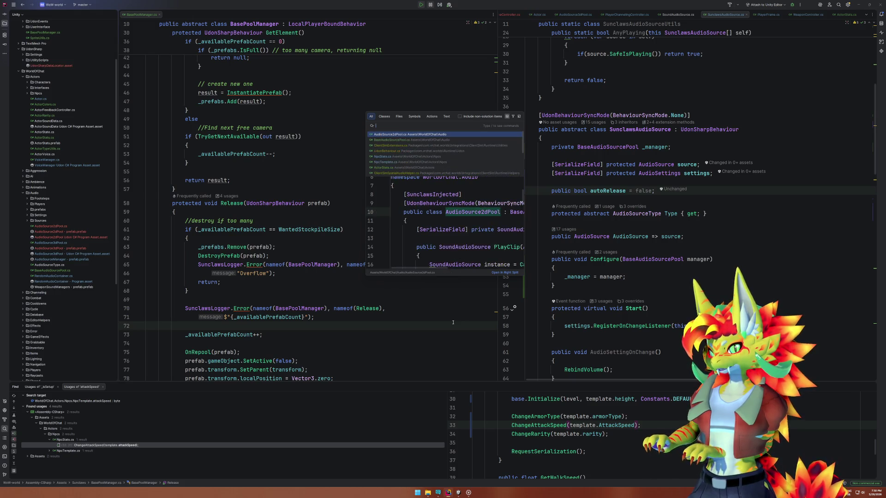
Search all project files for 'Warrior' and open SunclawsWarriorAI.cs at the match.
{"action": "key", "text": "Escape"}
{"action": "key", "text": "ctrl+shift+f"}
{"action": "type", "text": "in range"}
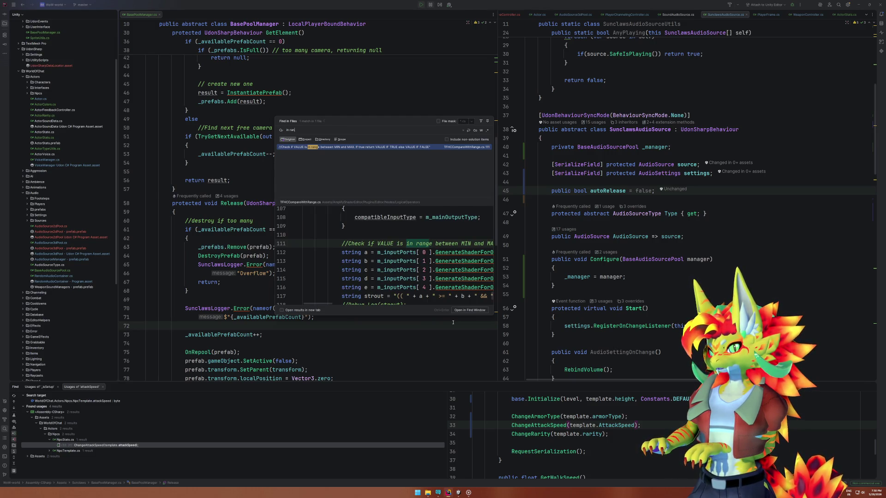
{"action": "key", "text": "BackSpace"}
{"action": "key", "text": "BackSpace"}
{"action": "key", "text": "BackSpace"}
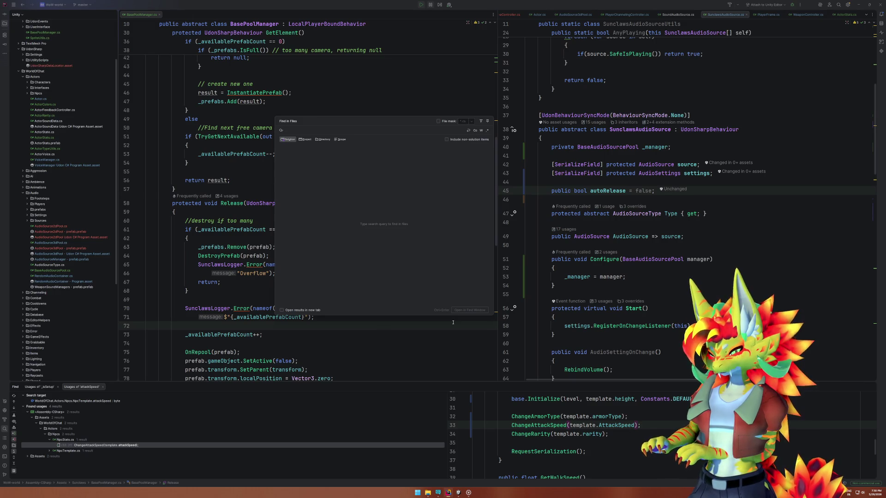
{"action": "type", "text": "Warrior"}
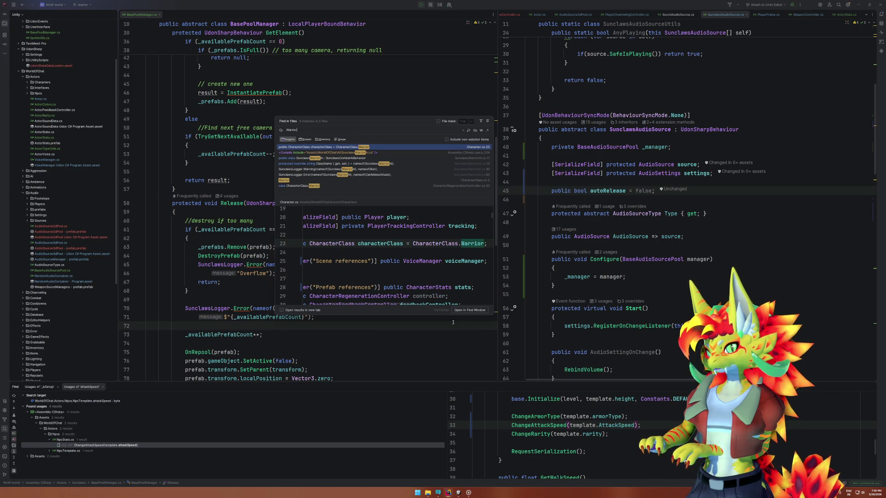
{"action": "key", "text": "Down"}
{"action": "key", "text": "Down"}
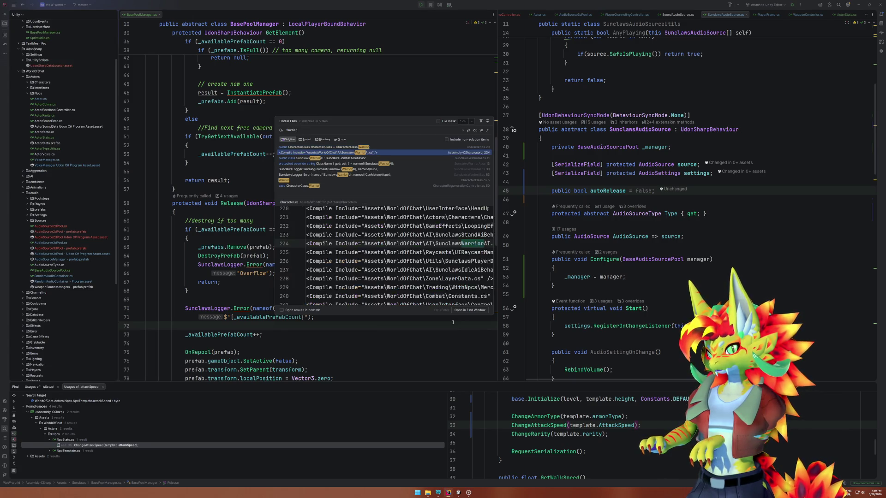
{"action": "key", "text": "Return"}
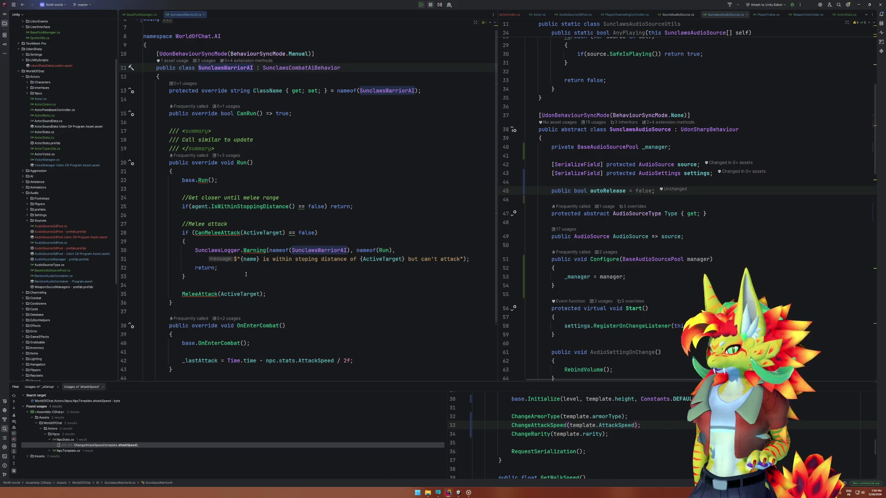
Expand the Melee attacks region, review CanMeleeAttack's distance range condition, and select Run's warning log statement.
{"action": "left_click", "coordinate": [230, 233]}
{"action": "scroll", "coordinate": [271, 320], "scroll_direction": "down", "scroll_amount": 3}
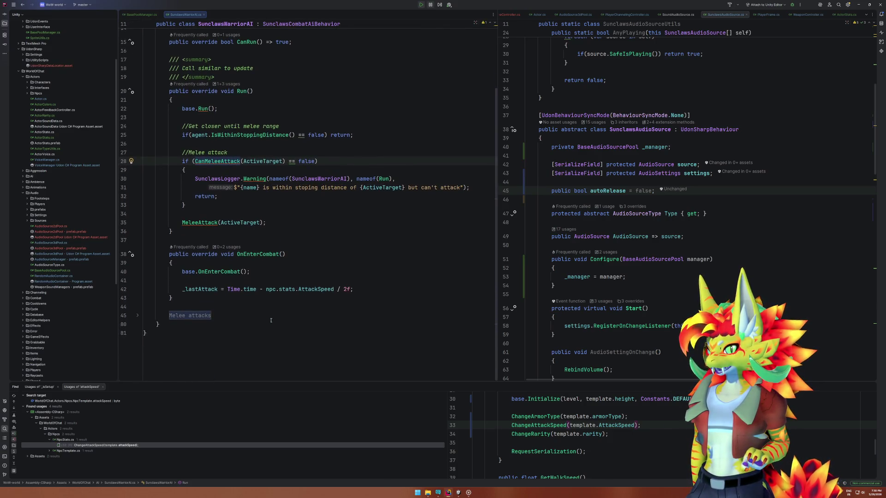
{"action": "left_click", "coordinate": [139, 317]}
{"action": "scroll", "coordinate": [219, 321], "scroll_direction": "down", "scroll_amount": 6}
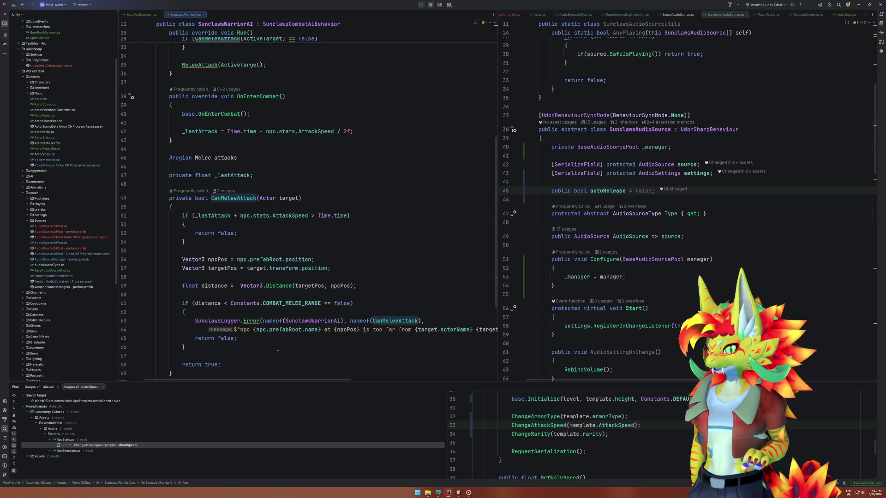
{"action": "left_click_drag", "start_coordinate": [193, 303], "coordinate": [322, 303]}
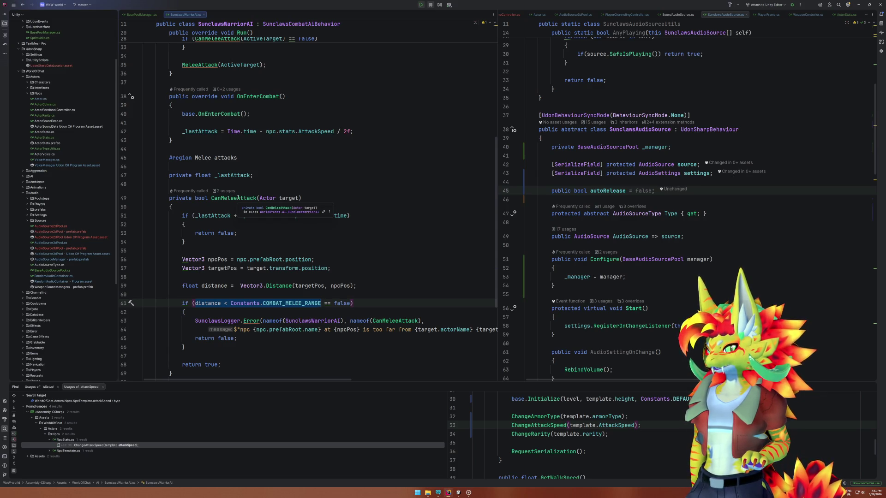
{"action": "left_click", "coordinate": [227, 304]}
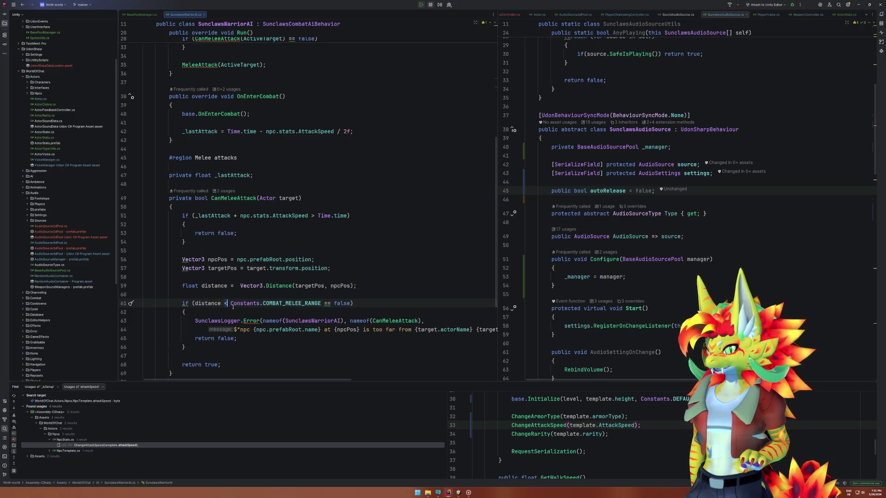
{"action": "scroll", "coordinate": [234, 311], "scroll_direction": "up", "scroll_amount": 5}
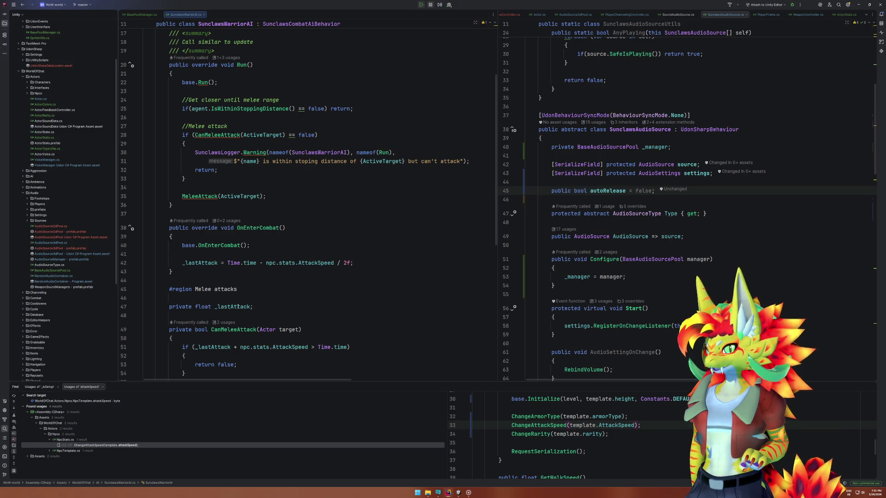
{"action": "scroll", "coordinate": [244, 299], "scroll_direction": "down", "scroll_amount": 6}
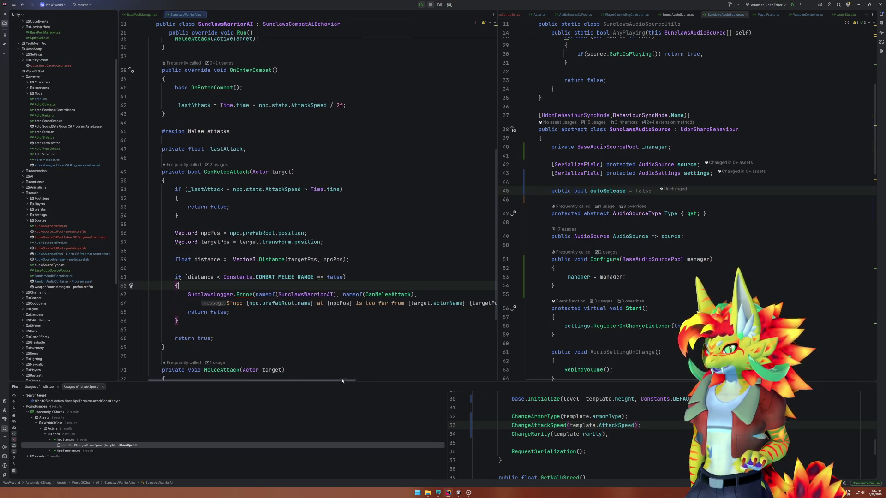
{"action": "scroll", "coordinate": [254, 282], "scroll_direction": "up", "scroll_amount": 7}
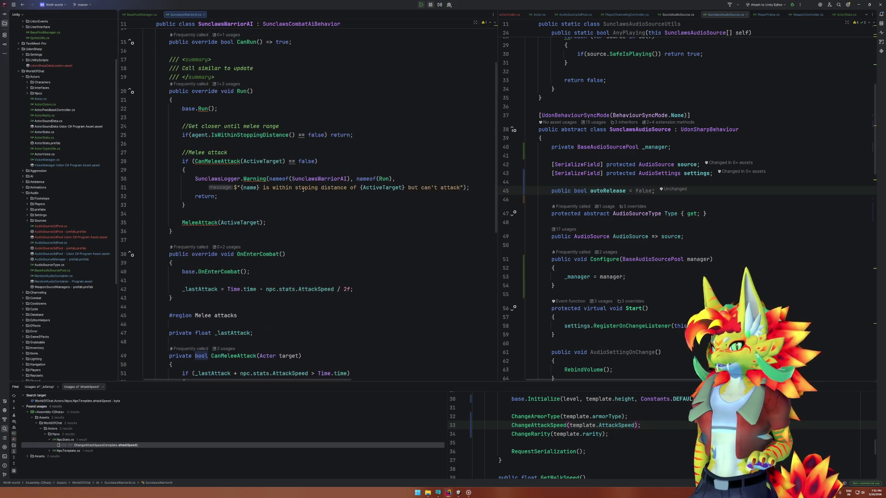
{"action": "left_click_drag", "start_coordinate": [473, 187], "coordinate": [185, 170]}
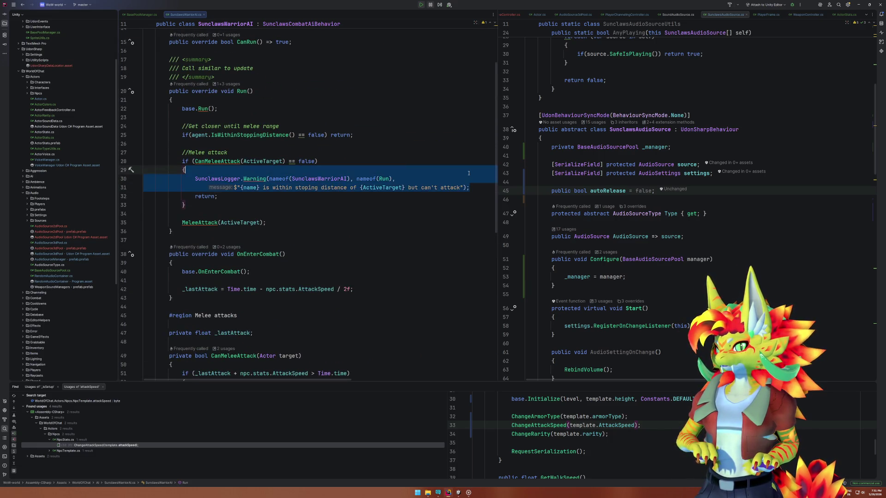
Delete the warning log from Run, then highlight _availablePrefabCount in BasePoolManager.cs's Release method.
{"action": "key", "text": "BackSpace"}
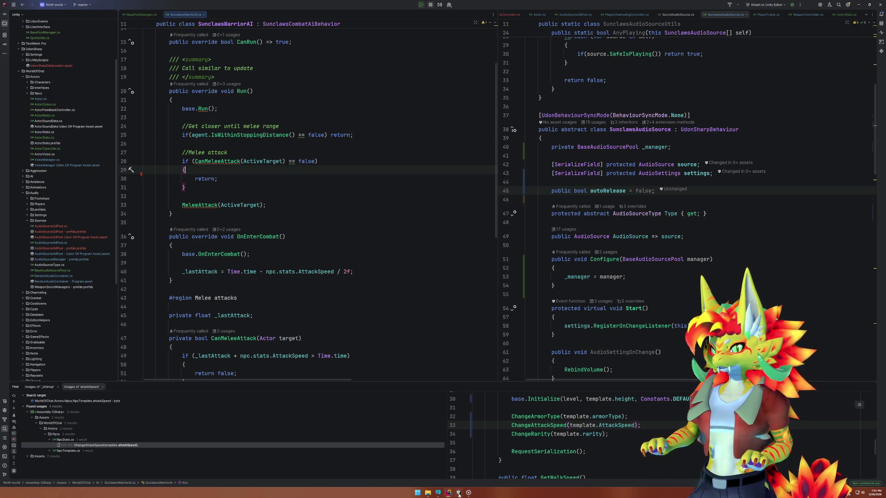
{"action": "left_click", "coordinate": [458, 493]}
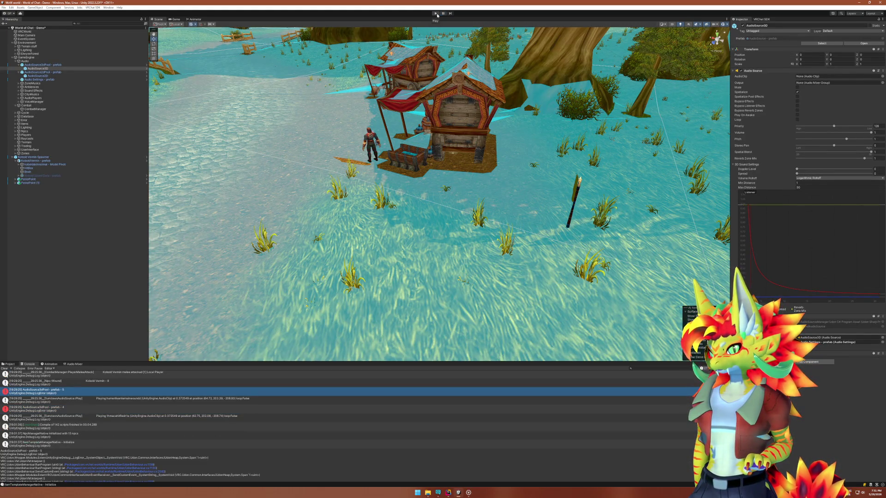
{"action": "left_click", "coordinate": [448, 492]}
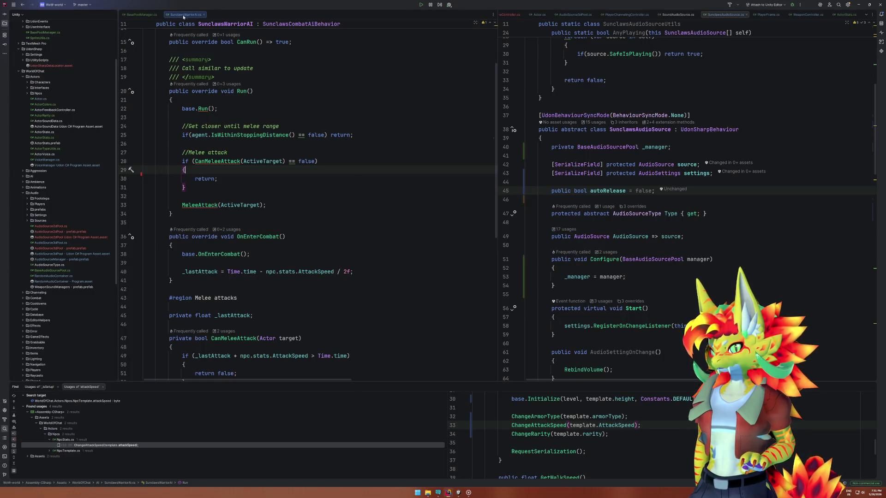
{"action": "left_click", "coordinate": [141, 14]}
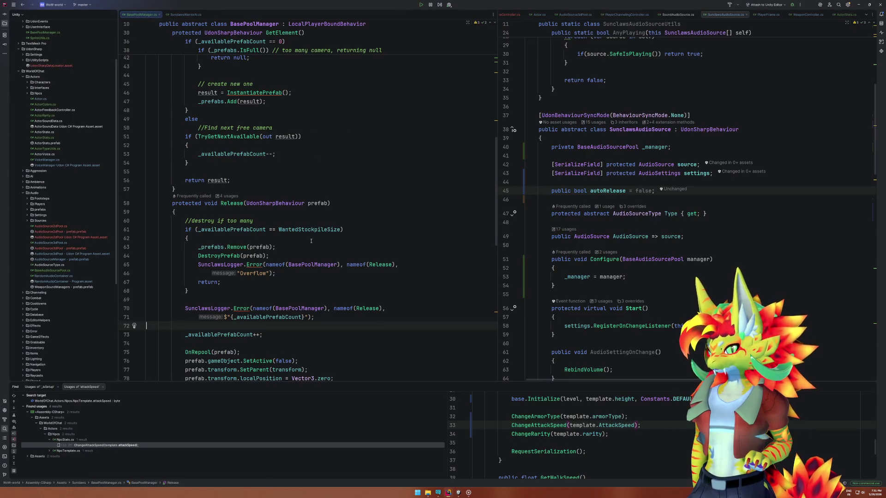
{"action": "scroll", "coordinate": [310, 241], "scroll_direction": "down", "scroll_amount": 5}
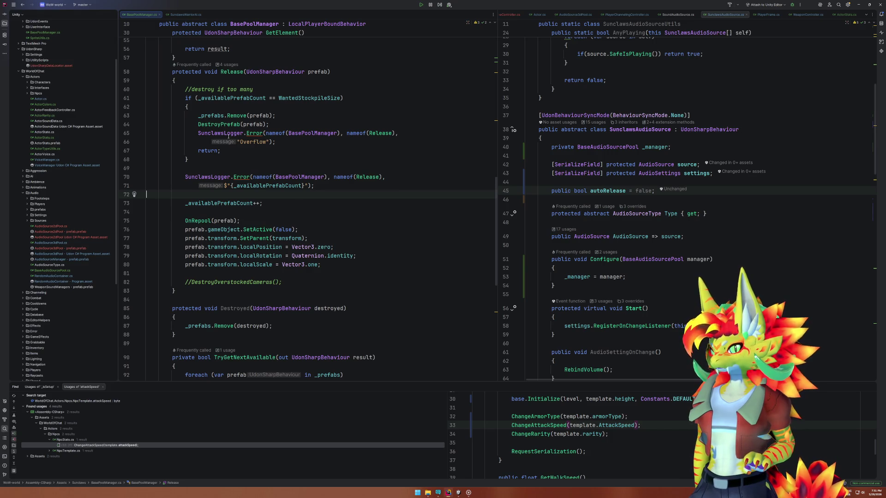
{"action": "double_click", "coordinate": [234, 203]}
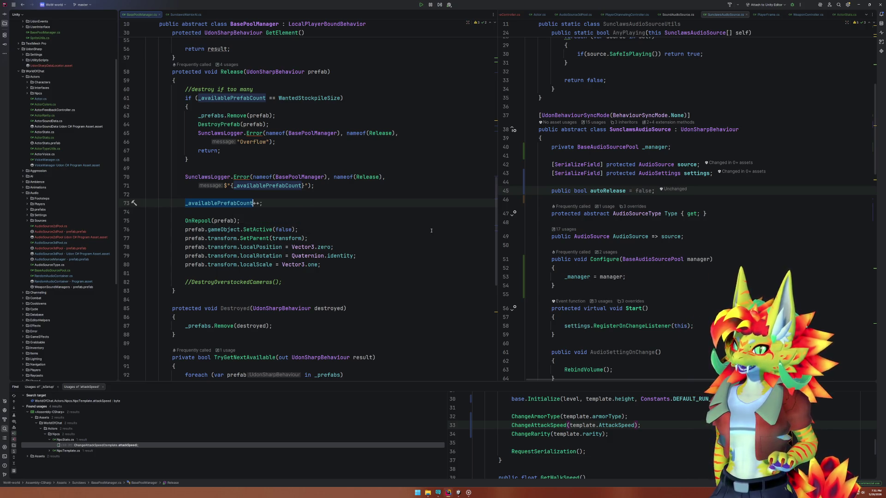
Move Update's if (autoRelease && _manager) block above the activeSelf check and delete the leftover blank line.
{"action": "left_click", "coordinate": [699, 213]}
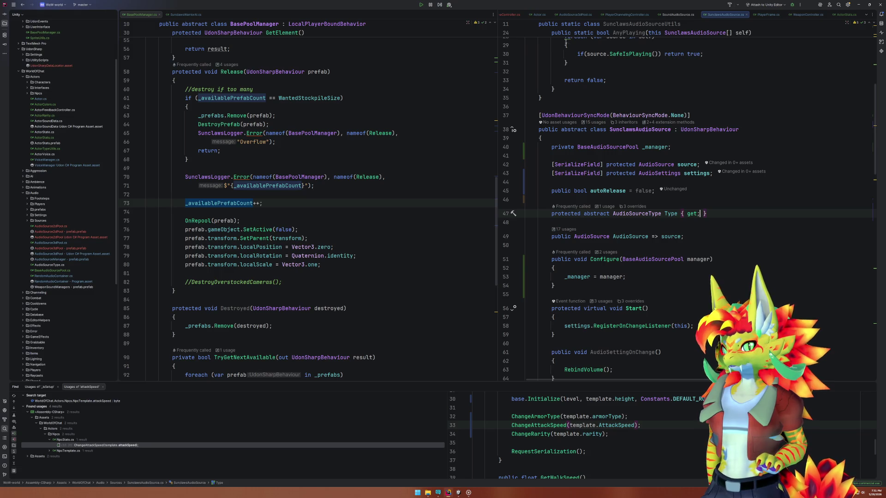
{"action": "left_click", "coordinate": [706, 106]}
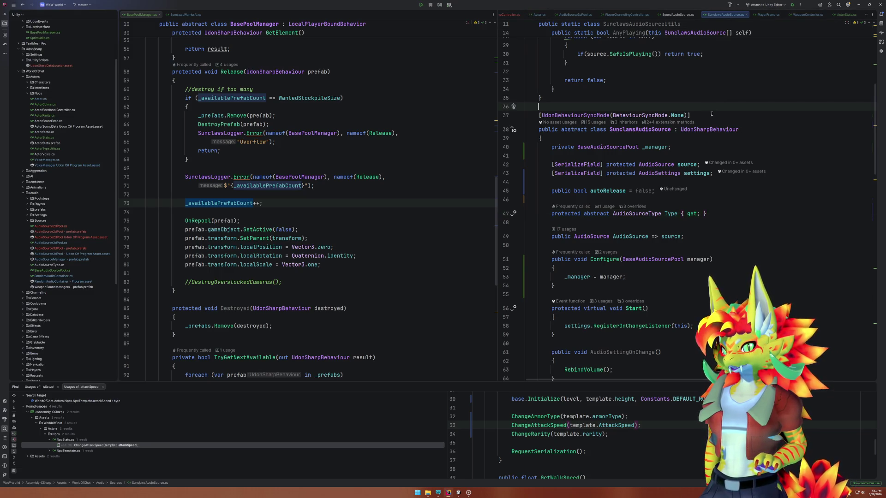
{"action": "scroll", "coordinate": [669, 224], "scroll_direction": "down", "scroll_amount": 7}
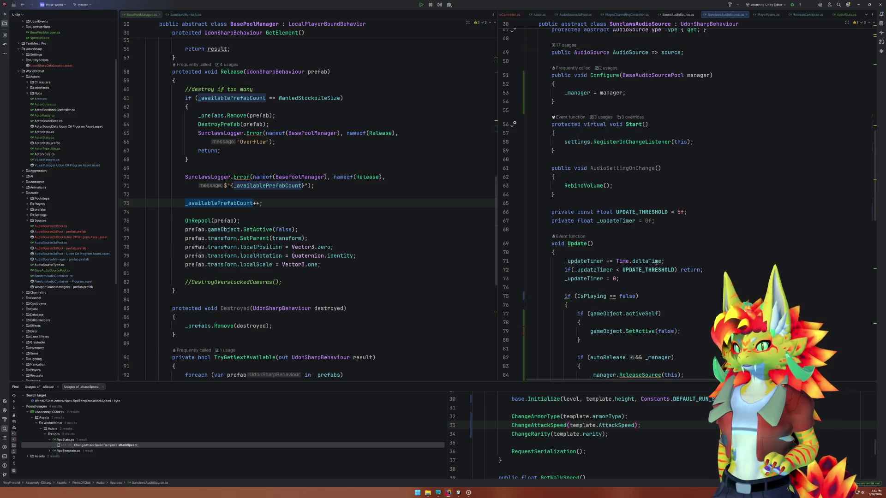
{"action": "scroll", "coordinate": [639, 241], "scroll_direction": "down", "scroll_amount": 5}
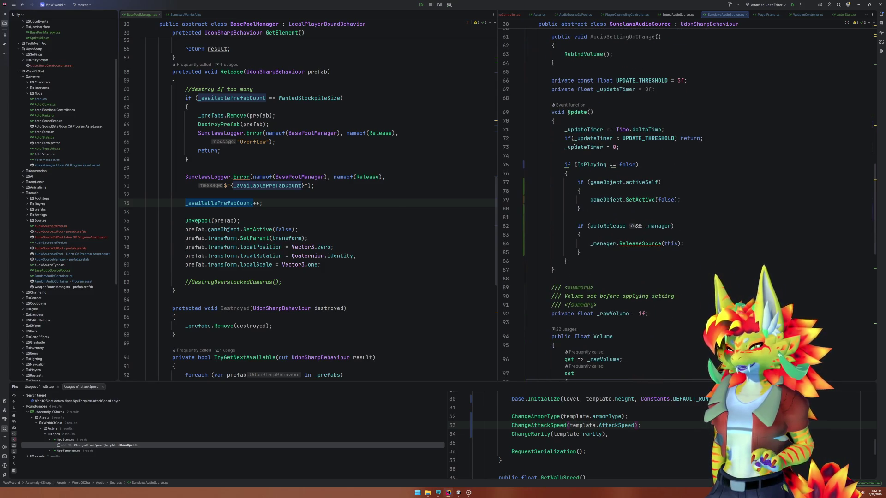
{"action": "mouse_move", "coordinate": [575, 147]}
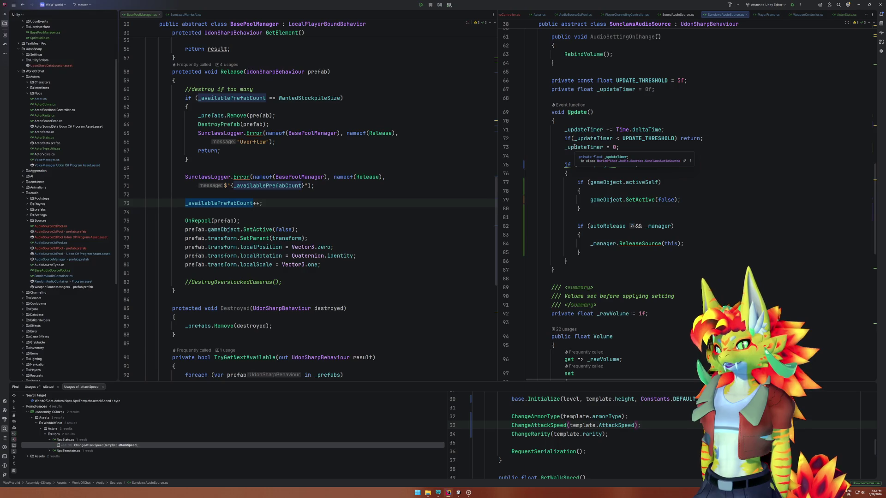
{"action": "left_click", "coordinate": [577, 112]}
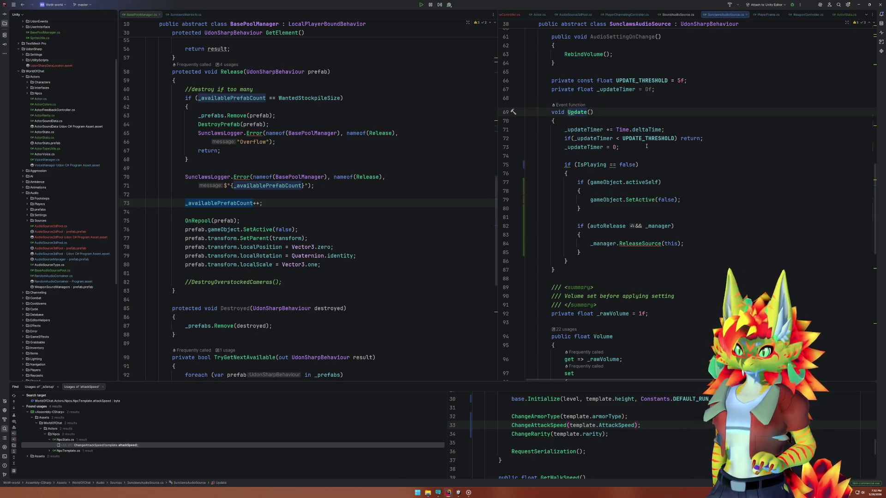
{"action": "left_click", "coordinate": [609, 217]}
{"action": "left_click_drag", "start_coordinate": [599, 253], "coordinate": [605, 213]}
{"action": "key", "text": "ctrl+shift+alt+Up"}
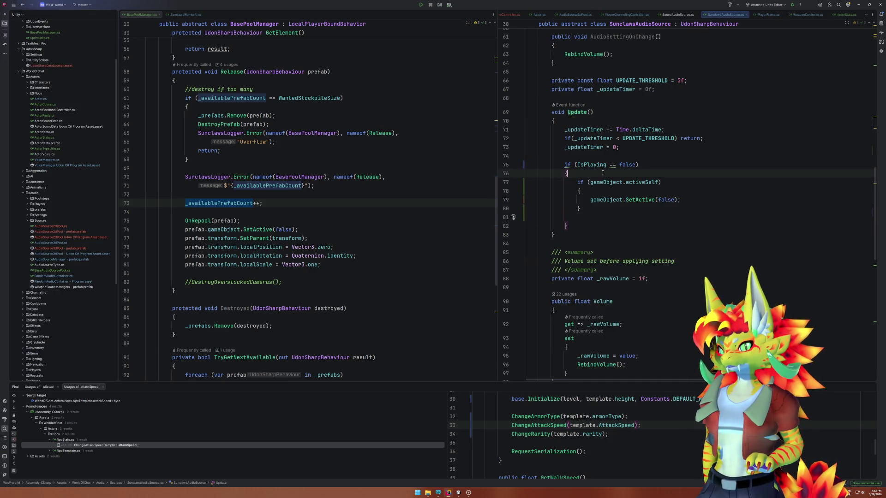
{"action": "key", "text": "Down"}
{"action": "key", "text": "Down"}
{"action": "key", "text": "Down"}
{"action": "key", "text": "Delete"}
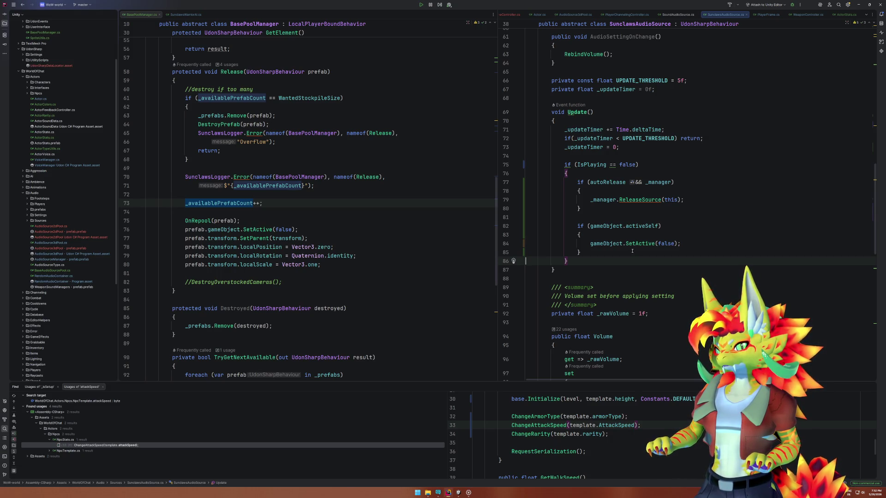
Move the AudioSource3dPool.cs tab into the left editor split.
{"action": "left_click", "coordinate": [635, 200]}
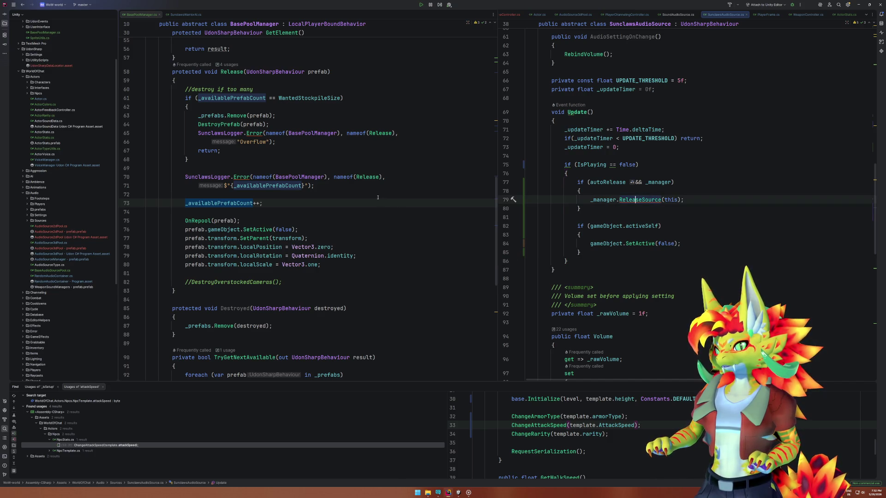
{"action": "scroll", "coordinate": [311, 150], "scroll_direction": "up", "scroll_amount": 6}
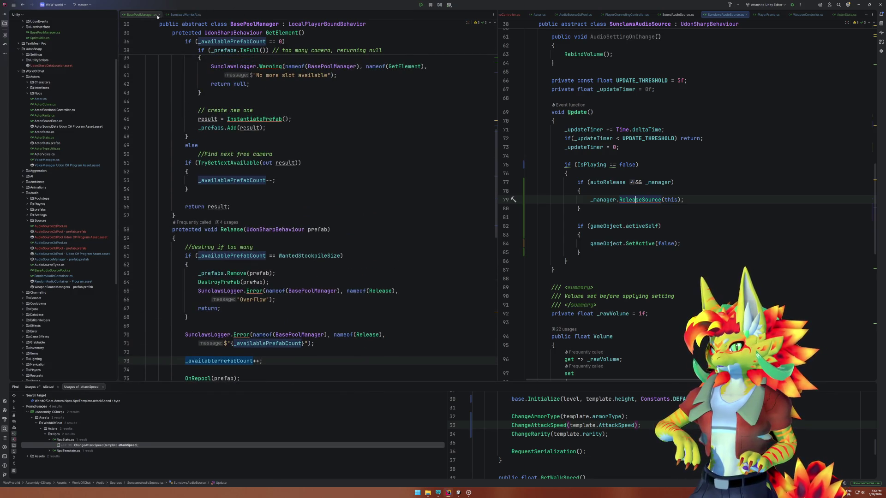
{"action": "left_click", "coordinate": [588, 182]}
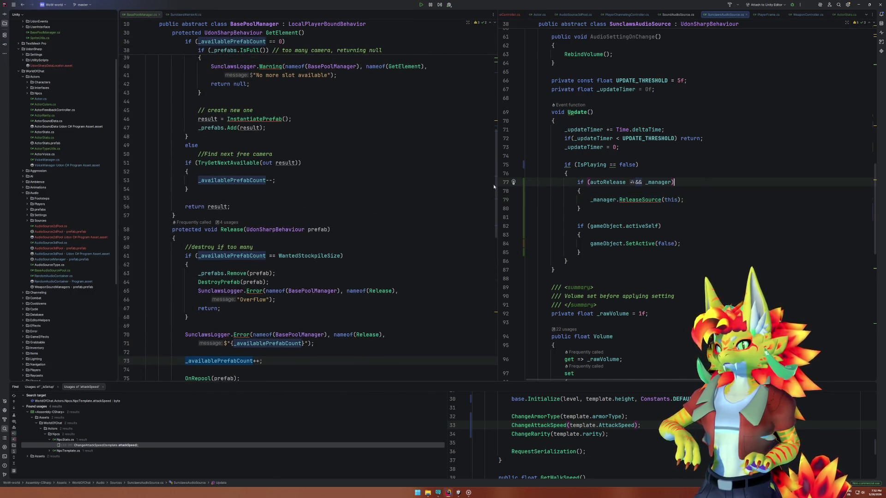
{"action": "left_click", "coordinate": [394, 188]}
{"action": "mouse_move", "coordinate": [575, 14]}
{"action": "left_mouse_down"}
{"action": "mouse_move", "coordinate": [673, 14]}
{"action": "mouse_move", "coordinate": [283, 31]}
{"action": "mouse_move", "coordinate": [259, 14]}
{"action": "mouse_move", "coordinate": [233, 15]}
{"action": "left_mouse_up"}
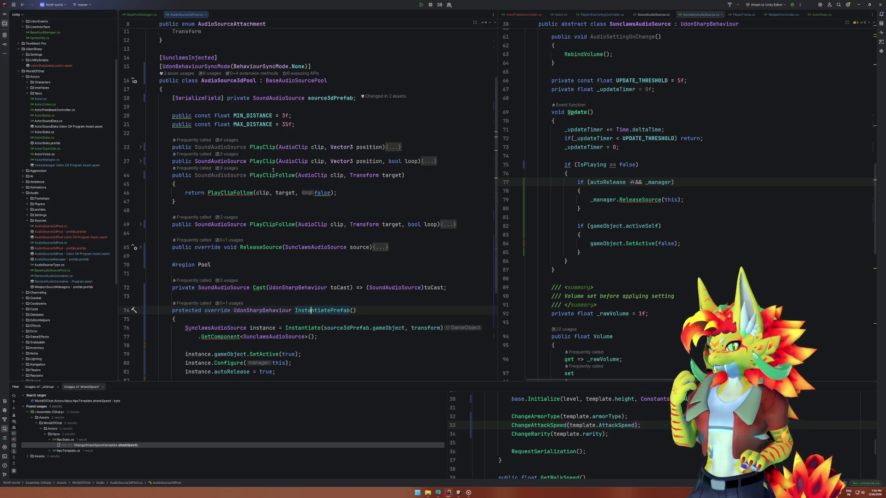
{"action": "scroll", "coordinate": [259, 162], "scroll_direction": "down", "scroll_amount": 1}
Unfold and refold ReleaseSource, InstantiatePrefab and DestroyPrefab, leaving the caret below PlayClipFollow.
{"action": "left_click", "coordinate": [259, 220]}
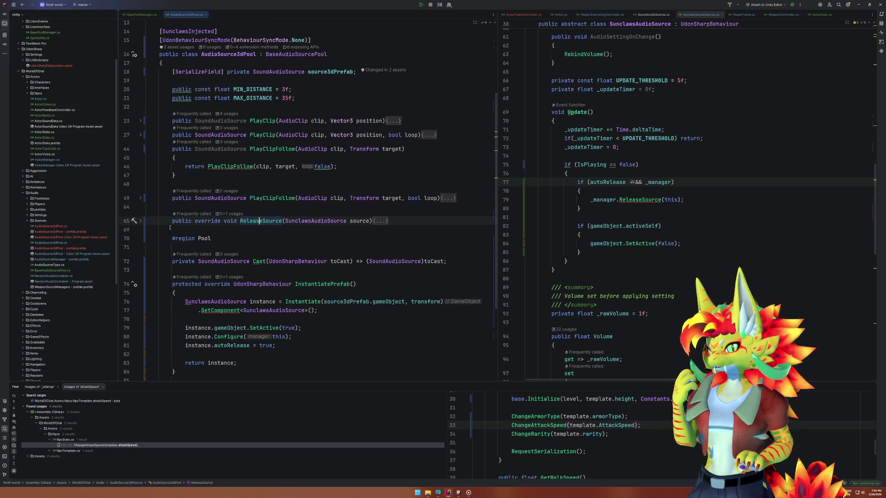
{"action": "left_click", "coordinate": [140, 222]}
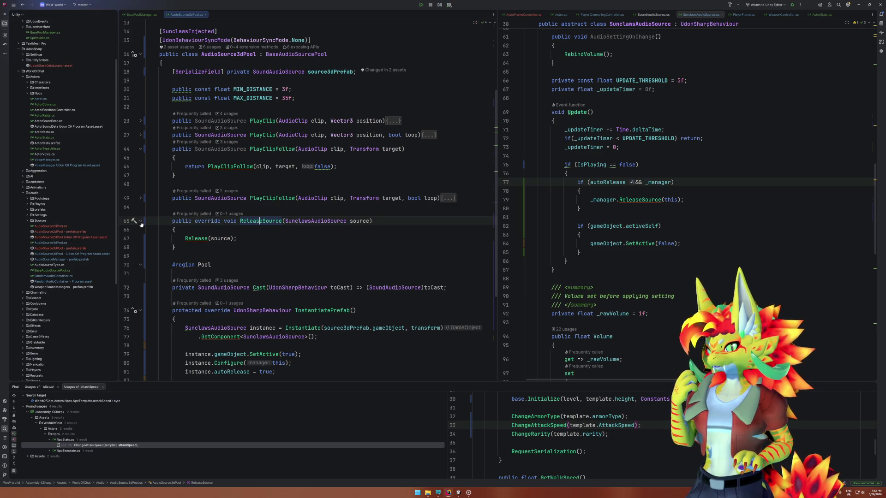
{"action": "left_click", "coordinate": [140, 222]}
{"action": "scroll", "coordinate": [169, 180], "scroll_direction": "down", "scroll_amount": 5}
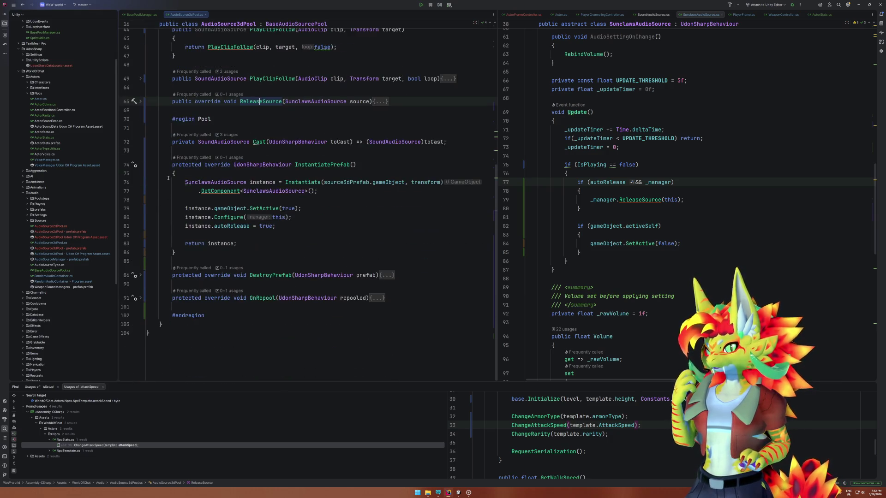
{"action": "left_click", "coordinate": [141, 165]}
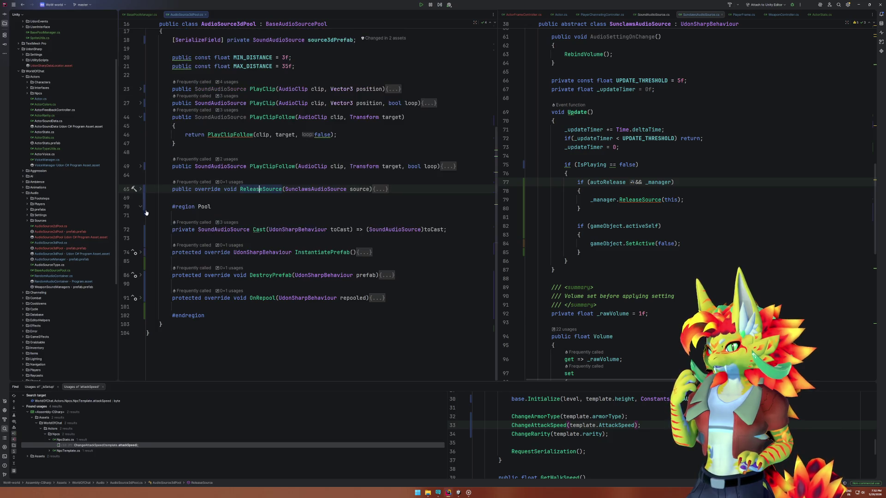
{"action": "left_click", "coordinate": [140, 276]}
{"action": "left_click", "coordinate": [274, 292]}
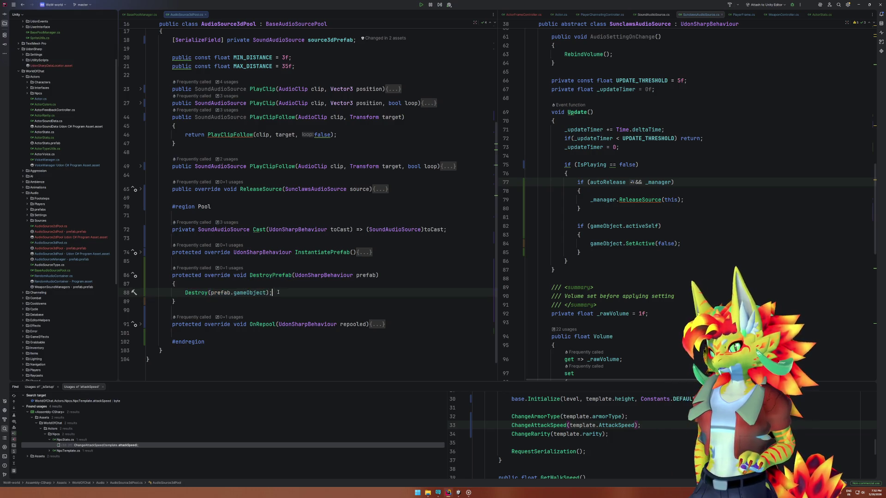
{"action": "mouse_move", "coordinate": [230, 296]}
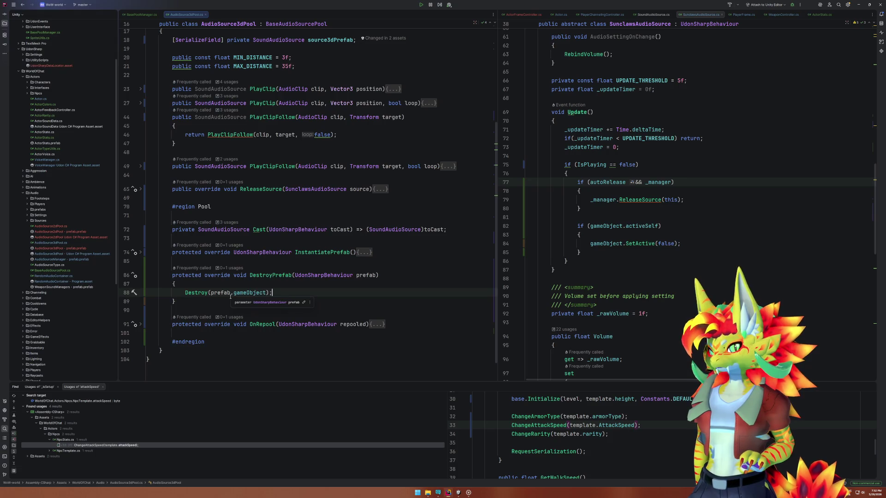
{"action": "left_click", "coordinate": [141, 275]}
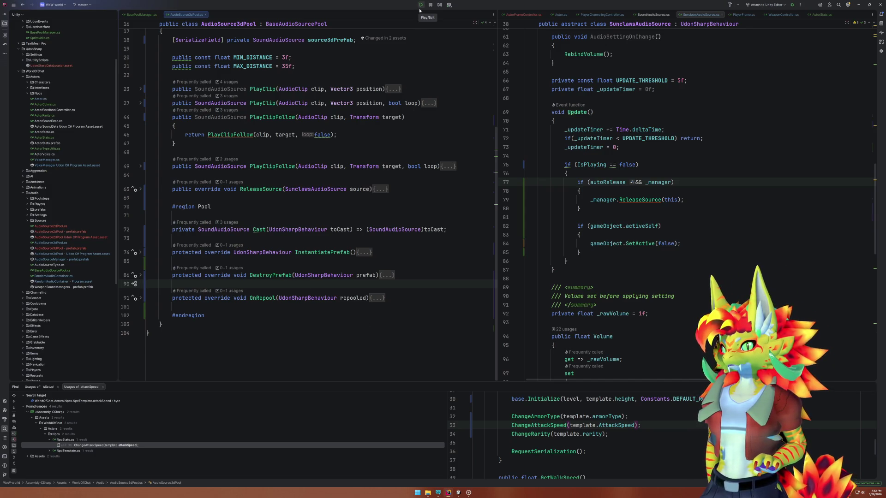
{"action": "left_click", "coordinate": [140, 275]}
{"action": "left_click", "coordinate": [141, 276]}
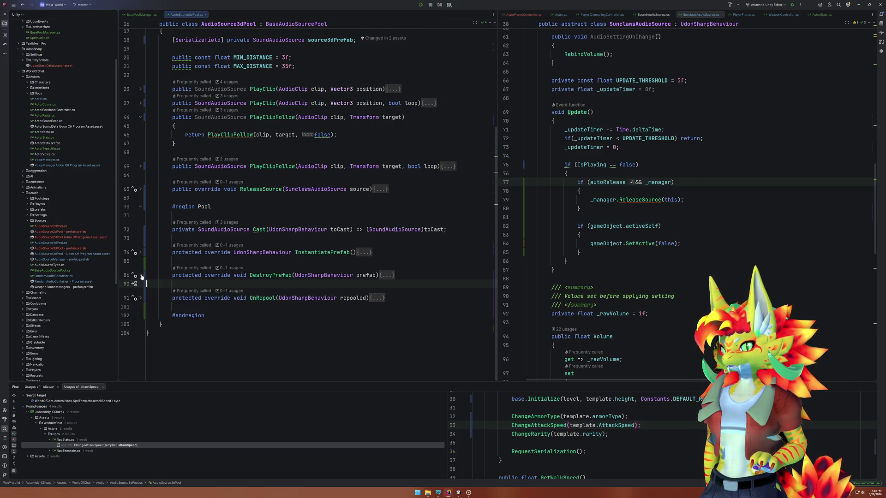
{"action": "scroll", "coordinate": [245, 272], "scroll_direction": "up", "scroll_amount": 2}
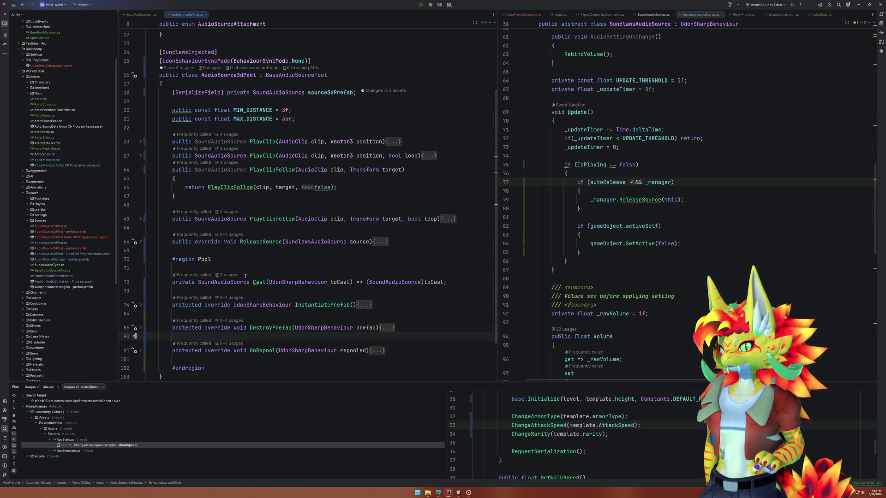
{"action": "left_click", "coordinate": [253, 204]}
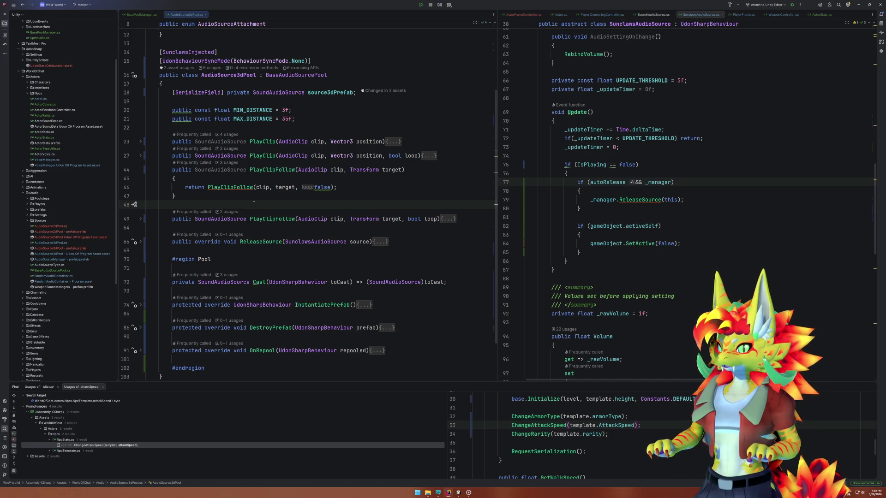
Add a 'private int counter = 0;' field to AudioSource3dPool and unfold ReleaseSource.
{"action": "key", "text": "Return"}
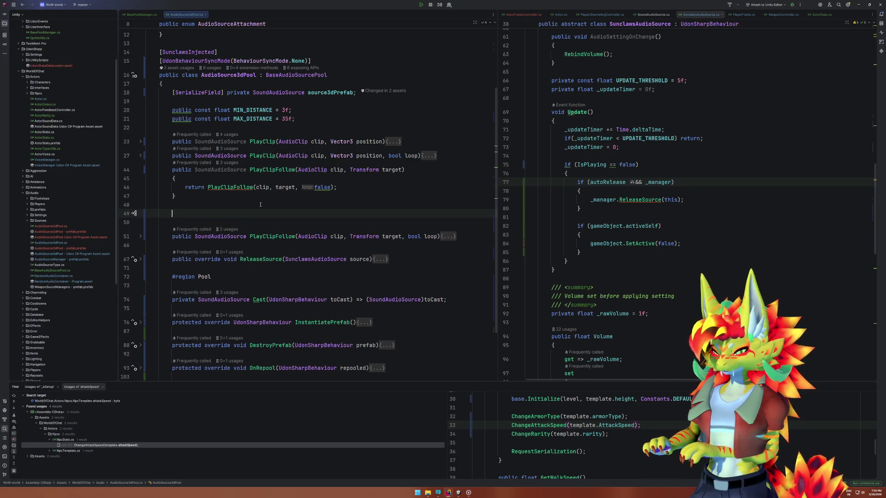
{"action": "type", "text": "private int counter"}
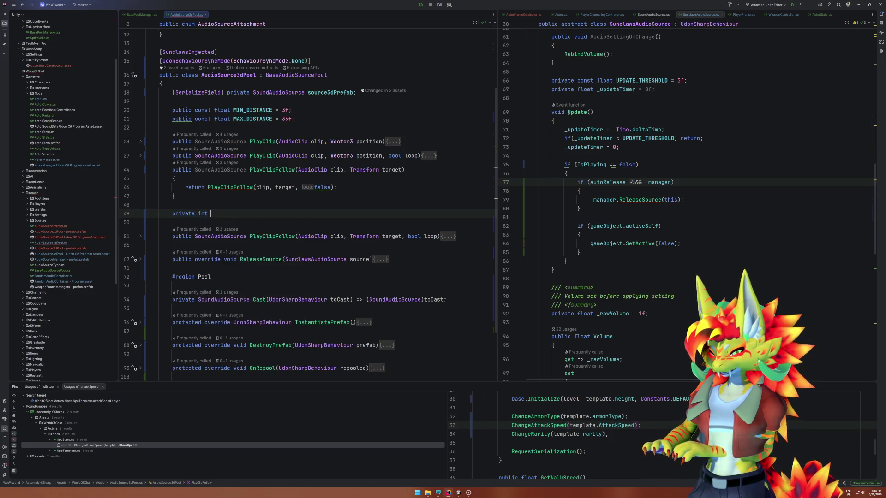
{"action": "type", "text": " = 0"}
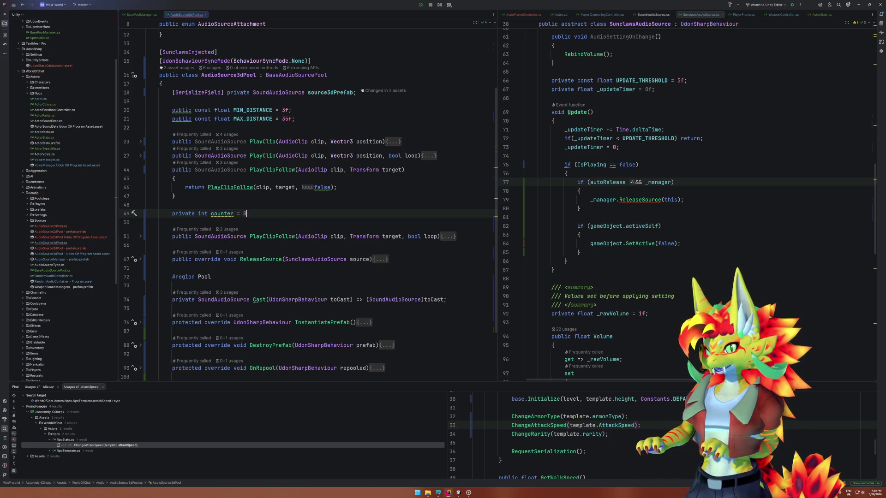
{"action": "type", "text": ";"}
{"action": "left_click", "coordinate": [225, 215]}
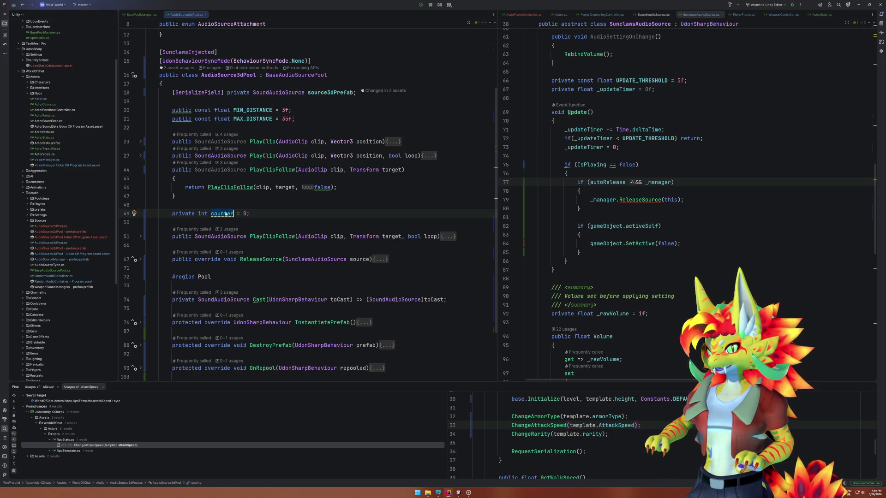
{"action": "left_click", "coordinate": [141, 259]}
{"action": "left_click", "coordinate": [255, 277]}
Add 'counter++;' and 'Debug.LogError(counter);' at the start of ReleaseSource, before Release(source).
{"action": "key", "text": "Up"}
{"action": "key", "text": "Return"}
{"action": "type", "text": "counter++;"}
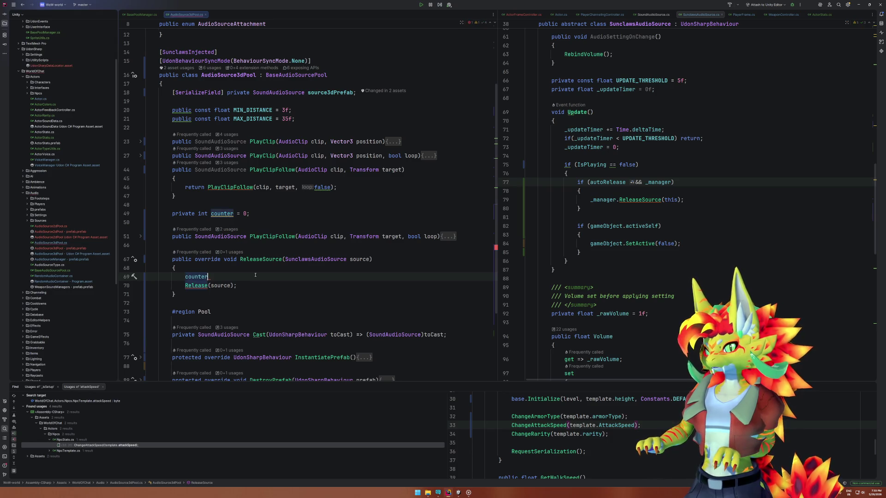
{"action": "key", "text": "Return"}
{"action": "type", "text": "Debug.Log(counter);"}
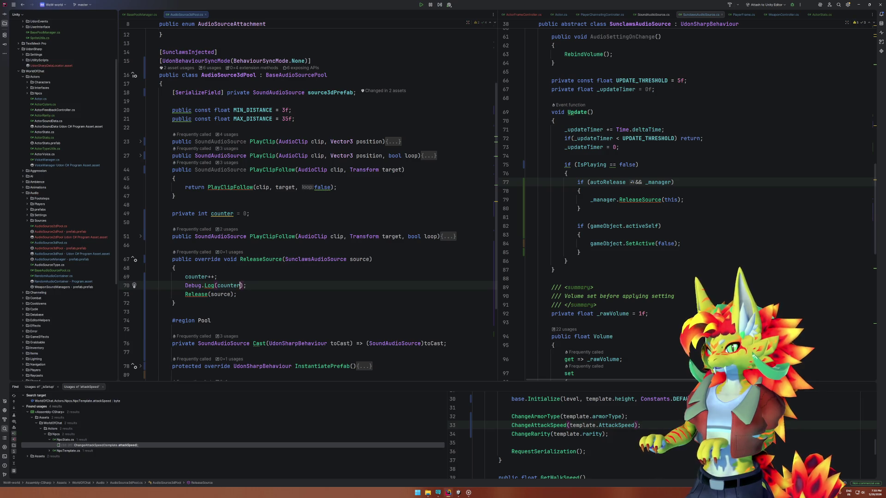
{"action": "left_click", "coordinate": [214, 286]}
{"action": "type", "text": "Error"}
{"action": "left_click", "coordinate": [257, 285]}
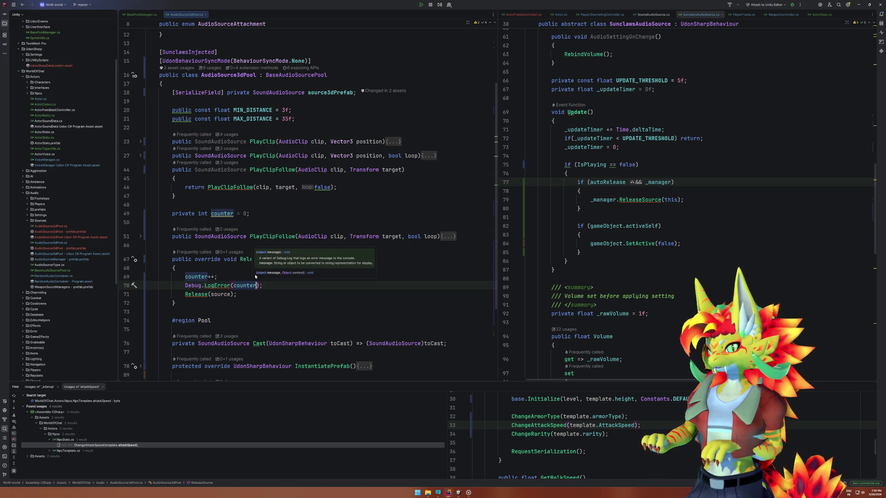
{"action": "left_click", "coordinate": [289, 286]}
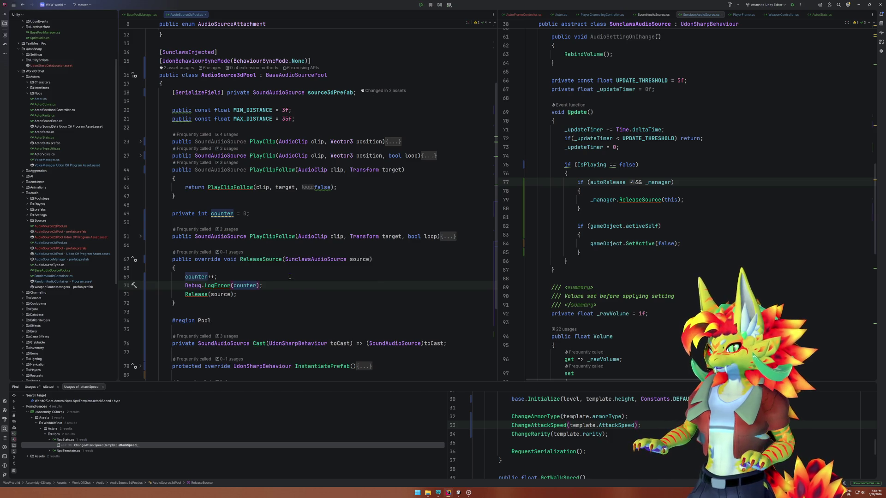
{"action": "triple_click", "coordinate": [266, 286]}
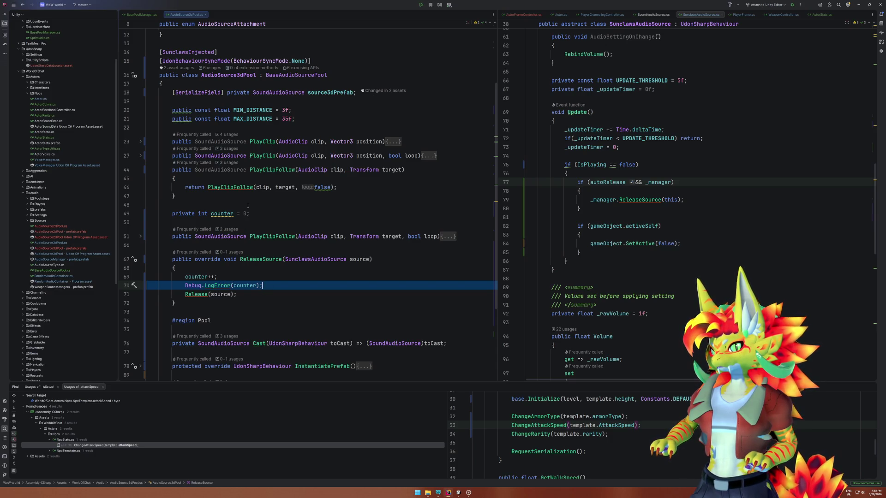
Expand InstantiatePrefab and copy code to reuse inside its body.
{"action": "scroll", "coordinate": [248, 205], "scroll_direction": "down", "scroll_amount": 4}
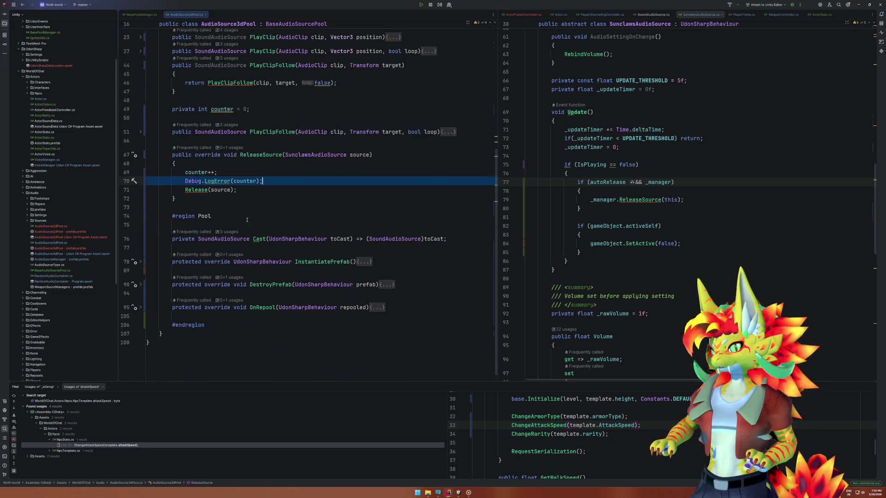
{"action": "left_click", "coordinate": [141, 262]}
{"action": "left_click", "coordinate": [241, 190]}
{"action": "left_click", "coordinate": [286, 181]}
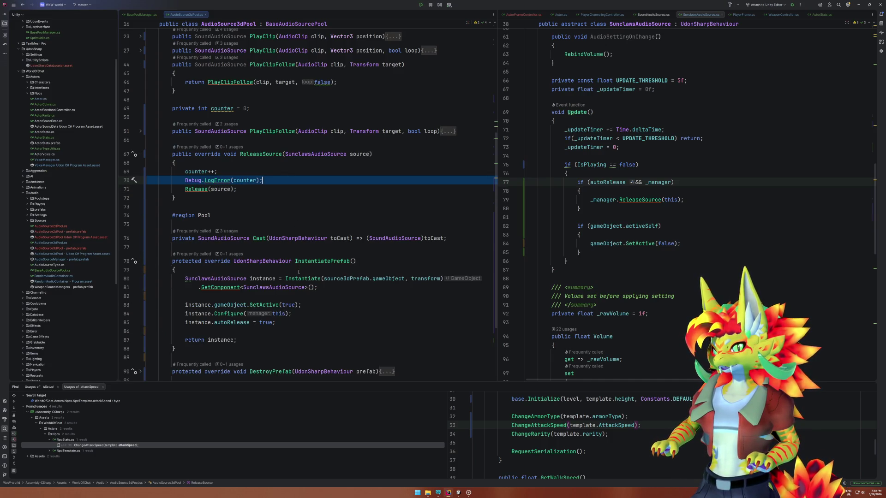
{"action": "scroll", "coordinate": [298, 274], "scroll_direction": "down", "scroll_amount": 3}
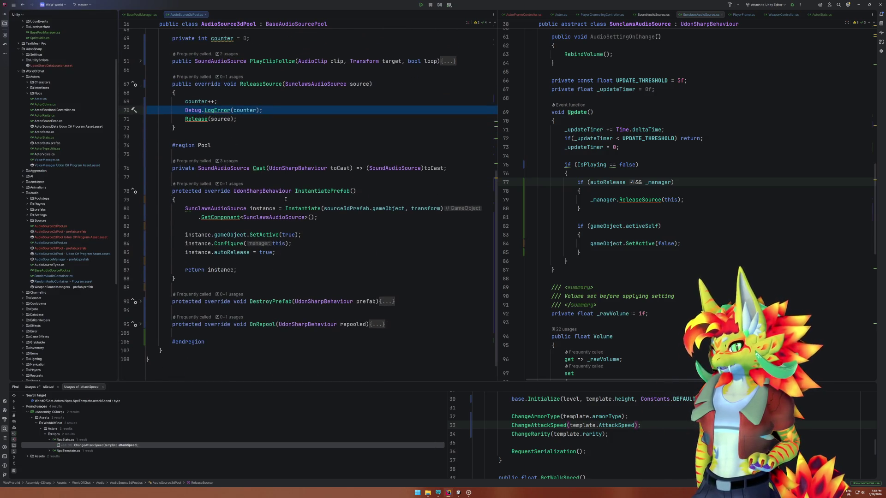
{"action": "left_click", "coordinate": [285, 198]}
{"action": "left_click", "coordinate": [276, 109]}
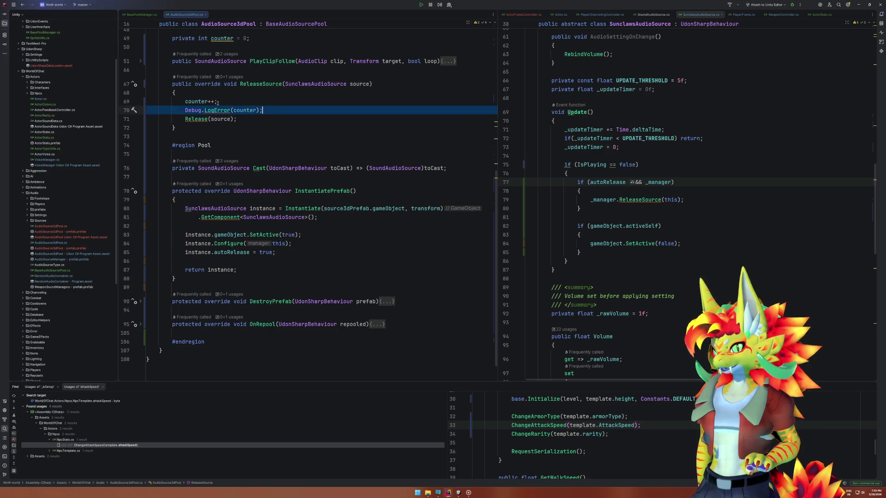
{"action": "key", "text": "ctrl+c"}
{"action": "left_click", "coordinate": [247, 200]}
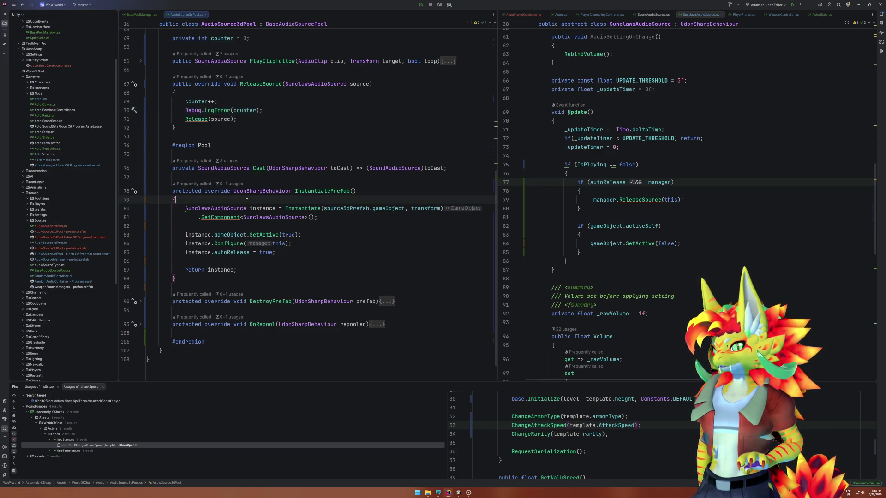
Paste the LogError line into InstantiatePrefab and make the ReleaseSource log an interpolated Releasing message.
{"action": "key", "text": "Return"}
{"action": "key", "text": "ctrl+v"}
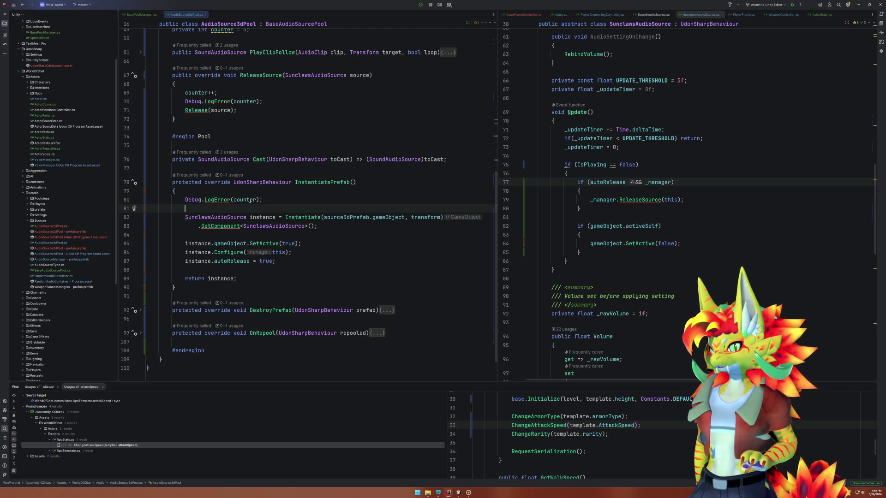
{"action": "left_click", "coordinate": [234, 101]}
{"action": "type", "text": "\""}
{"action": "type", "text": "\""}
{"action": "type", "text": "{}"}
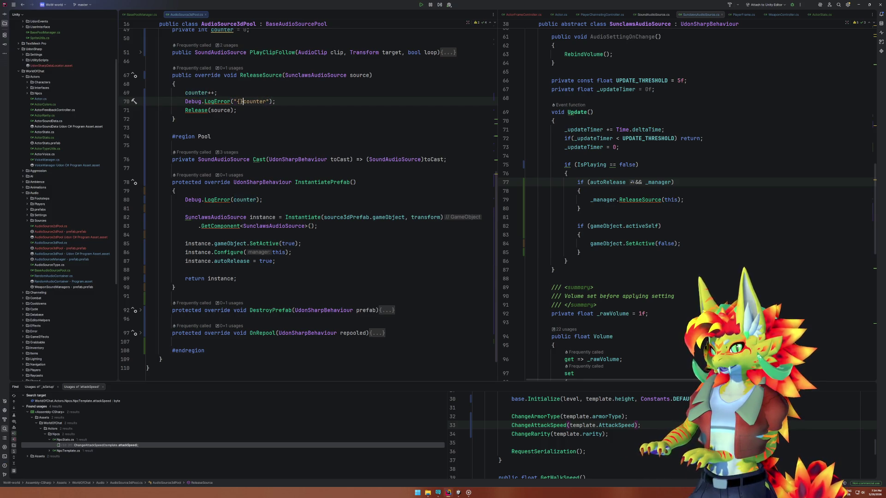
{"action": "key", "text": "Delete"}
{"action": "key", "text": "ctrl+Right"}
{"action": "type", "text": "}"}
{"action": "type", "text": "$"}
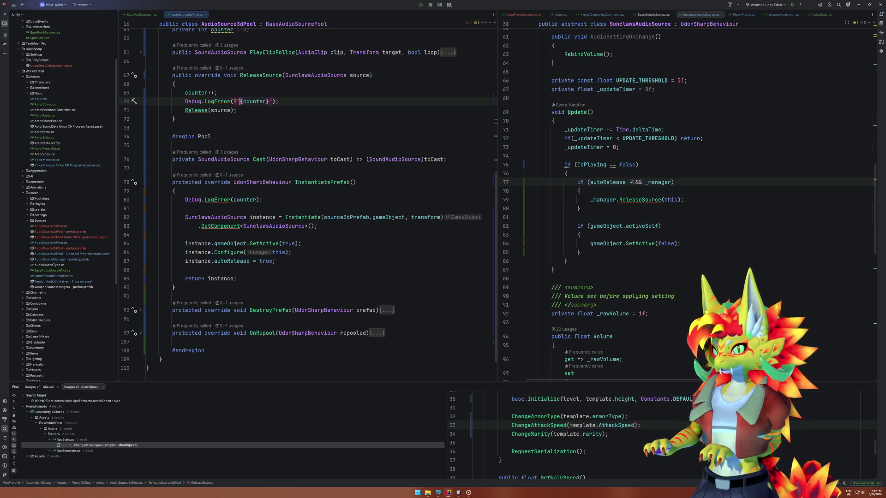
{"action": "type", "text": "Releasing"}
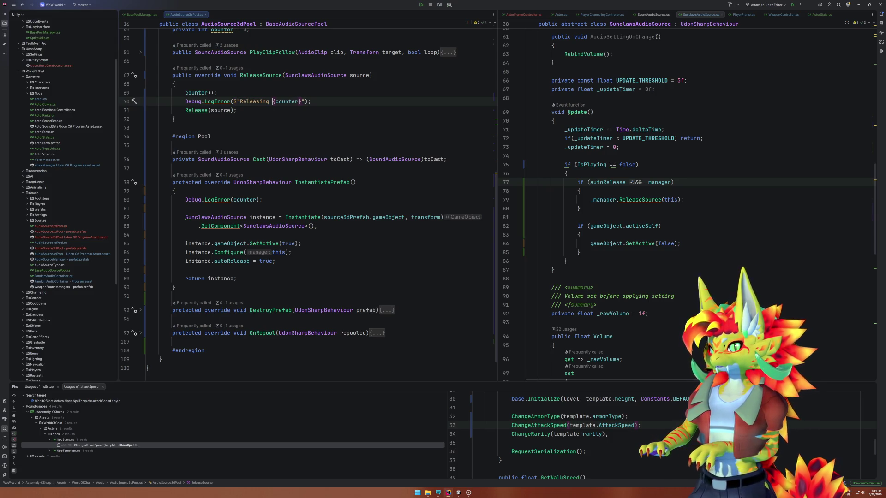
Move counter-- into the Releasing {counter--} message and delete the standalone decrement line.
{"action": "left_click", "coordinate": [215, 93]}
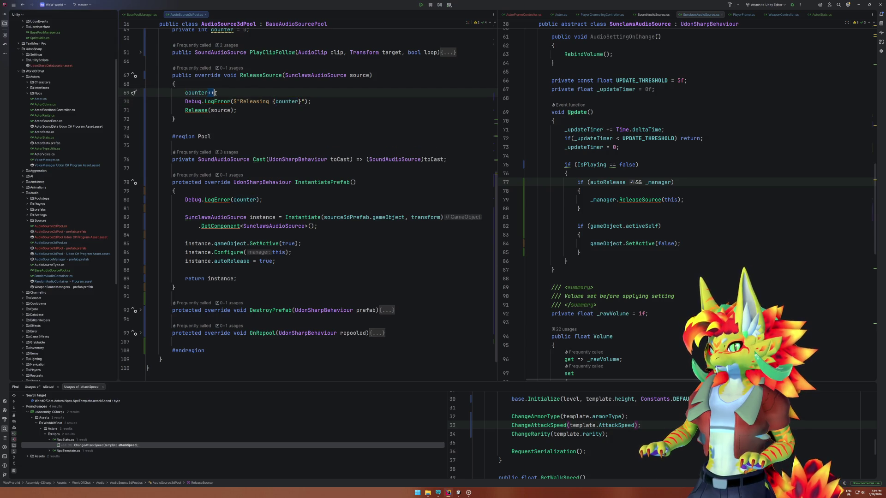
{"action": "key", "text": "BackSpace"}
{"action": "key", "text": "BackSpace"}
{"action": "type", "text": "--"}
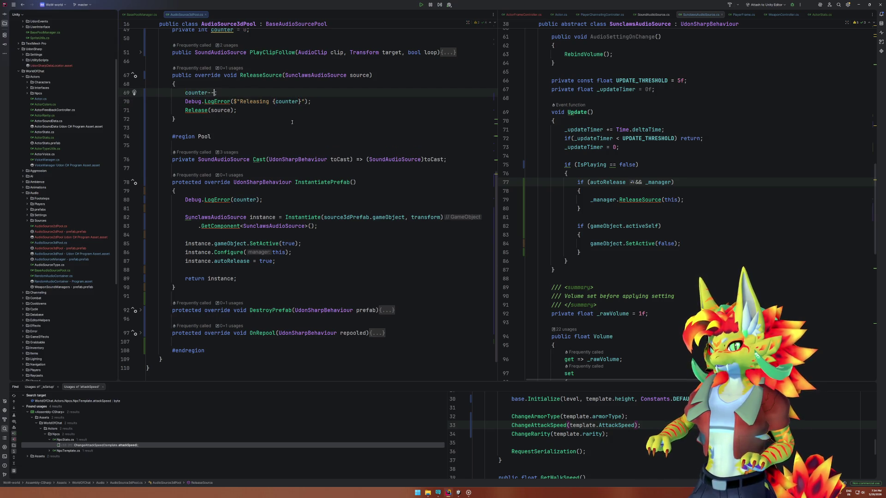
{"action": "left_click", "coordinate": [299, 102]}
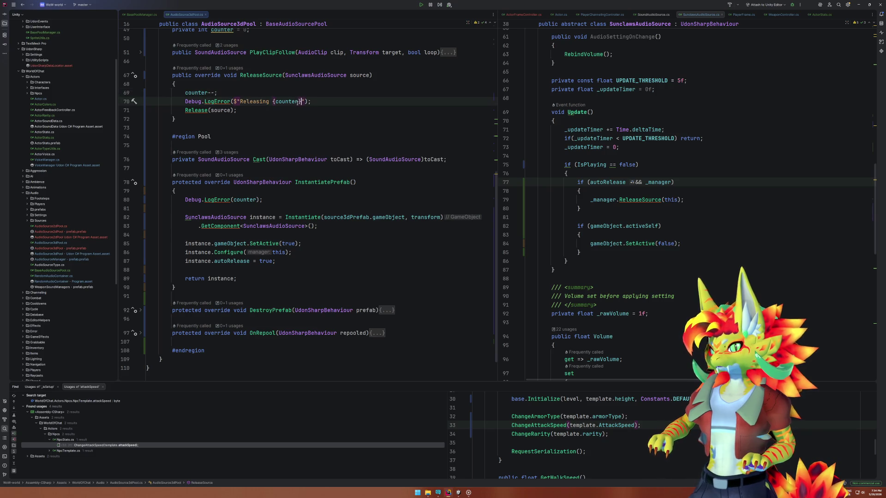
{"action": "type", "text": "--"}
{"action": "key", "text": "Up"}
{"action": "key", "text": "ctrl+x"}
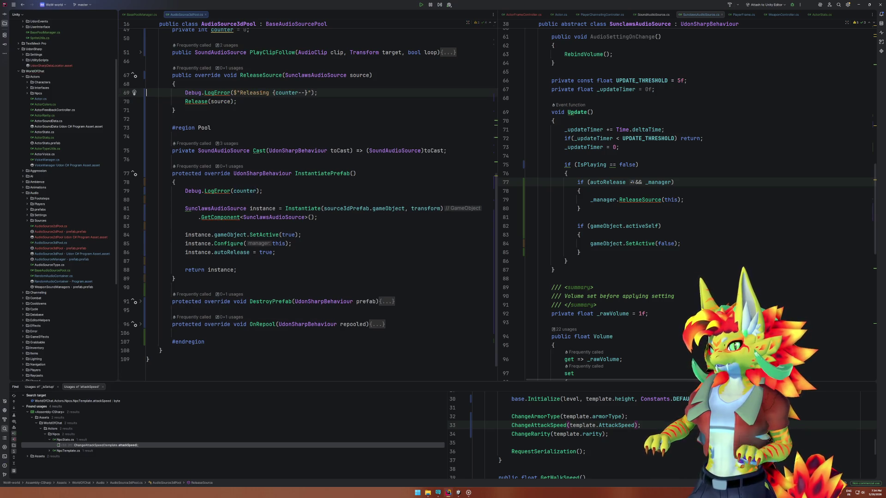
Replace the bare counter argument in the InstantiatePrefab log with an interpolated Instantiate string.
{"action": "left_click_drag", "start_coordinate": [232, 191], "coordinate": [257, 190]}
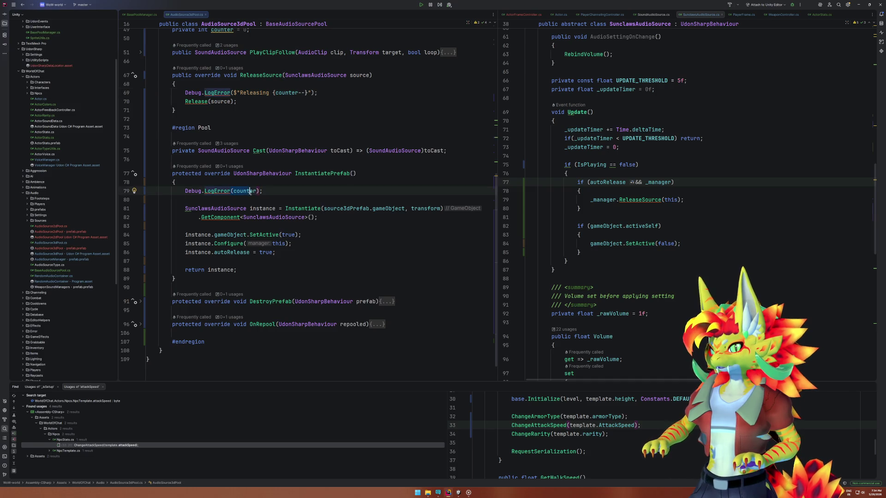
{"action": "left_click", "coordinate": [249, 191]}
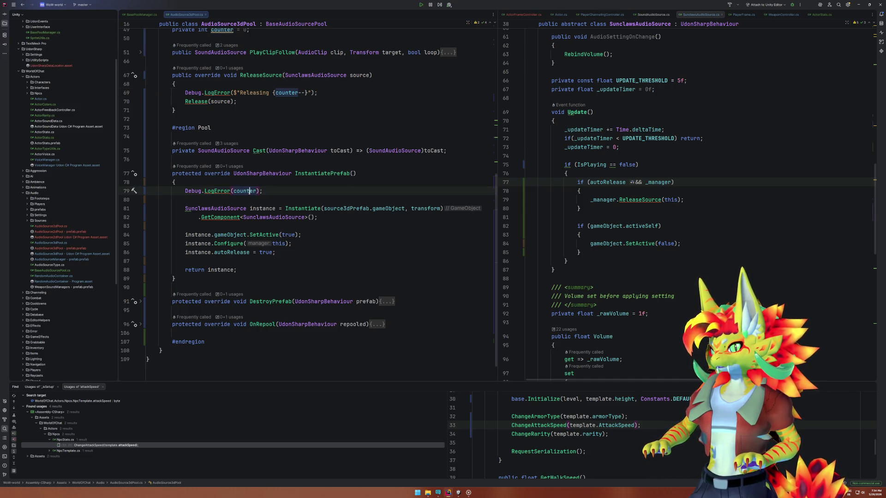
{"action": "double_click", "coordinate": [249, 191]}
{"action": "key", "text": "BackSpace"}
{"action": "type", "text": "\""}
{"action": "key", "text": "BackSpace"}
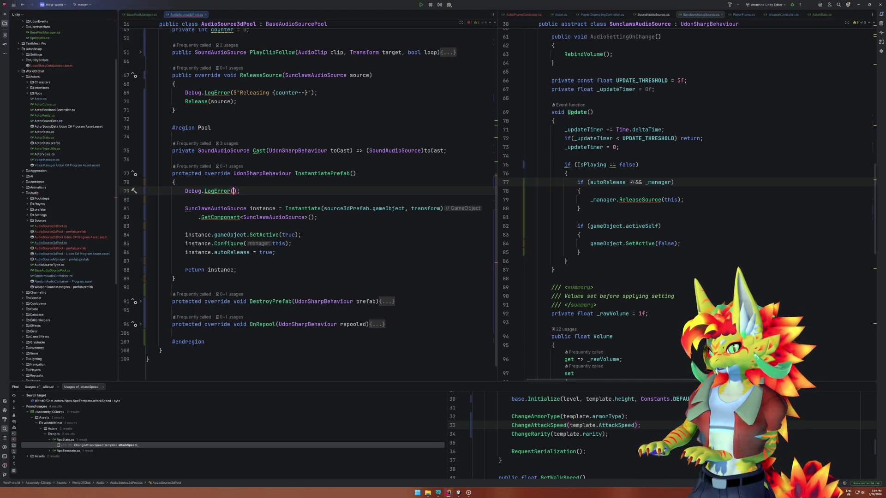
{"action": "type", "text": "$\""}
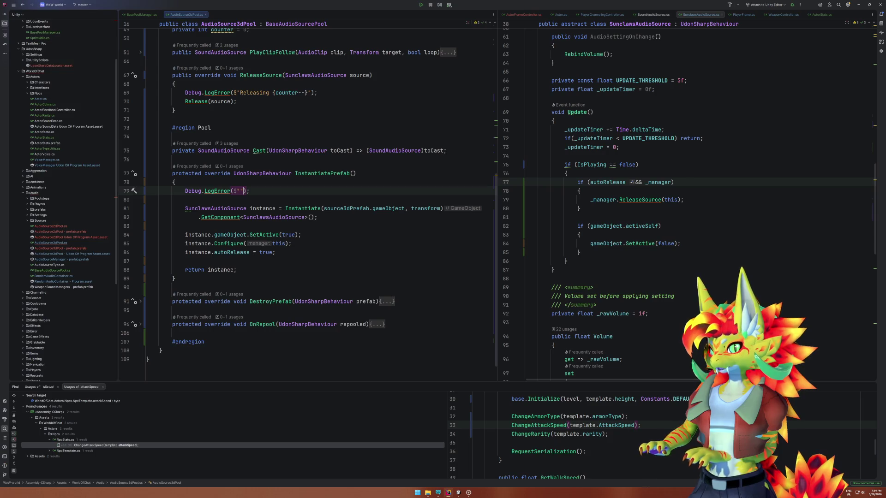
{"action": "type", "text": "{"}
{"action": "type", "text": "Inst"}
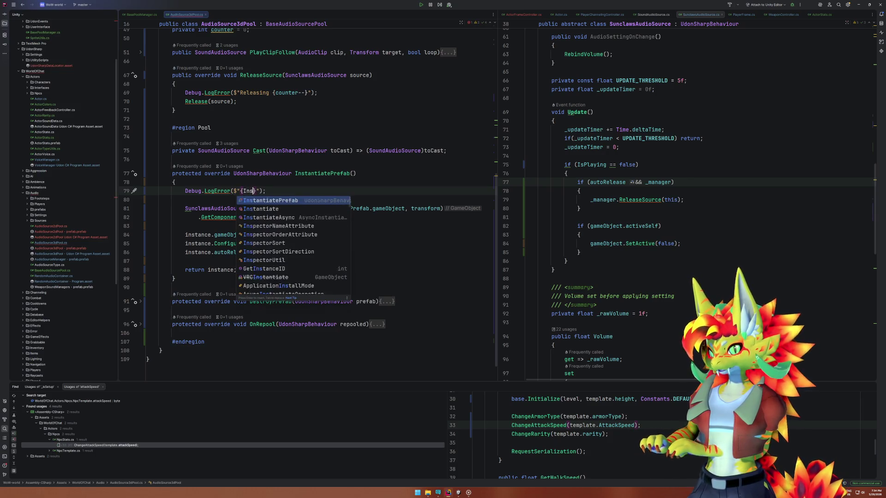
Finish the log as $"Instantiate {counter++}" and bring Unity back to the front.
{"action": "key", "text": "Return"}
{"action": "type", "text": ")"}
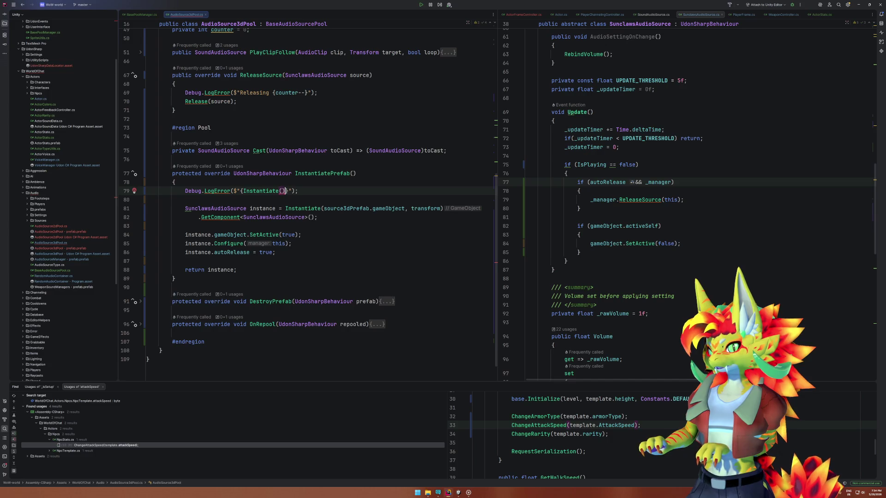
{"action": "key", "text": "BackSpace"}
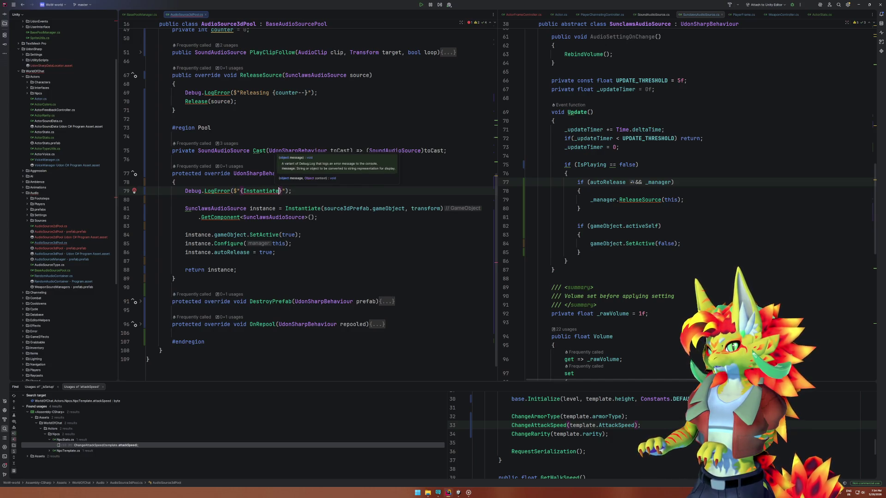
{"action": "key", "text": "Delete"}
{"action": "key", "text": "ctrl+Left"}
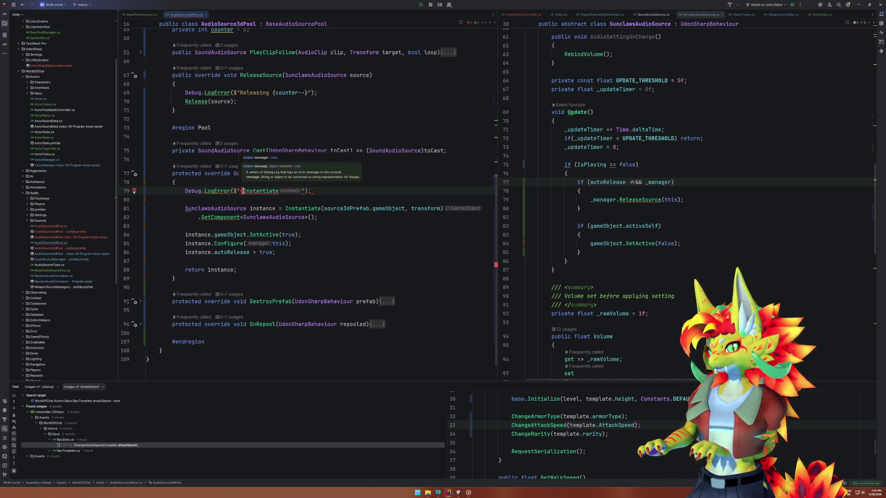
{"action": "key", "text": "BackSpace"}
{"action": "key", "text": "ctrl+Right"}
{"action": "type", "text": "{"}
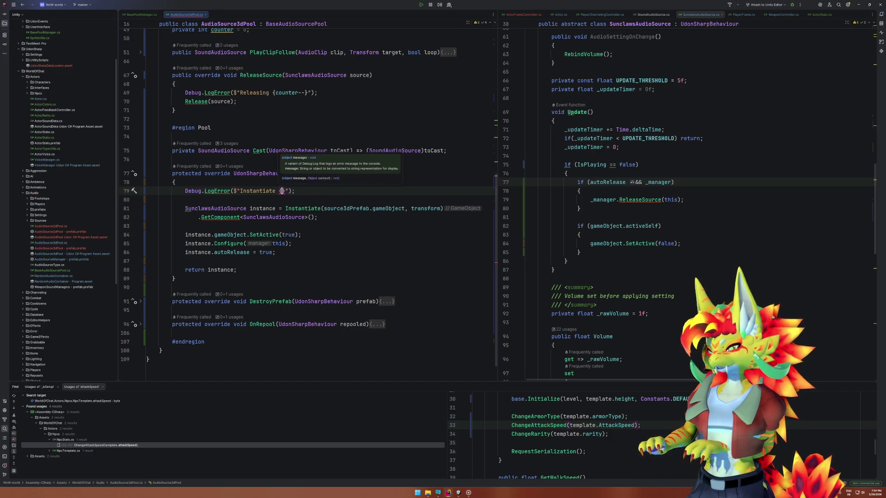
{"action": "type", "text": "counter--"}
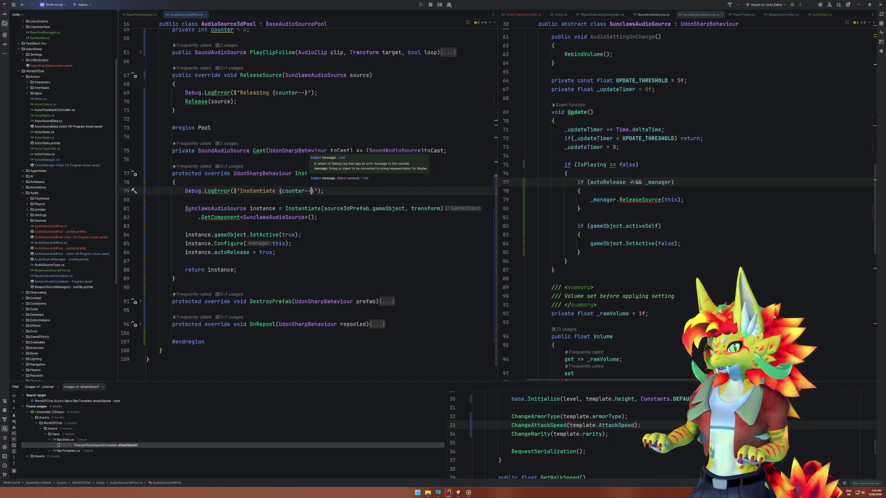
{"action": "mouse_move", "coordinate": [458, 493]}
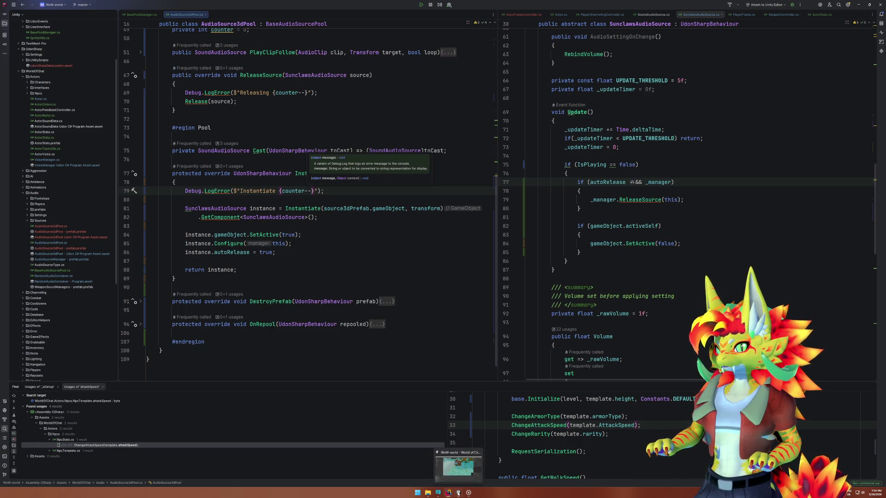
{"action": "key", "text": "BackSpace"}
{"action": "key", "text": "BackSpace"}
{"action": "type", "text": "++"}
{"action": "left_click", "coordinate": [458, 493]}
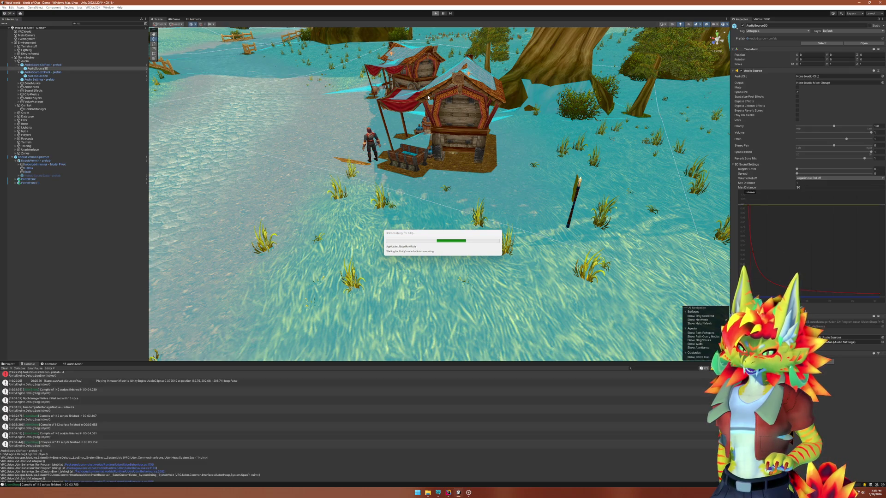
Play-test the world, walk to the Kobold Vermin, hit it four times until it dies, then stop Play mode.
{"action": "key", "text": "Escape"}
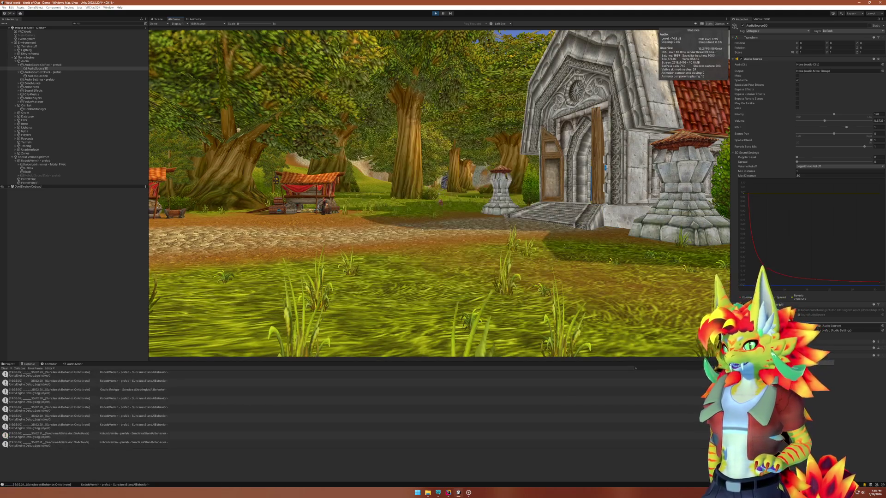
{"action": "key", "text": "1"}
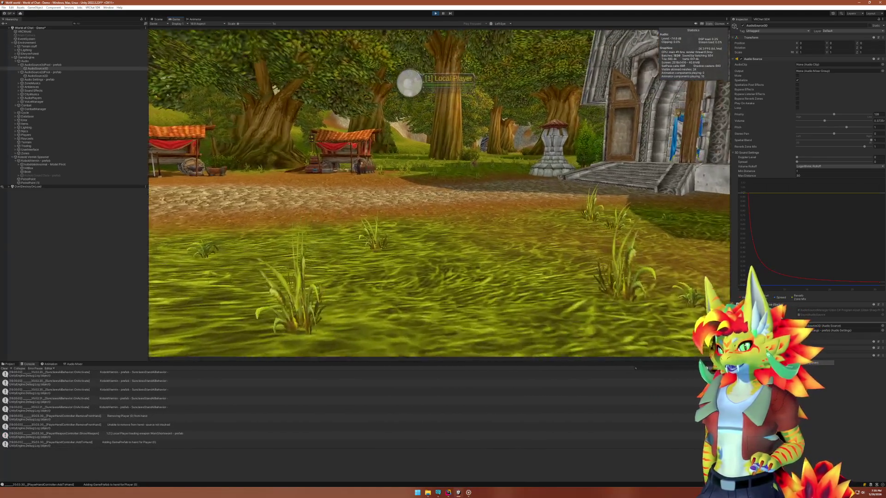
{"action": "key", "text": "w"}
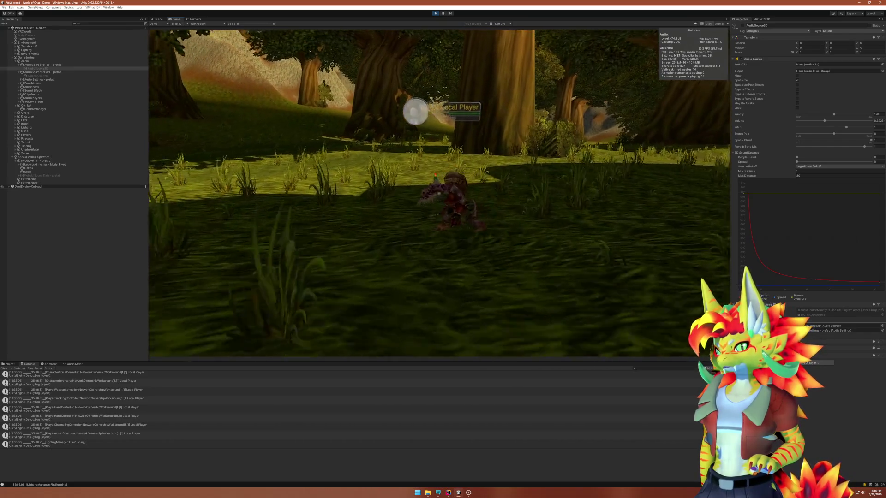
{"action": "left_click", "coordinate": [439, 194]}
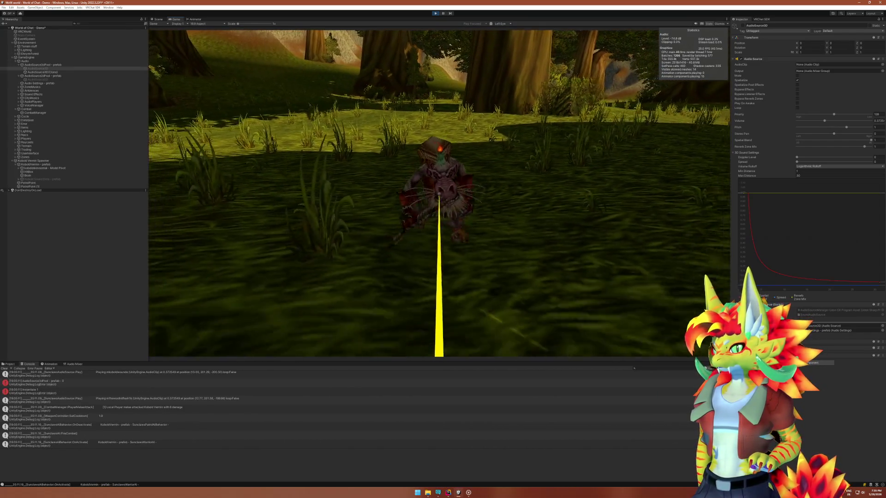
{"action": "left_click", "coordinate": [440, 193]}
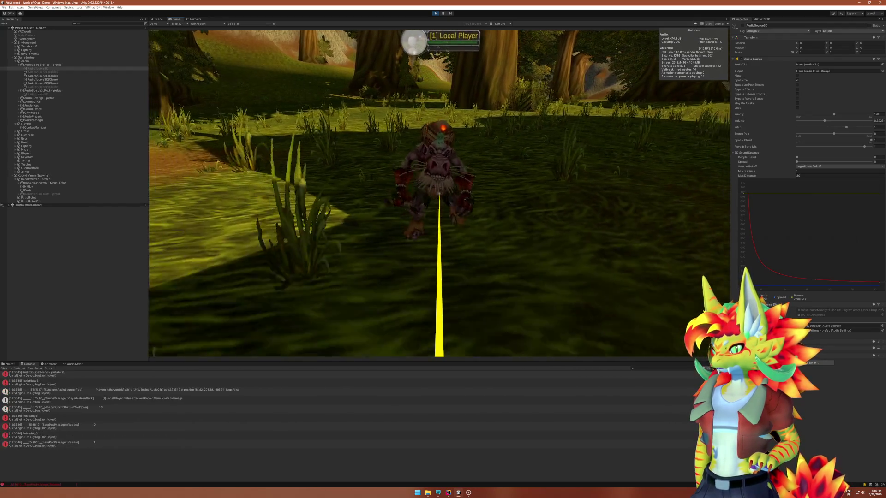
{"action": "left_click", "coordinate": [439, 193]}
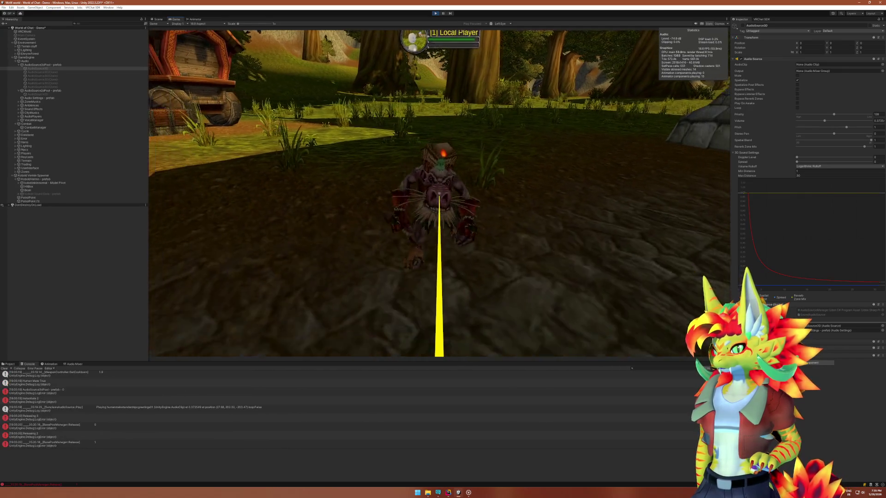
{"action": "left_click", "coordinate": [439, 194]}
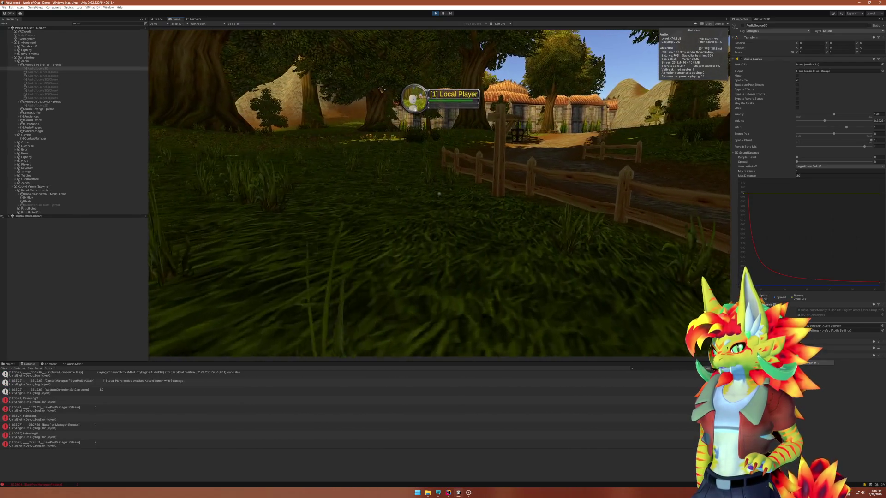
{"action": "key", "text": "super"}
{"action": "key", "text": "Escape"}
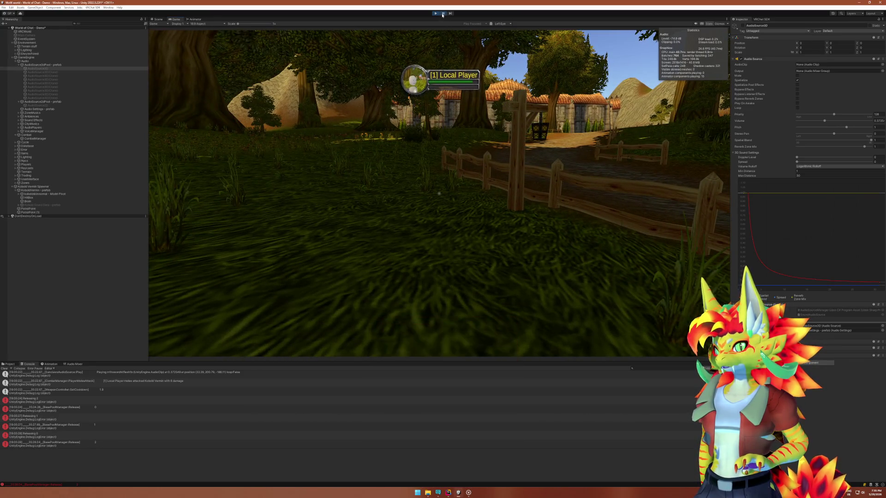
{"action": "key", "text": "ctrl+1"}
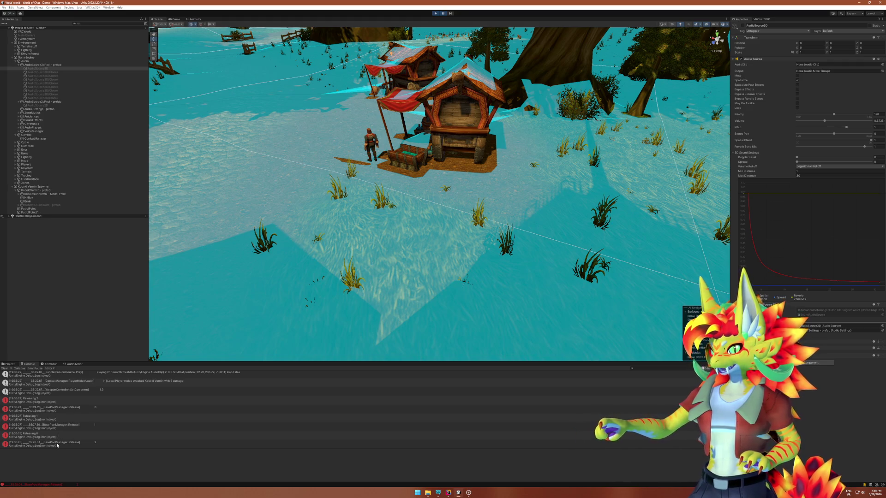
Read the stack traces of the BasePoolManager Release 0, Release 1 and later console entries, then return to Rider.
{"action": "left_click", "coordinate": [57, 444]}
{"action": "left_click", "coordinate": [61, 427]}
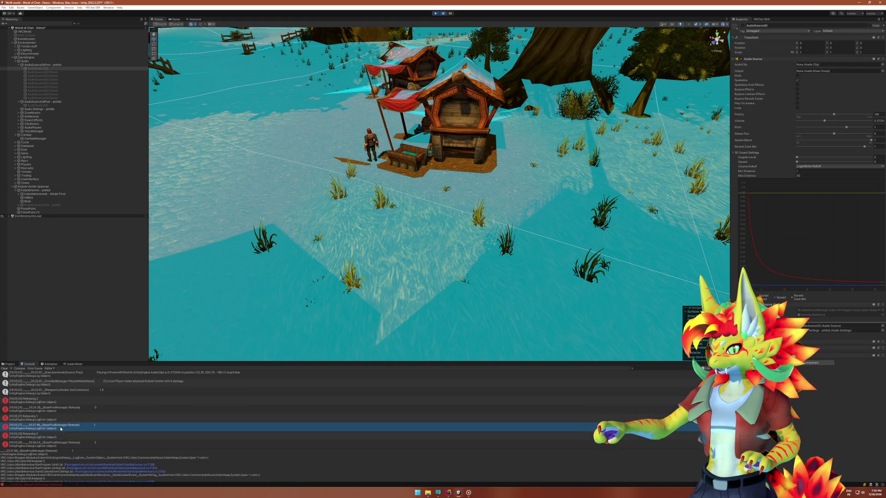
{"action": "left_click", "coordinate": [65, 409]}
{"action": "left_click", "coordinate": [67, 427]}
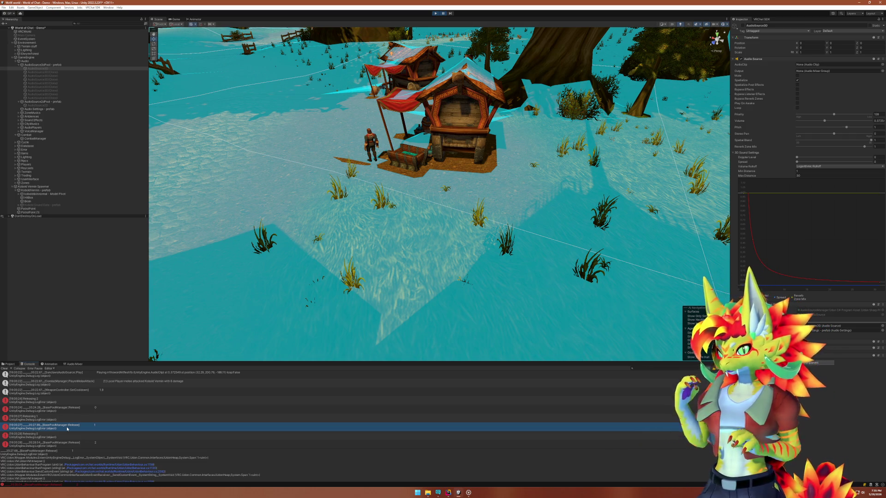
{"action": "left_click", "coordinate": [92, 443]}
{"action": "scroll", "coordinate": [107, 443], "scroll_direction": "up", "scroll_amount": 3}
{"action": "scroll", "coordinate": [107, 444], "scroll_direction": "down", "scroll_amount": 3}
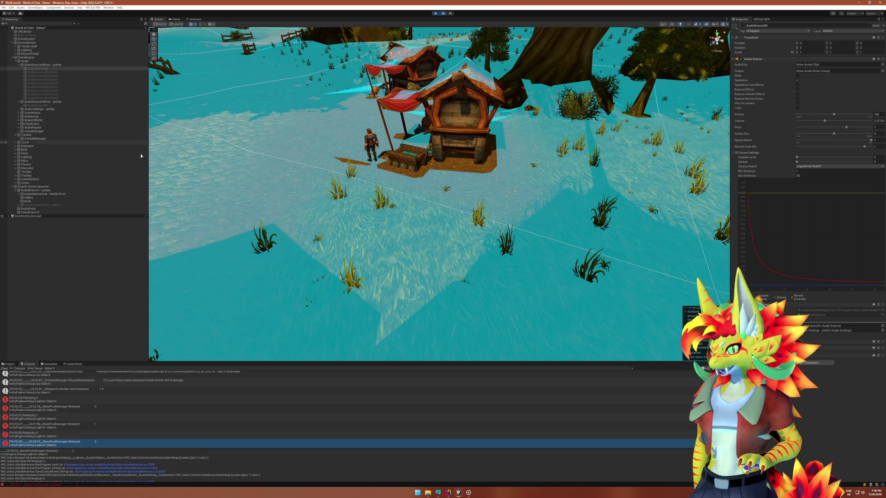
{"action": "left_click", "coordinate": [448, 493]}
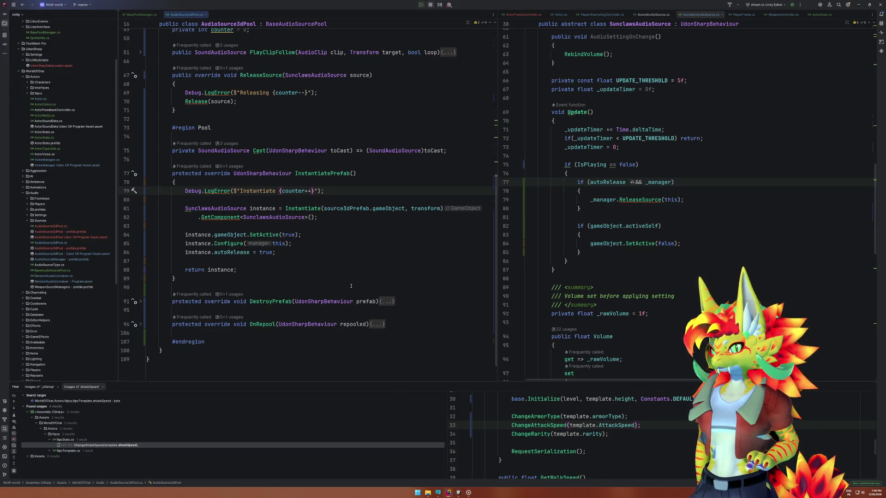
Navigate from AudioSource3dPool through BaseAudioSourcePool up to the BasePoolManager base class.
{"action": "scroll", "coordinate": [312, 138], "scroll_direction": "up", "scroll_amount": 10}
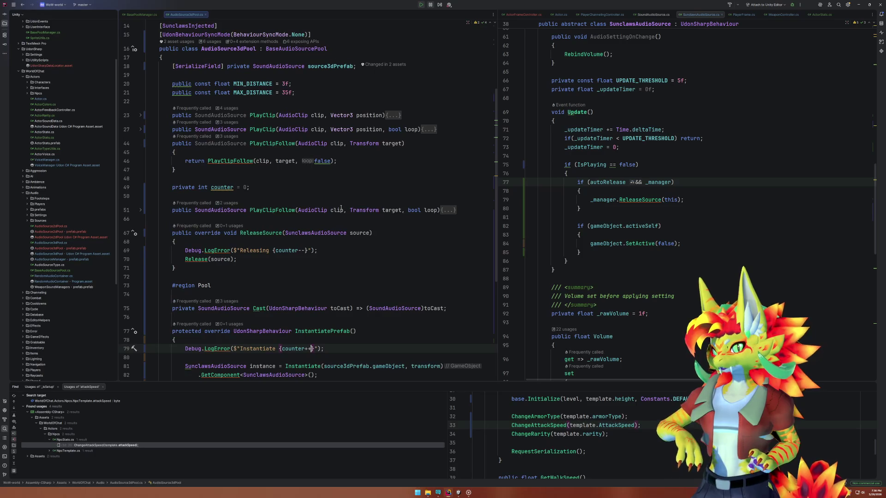
{"action": "left_click", "coordinate": [312, 166]}
{"action": "left_click", "coordinate": [312, 166], "text": "ctrl"}
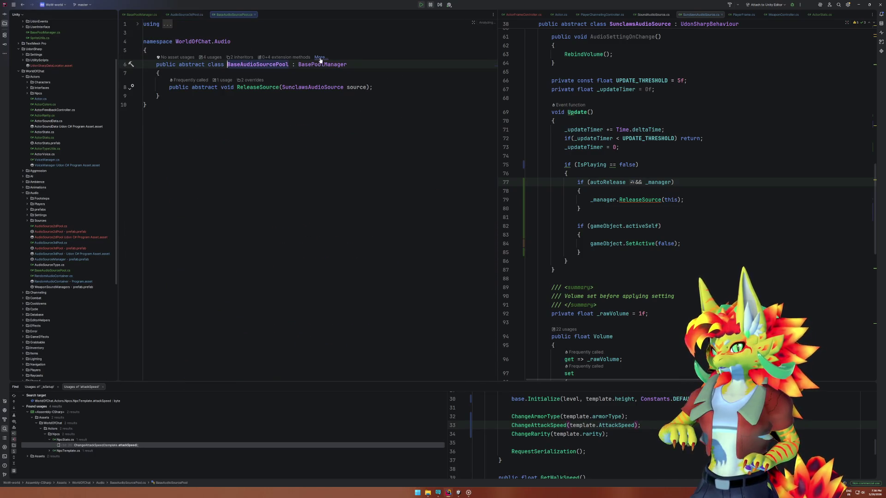
{"action": "left_click", "coordinate": [327, 65], "text": "ctrl"}
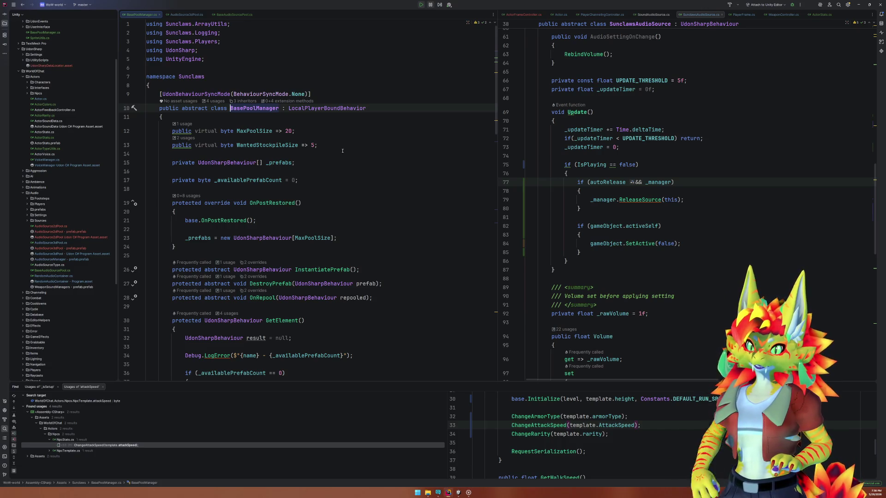
Review _availablePrefabCount usages in Release and GetElement, then jump to TryGetNextAvailable's definition.
{"action": "scroll", "coordinate": [343, 257], "scroll_direction": "down", "scroll_amount": 4}
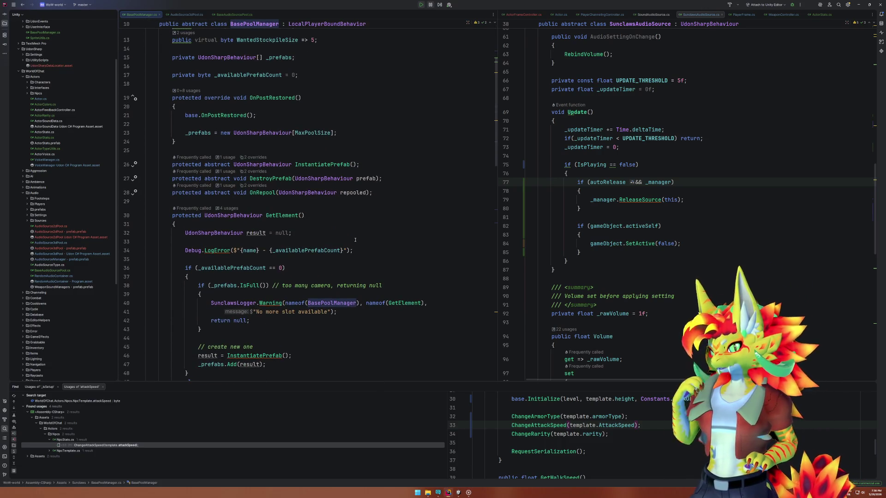
{"action": "scroll", "coordinate": [354, 240], "scroll_direction": "down", "scroll_amount": 13}
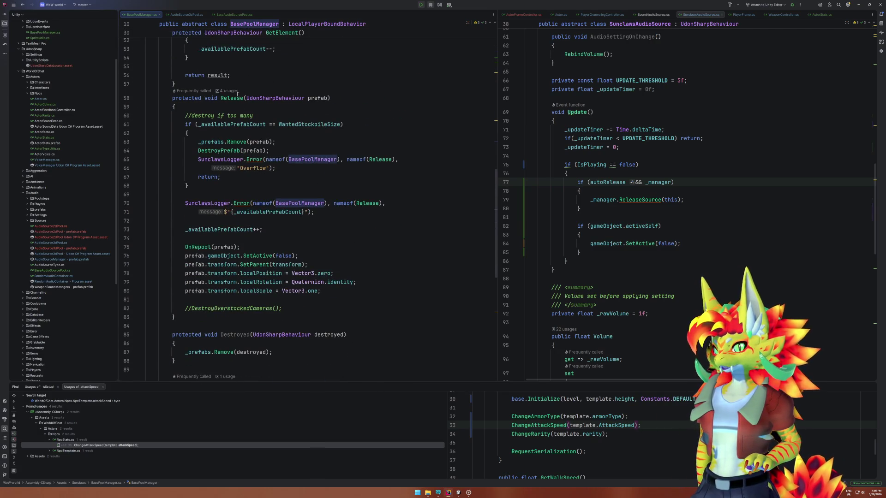
{"action": "left_click", "coordinate": [253, 229]}
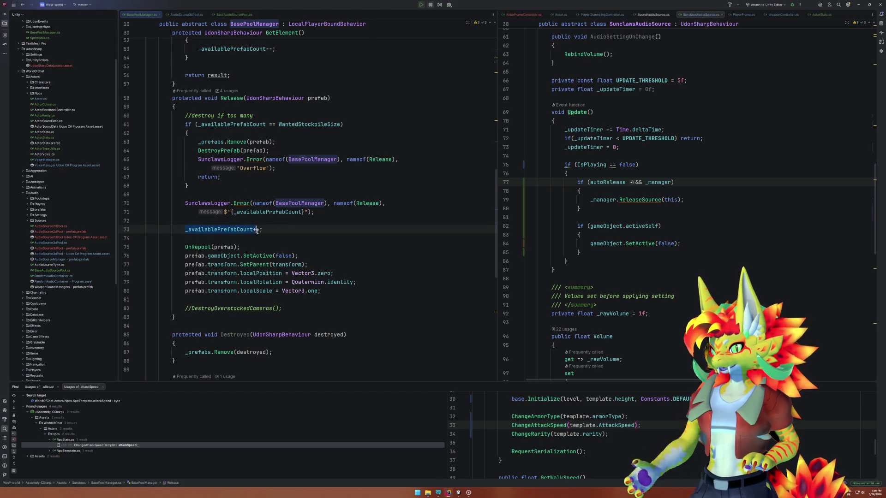
{"action": "scroll", "coordinate": [240, 184], "scroll_direction": "up", "scroll_amount": 9}
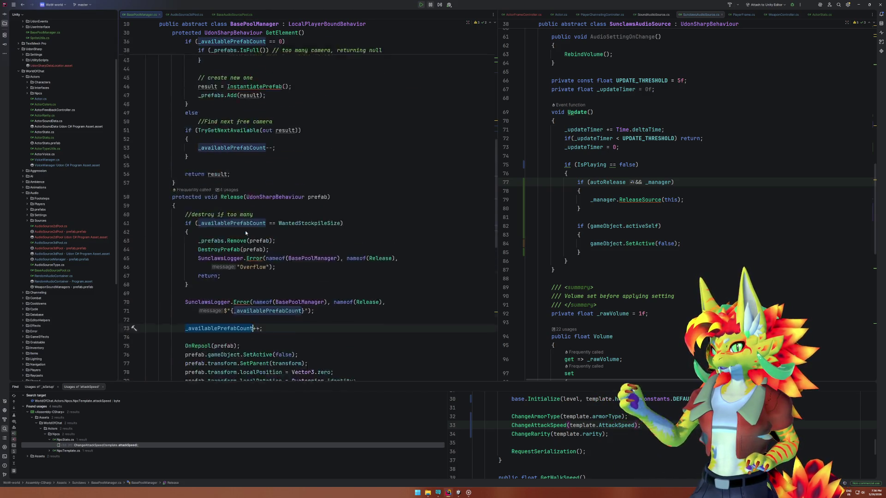
{"action": "left_click", "coordinate": [282, 251]}
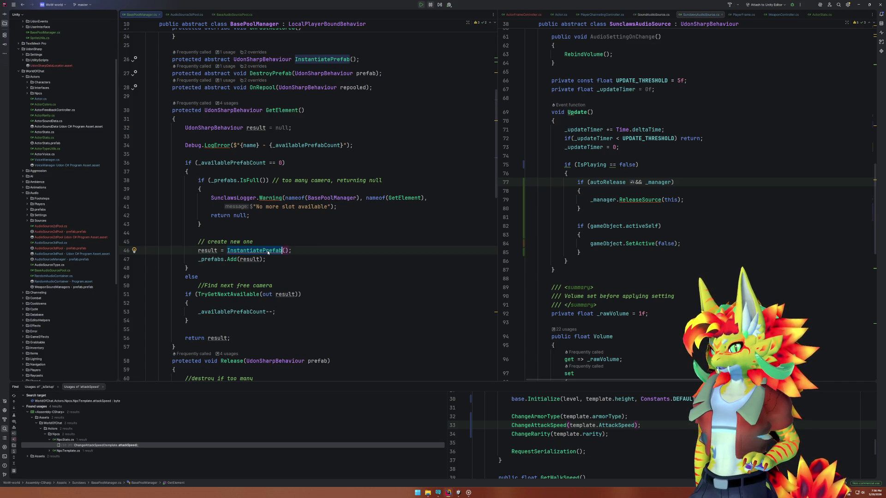
{"action": "double_click", "coordinate": [206, 312]}
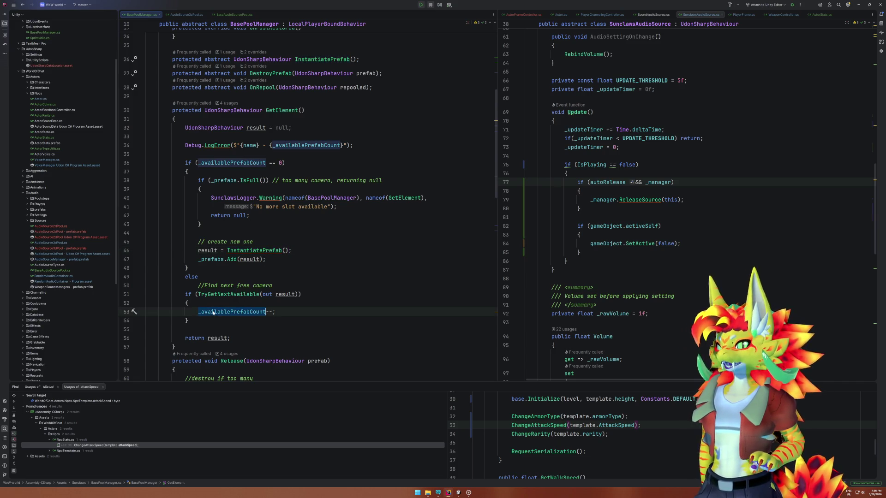
{"action": "mouse_move", "coordinate": [213, 313]}
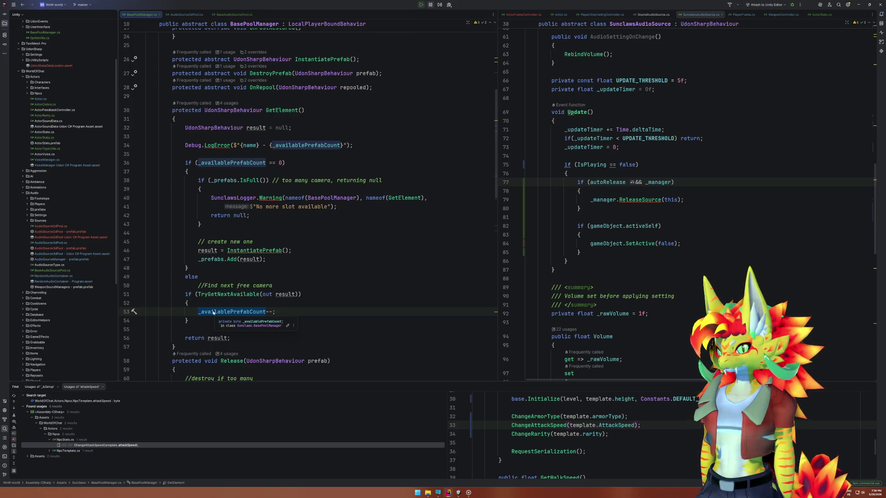
{"action": "left_click", "coordinate": [226, 294], "text": "ctrl"}
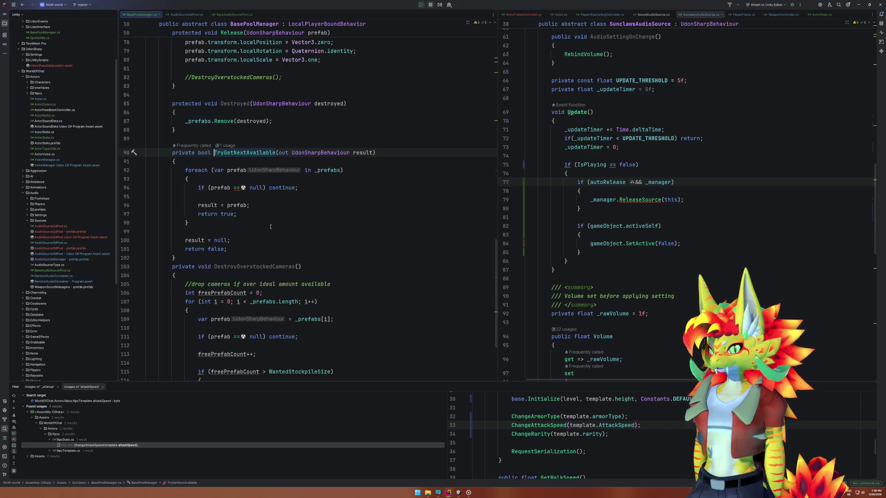
{"action": "left_click", "coordinate": [231, 187]}
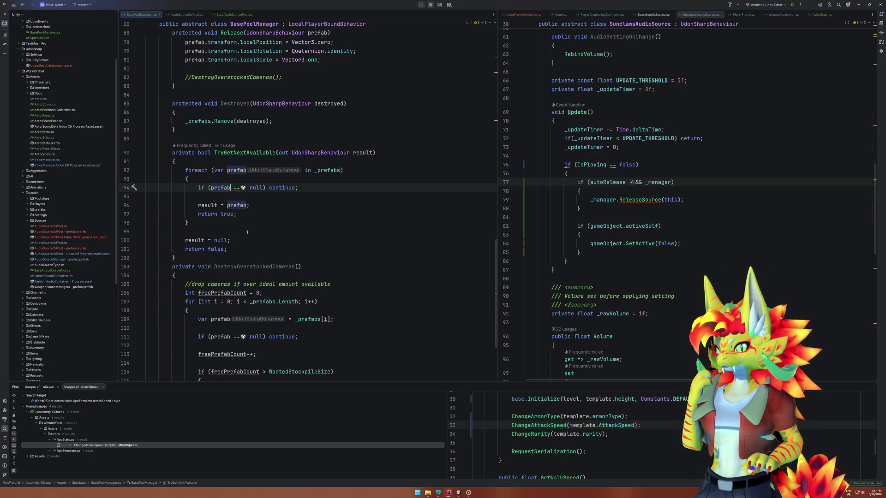
{"action": "double_click", "coordinate": [241, 152]}
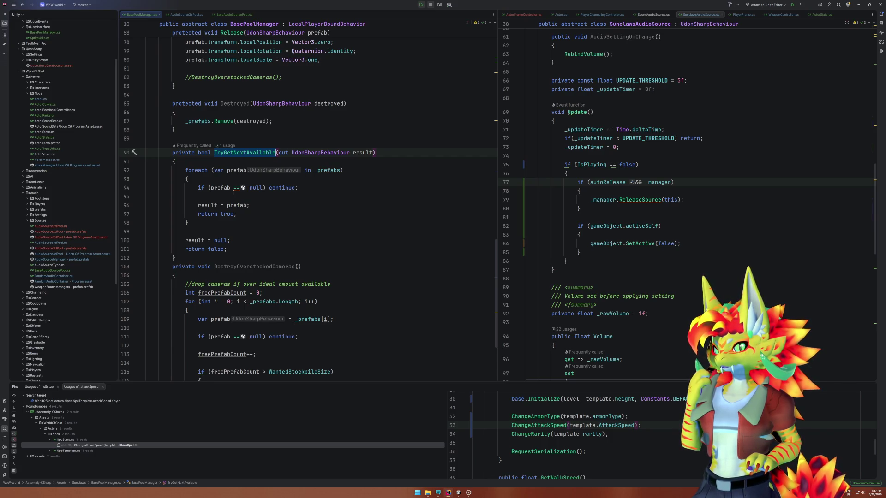
{"action": "left_click_drag", "start_coordinate": [243, 215], "coordinate": [199, 207]}
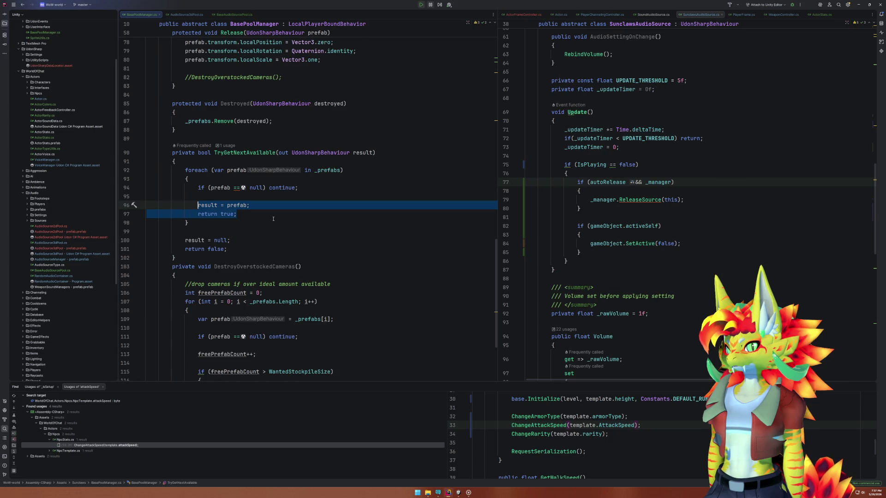
{"action": "scroll", "coordinate": [656, 164], "scroll_direction": "up", "scroll_amount": 15}
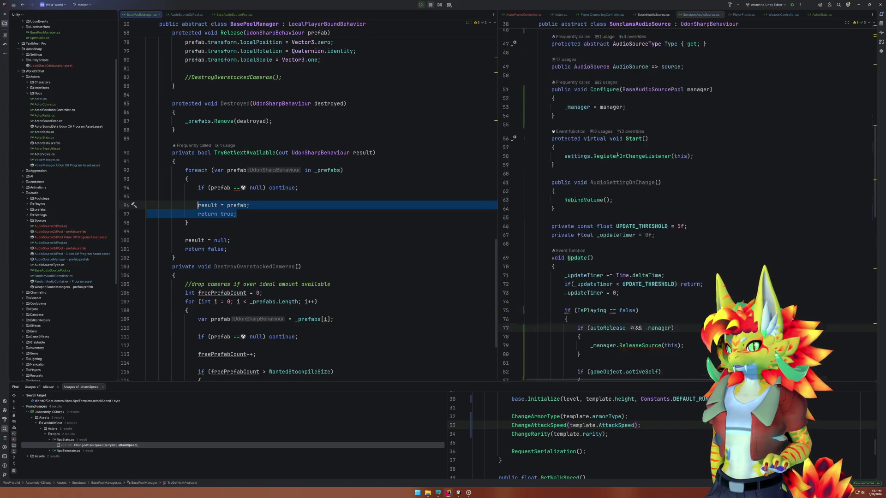
{"action": "scroll", "coordinate": [653, 176], "scroll_direction": "down", "scroll_amount": 4}
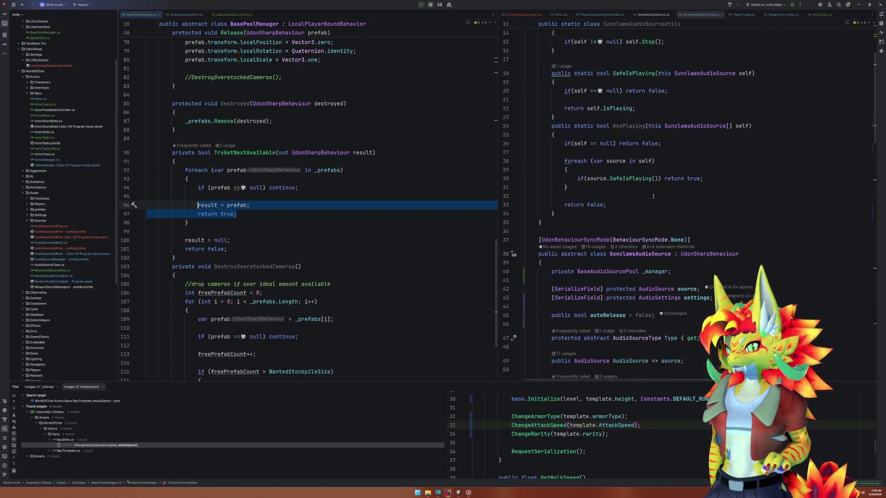
{"action": "left_click", "coordinate": [349, 257]}
{"action": "key", "text": "shift+Down"}
{"action": "left_click_drag", "start_coordinate": [332, 266], "coordinate": [330, 257]}
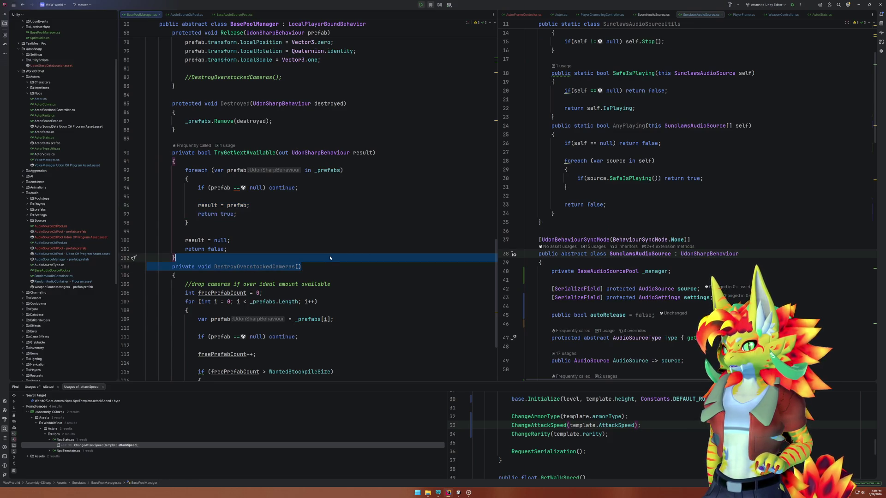
{"action": "left_click", "coordinate": [292, 229]}
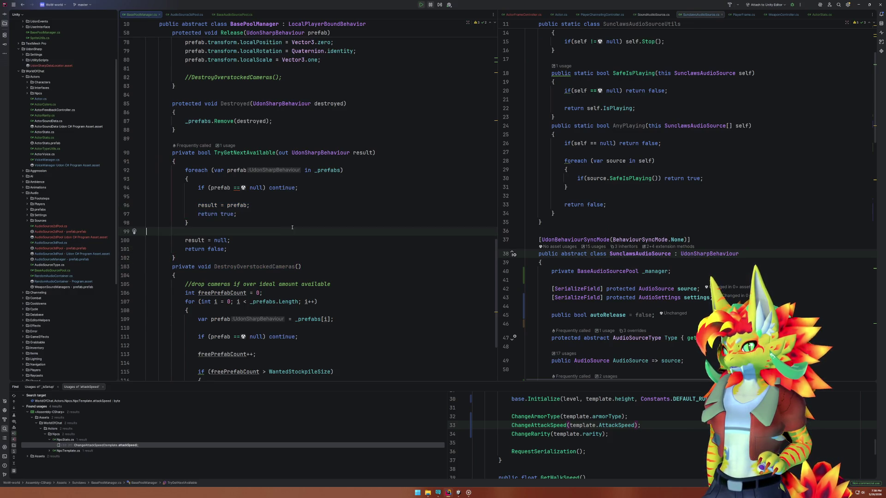
{"action": "left_click", "coordinate": [196, 138]}
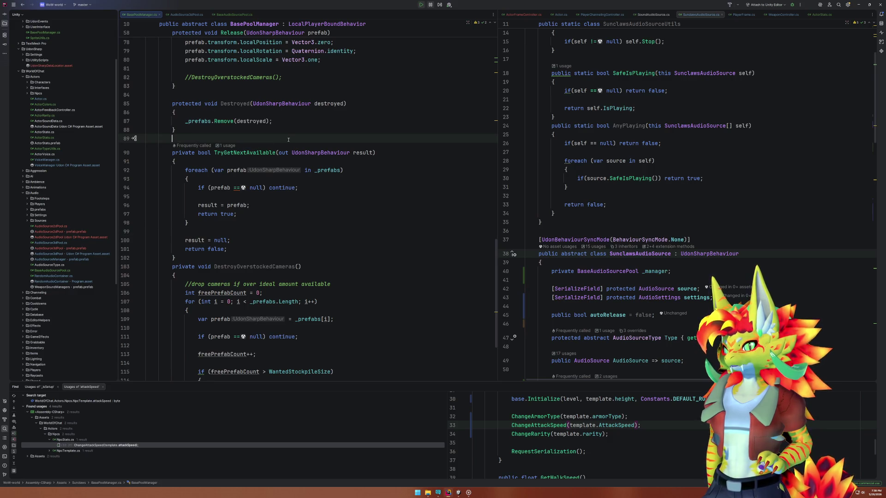
{"action": "scroll", "coordinate": [294, 138], "scroll_direction": "up", "scroll_amount": 20}
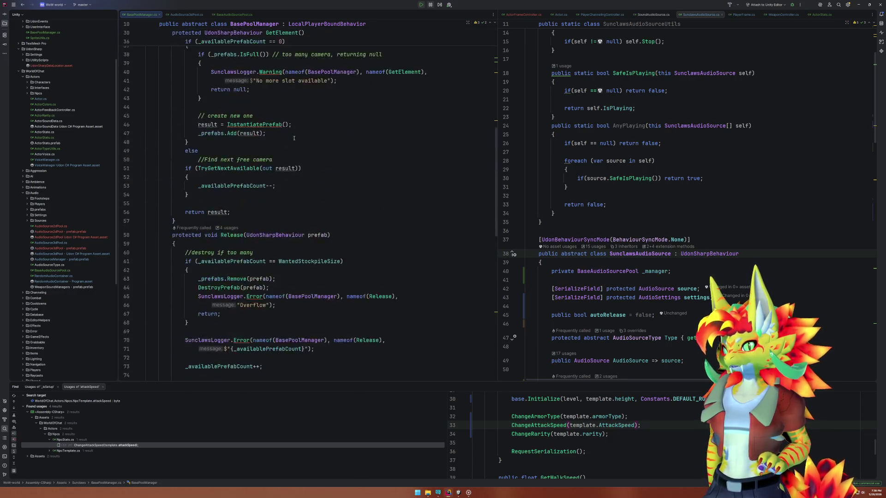
{"action": "left_click", "coordinate": [283, 85]}
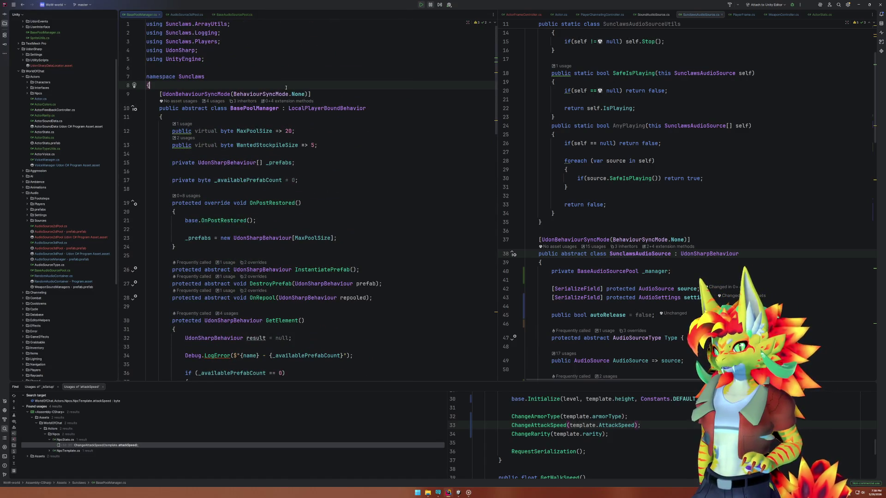
Declare public abstract class Poolable : UdonSharpBehaviour with an empty body above BasePoolManager.
{"action": "key", "text": "Return"}
{"action": "key", "text": "Return"}
{"action": "type", "text": "public abstra"}
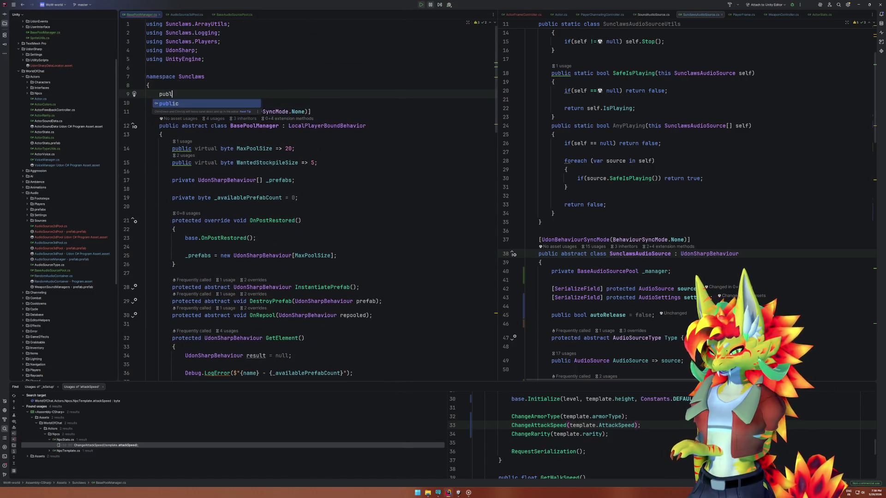
{"action": "type", "text": "class Poolable"}
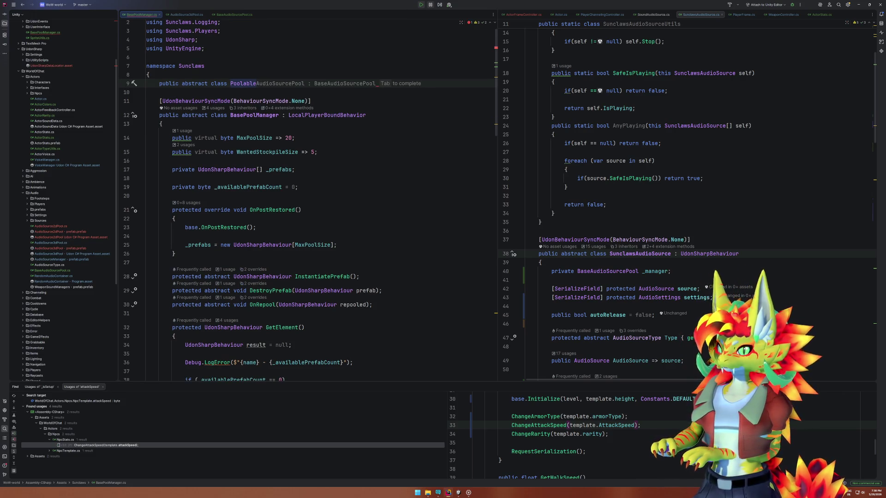
{"action": "type", "text": " : UdonSharpBehaviour"}
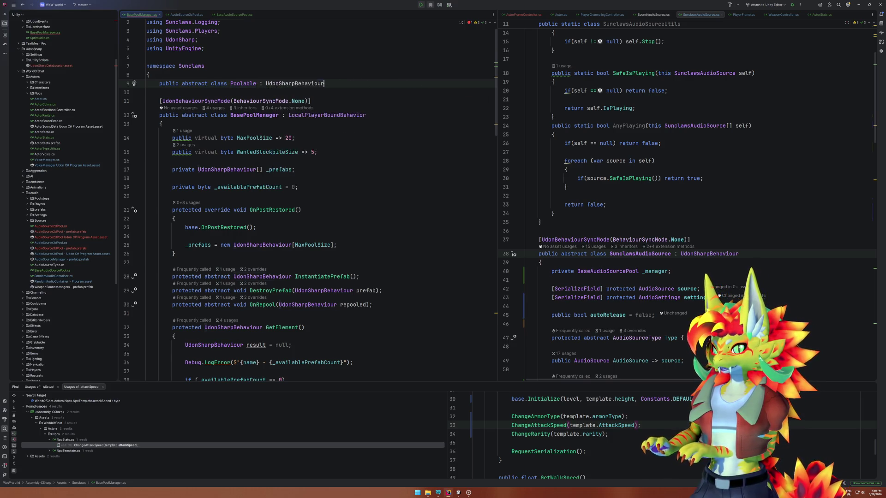
{"action": "key", "text": "Return"}
{"action": "type", "text": "{"}
{"action": "key", "text": "Return"}
Add the [UdonBehaviourSyncMode(BehaviourSyncMode.None)] attribute to Poolable.
{"action": "key", "text": "Down"}
{"action": "key", "text": "Return"}
{"action": "type", "text": "[U"}
{"action": "key", "text": "Return"}
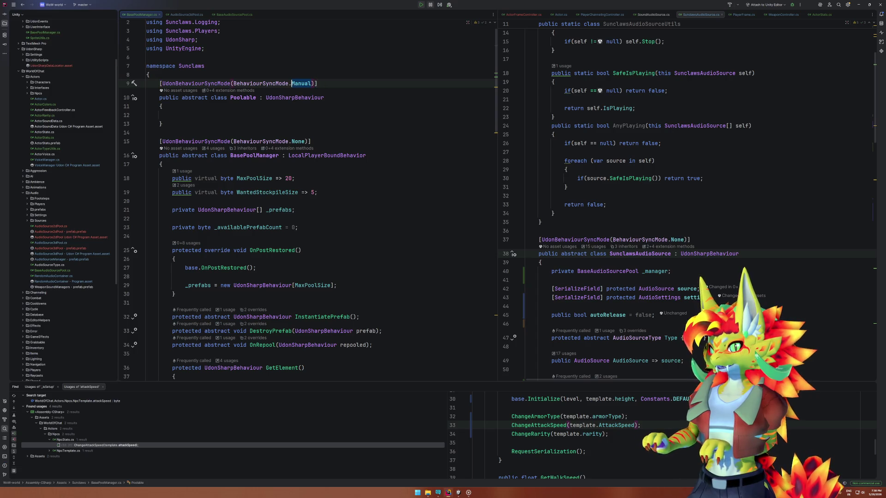
{"action": "type", "text": "N"}
{"action": "key", "text": "Return"}
Add a public bool IsAvailable { get; set } auto-property inside Poolable.
{"action": "key", "text": "Down"}
{"action": "key", "text": "Down"}
{"action": "key", "text": "Down"}
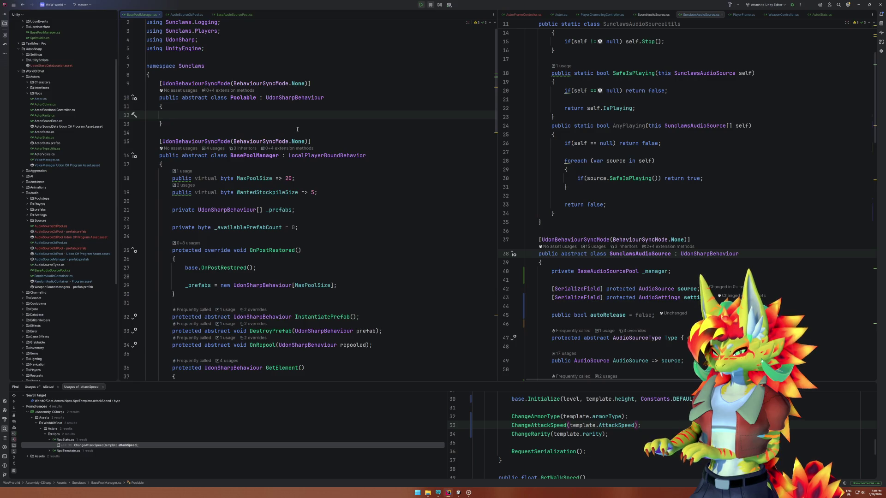
{"action": "type", "text": "p"}
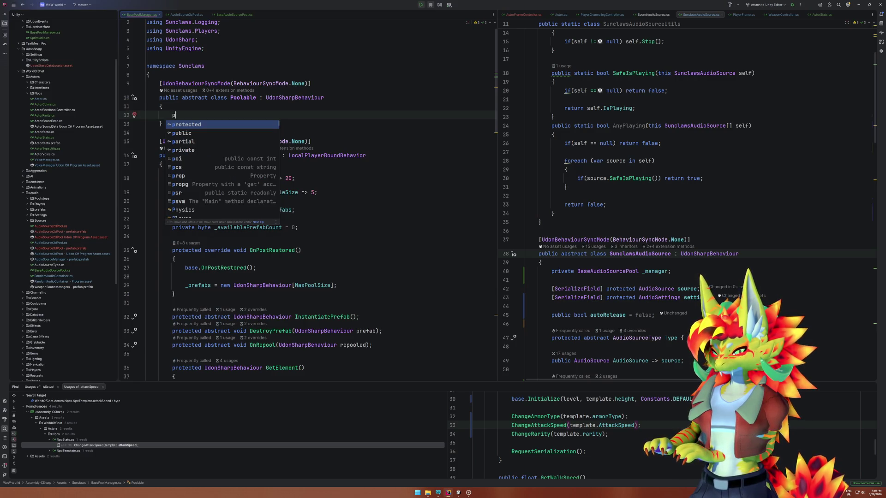
{"action": "type", "text": "ublic "}
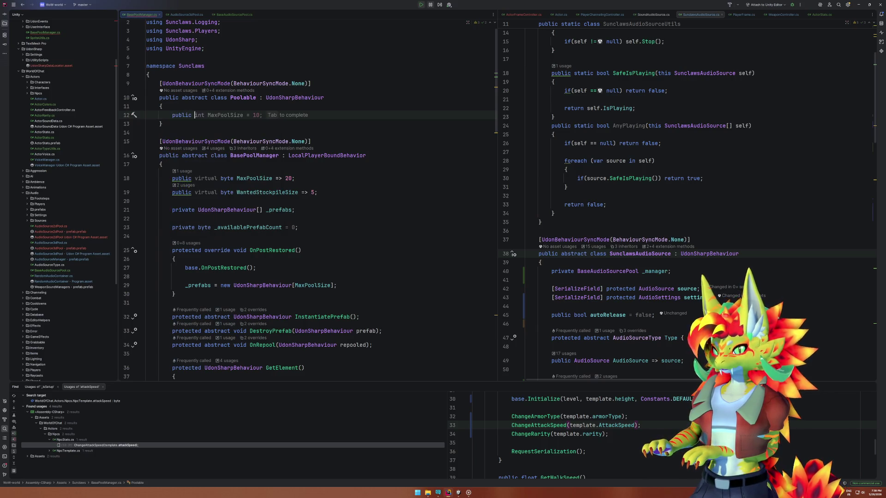
{"action": "type", "text": "bool "}
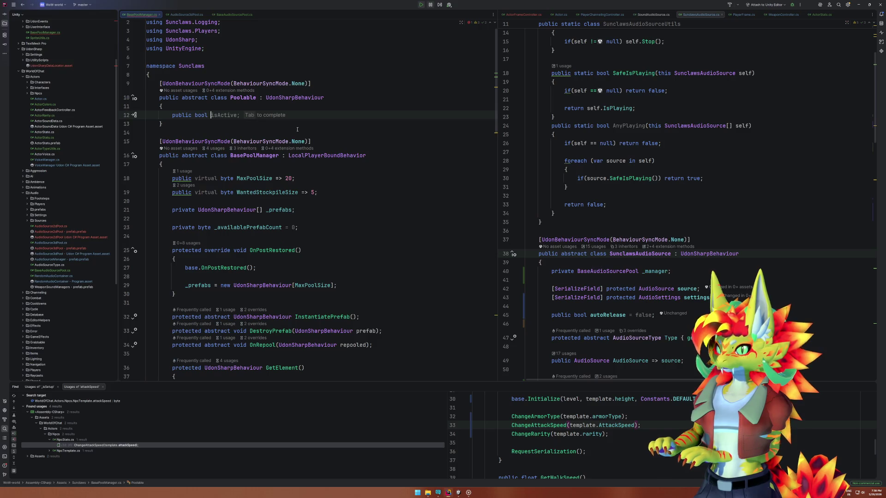
{"action": "type", "text": "IsAvailable { }"}
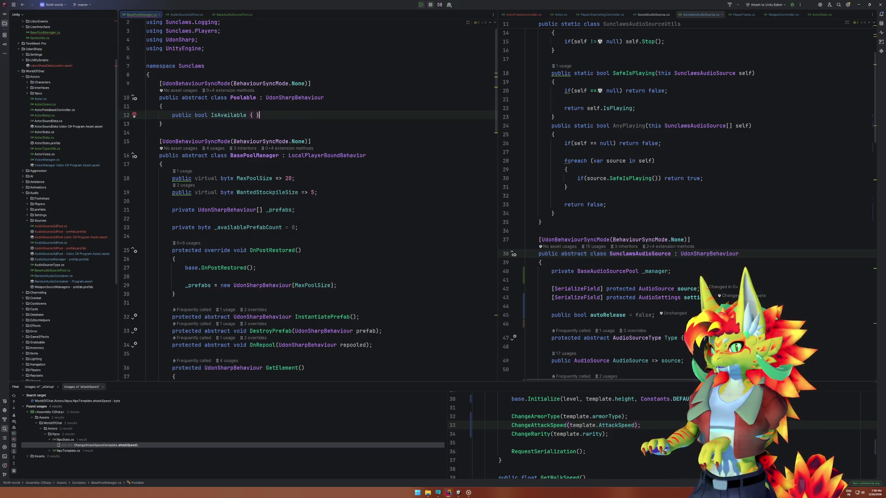
{"action": "key", "text": "Left"}
{"action": "key", "text": "Left"}
{"action": "scroll", "coordinate": [306, 201], "scroll_direction": "down", "scroll_amount": 1}
{"action": "type", "text": "get;set"}
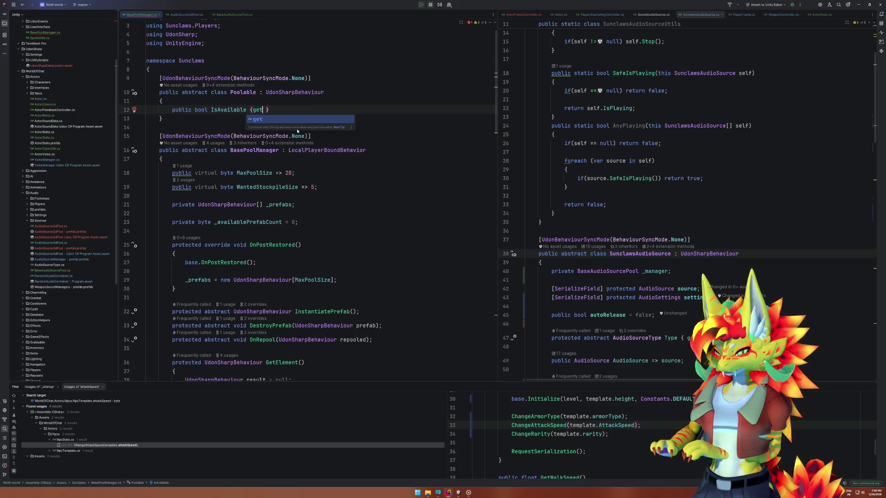